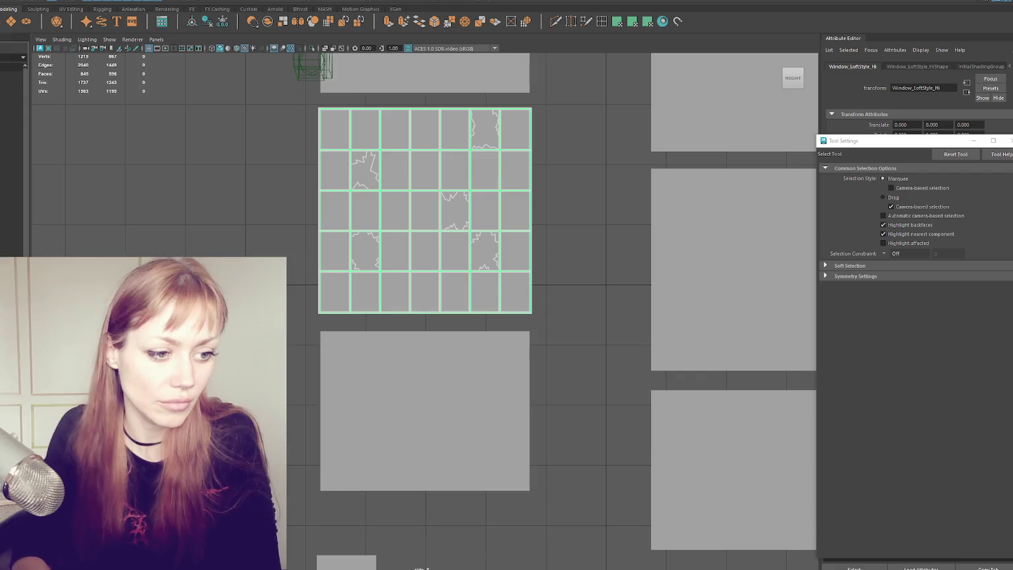
- Check the low-poly Window_LoftStyle_Lo mesh in Maya, deselect it, and start a new Substance Painter project
click(424, 211)
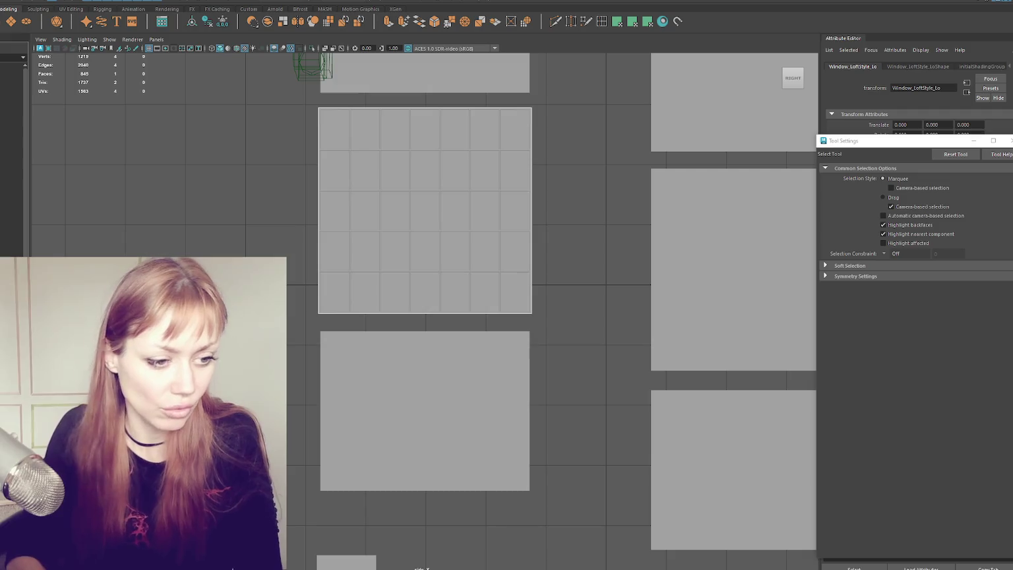
click(43, 534)
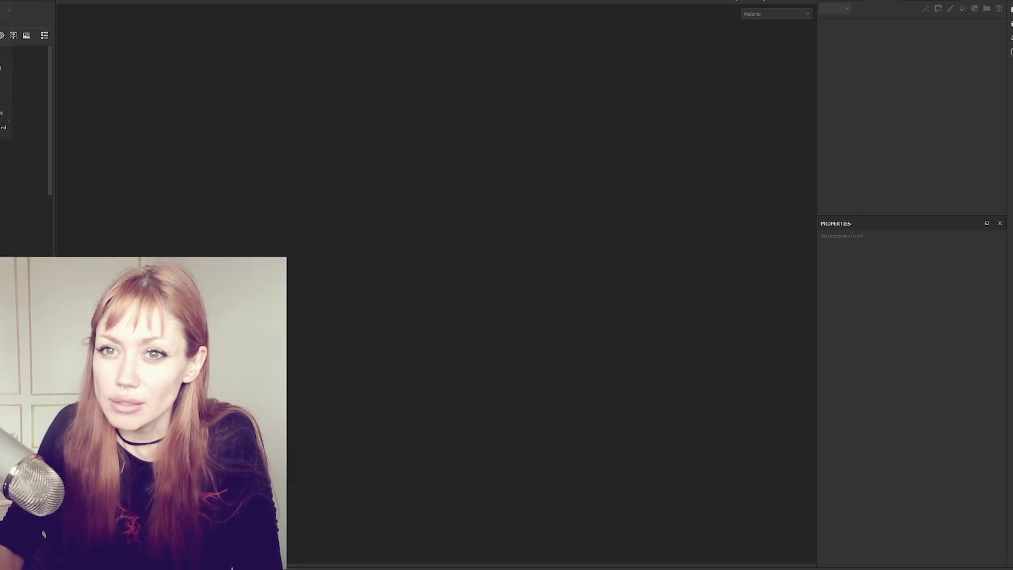
key(ctrl+n)
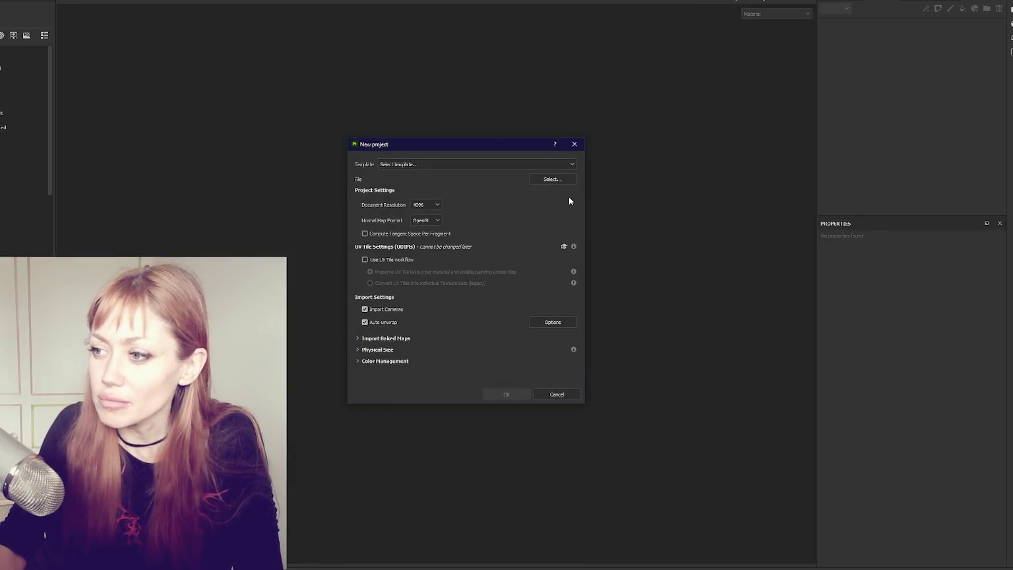
- Create a new project from the low-poly window mesh file
click(548, 180)
double_click(840, 218)
click(514, 393)
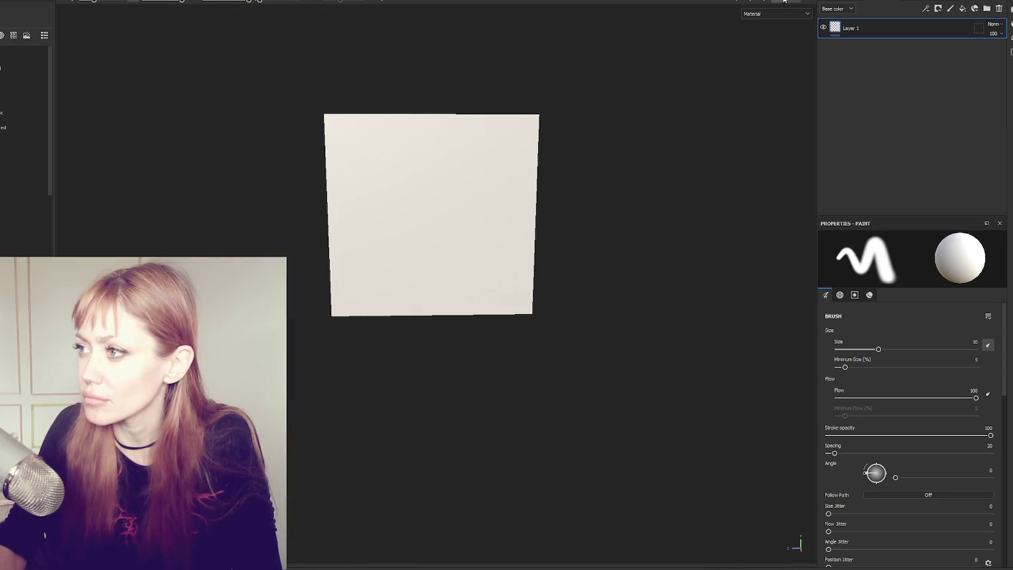
- Bake mesh maps from the window hi mesh with 0.0054 max frontal distance and Supersampling 4x
click(784, 1)
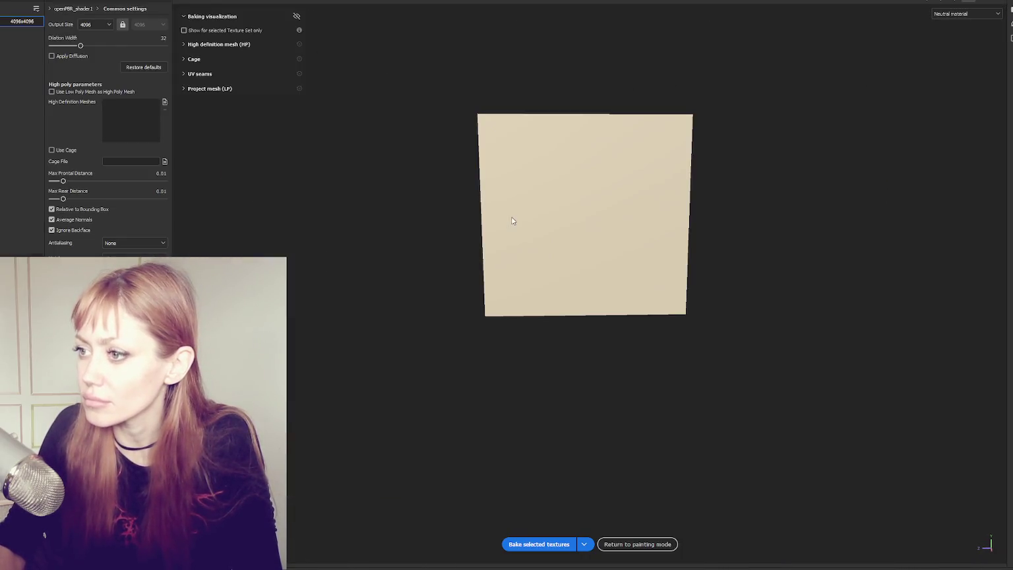
click(165, 103)
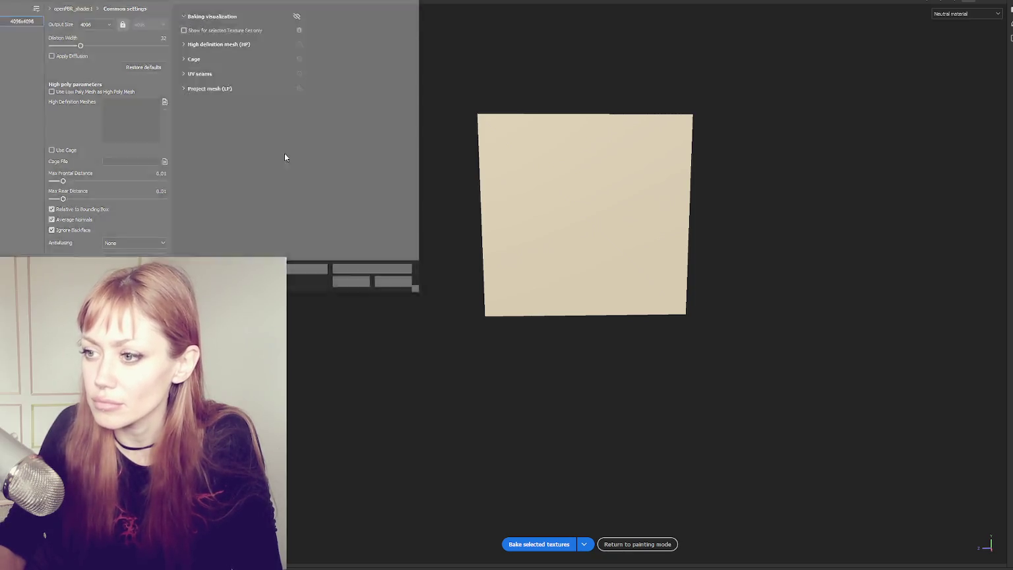
double_click(360, 57)
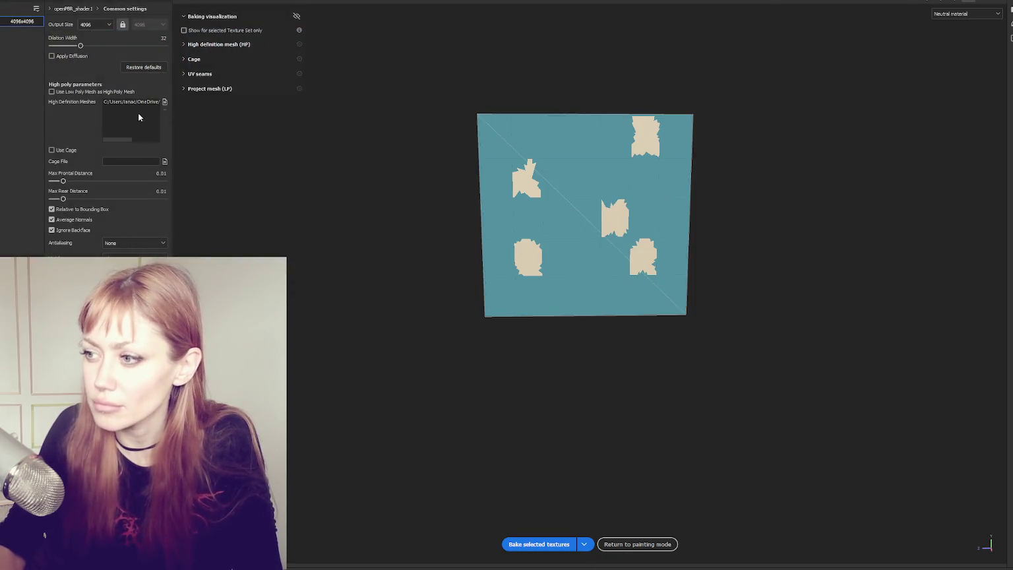
drag(63, 182, 61, 183)
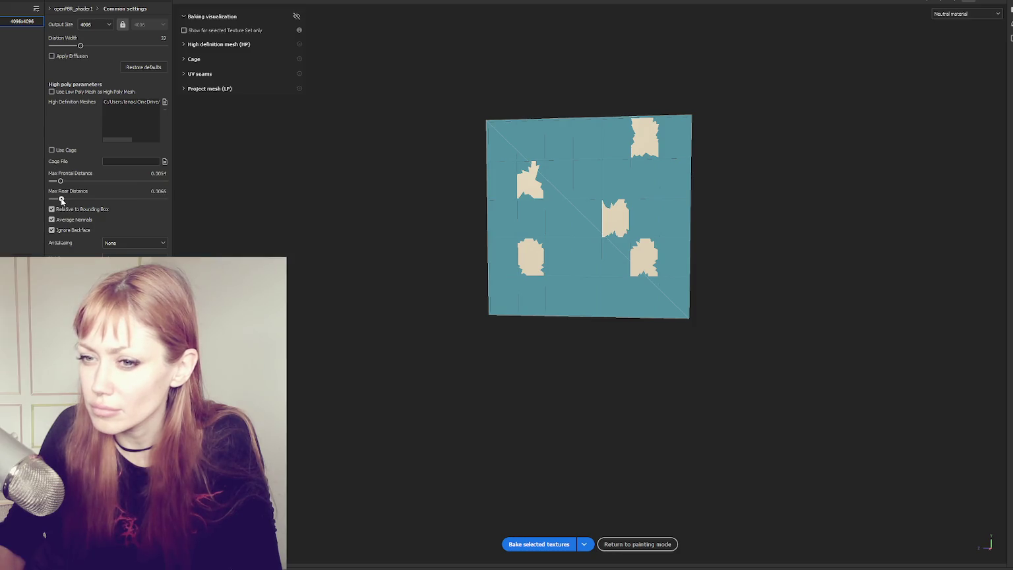
click(118, 275)
click(537, 544)
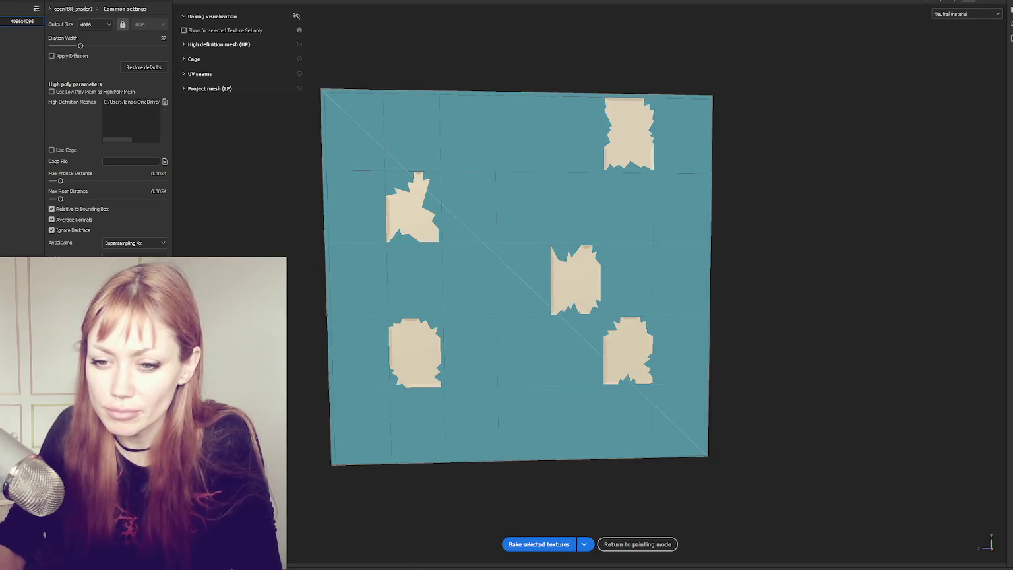
click(537, 544)
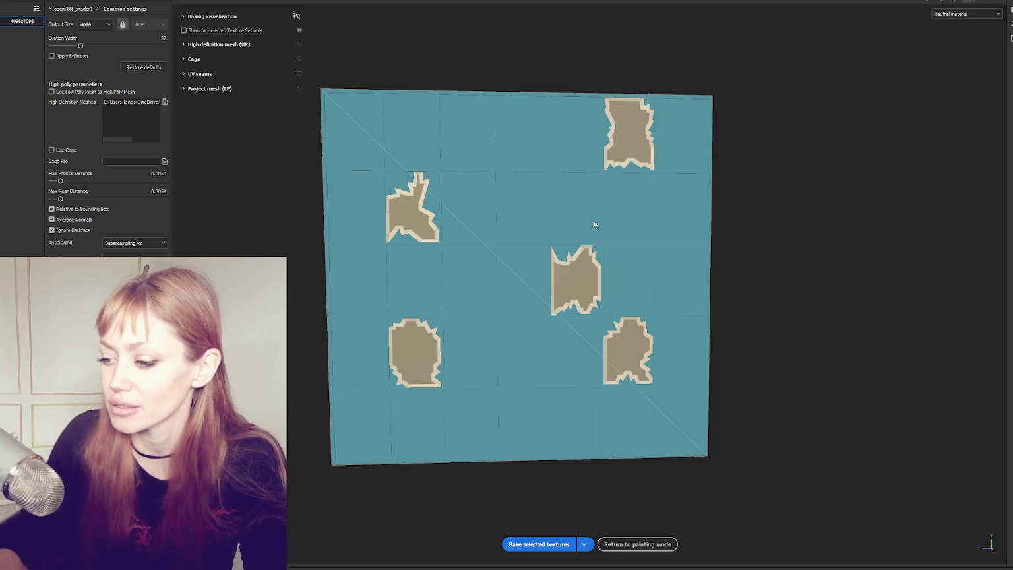
key(ctrl+b)
mouse_move(669, 217)
mouse_down()
mouse_move(489, 210)
mouse_move(687, 251)
mouse_move(753, 217)
mouse_move(760, 178)
mouse_move(626, 194)
mouse_up()
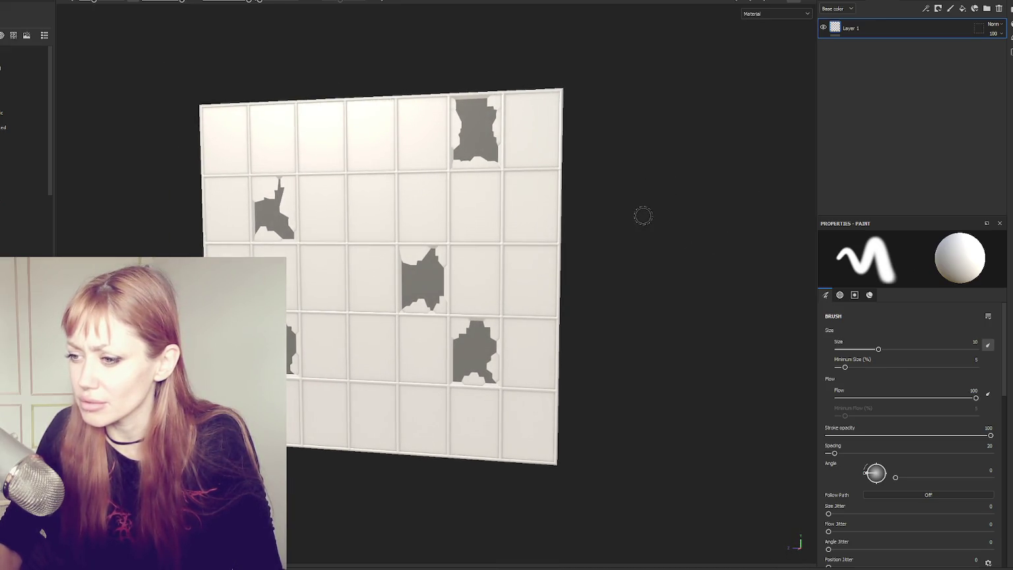
- Switch the main shader to pbr-metal-rough-with-alpha-blending
click(1010, 24)
click(960, 49)
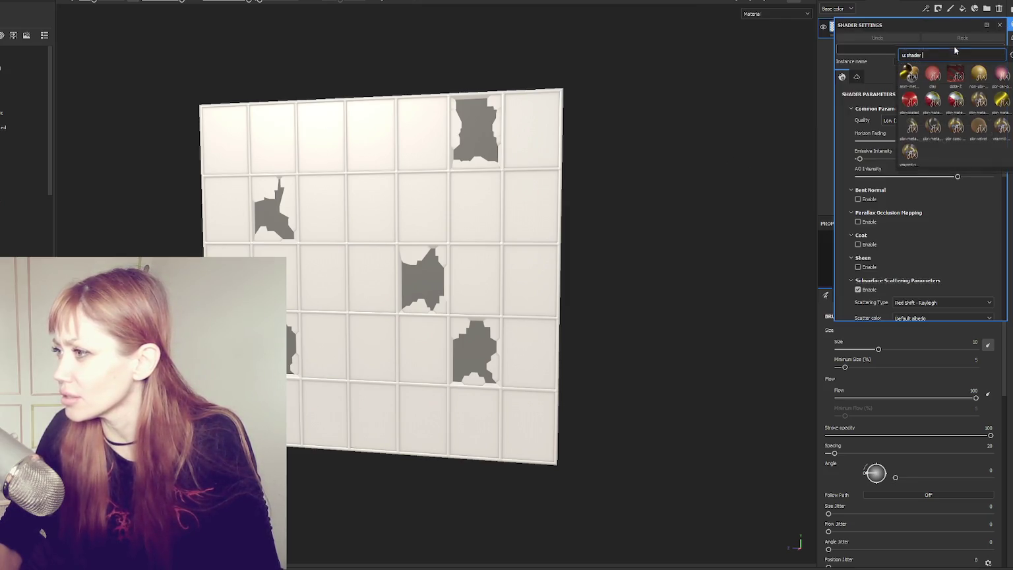
click(911, 127)
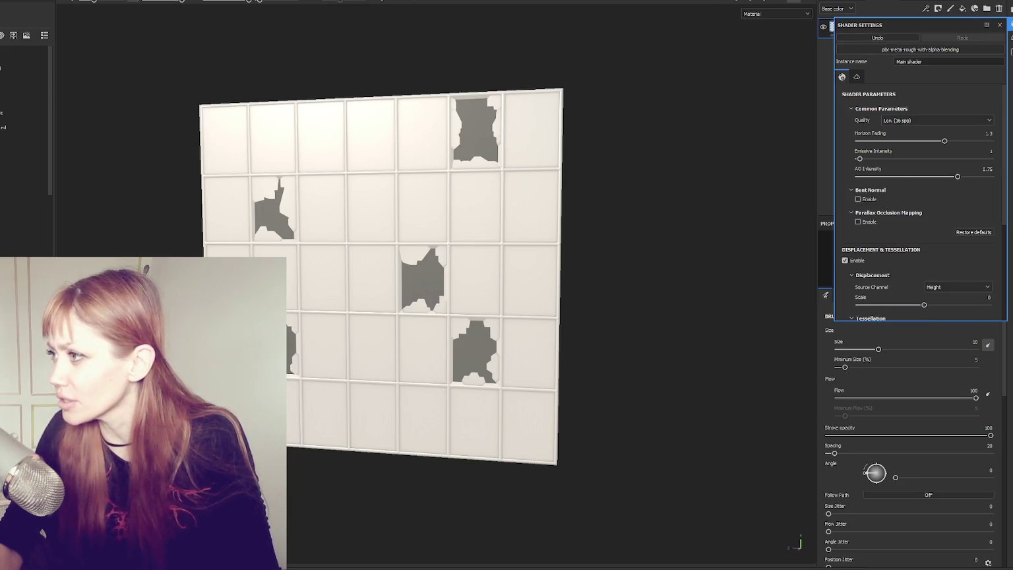
click(1000, 25)
- Add an Opacity channel to the texture set
click(954, 11)
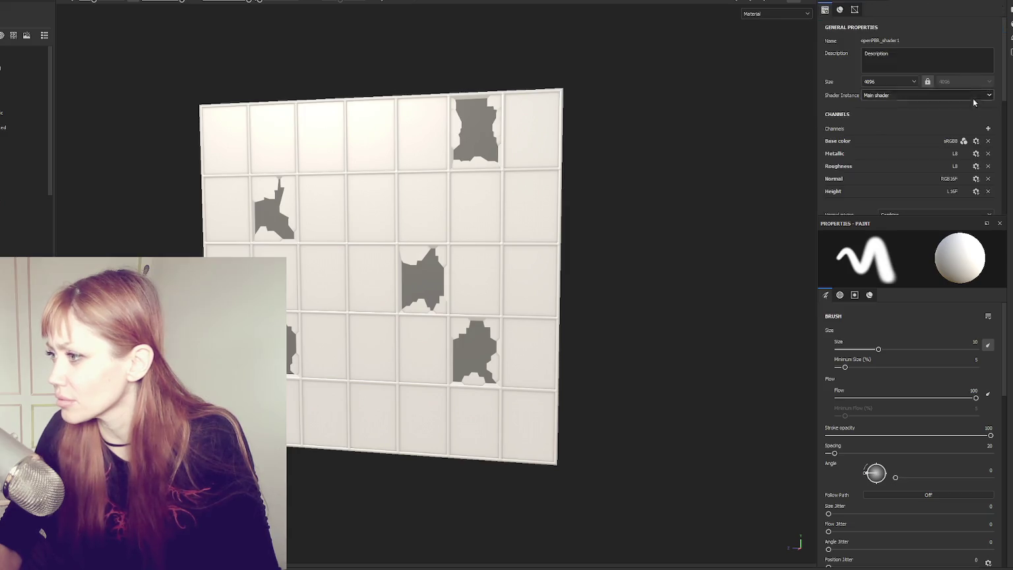
click(986, 128)
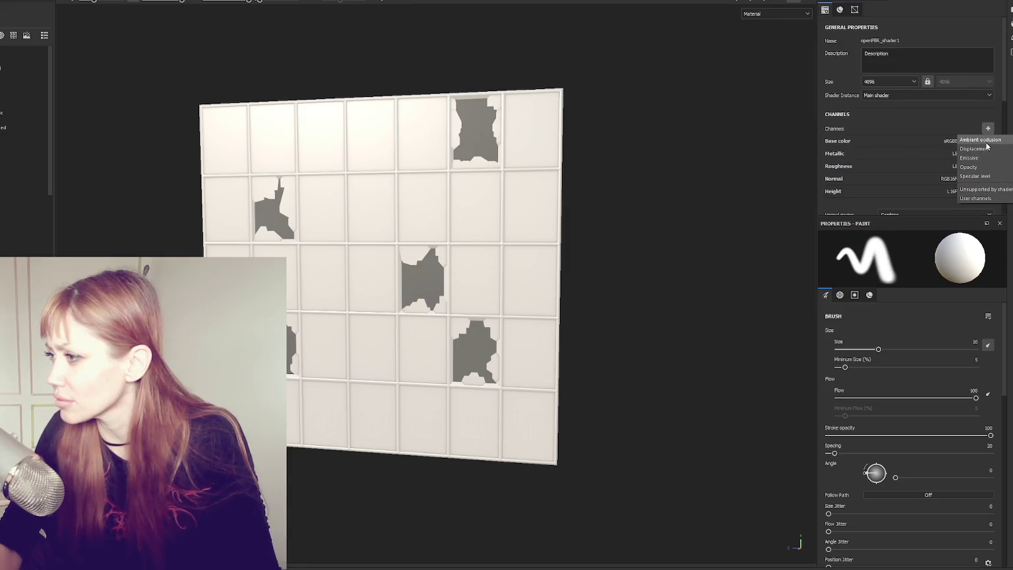
click(970, 167)
scroll(979, 132, down, 3)
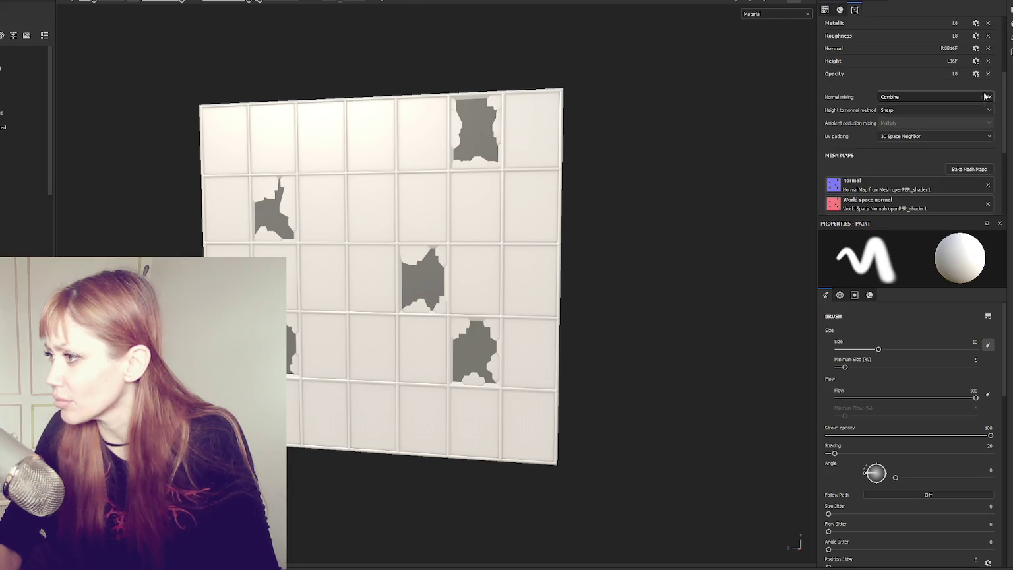
click(875, 2)
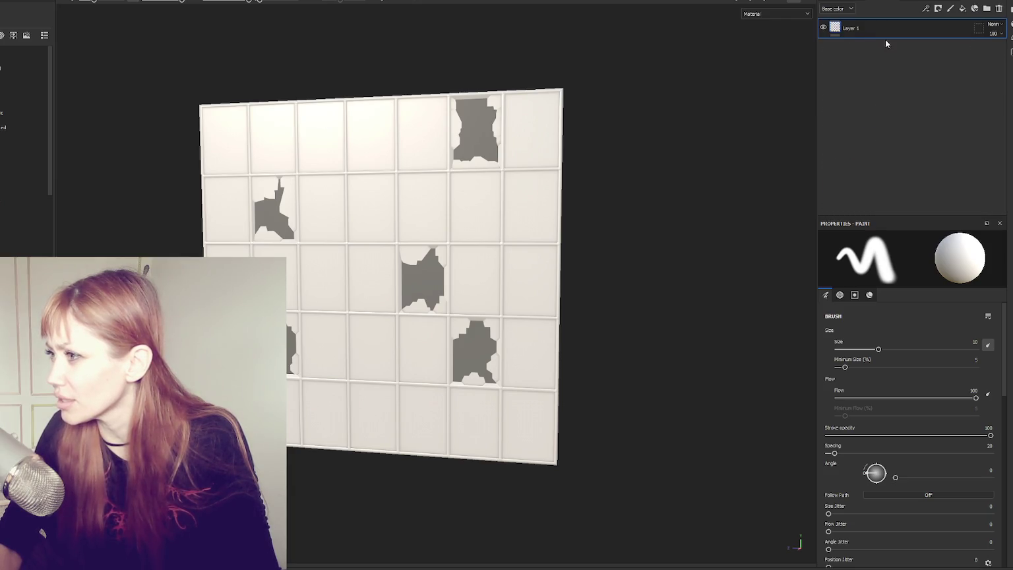
- Add Fill layer 1 and disable base colour, metallic, roughness, normal and height
click(963, 9)
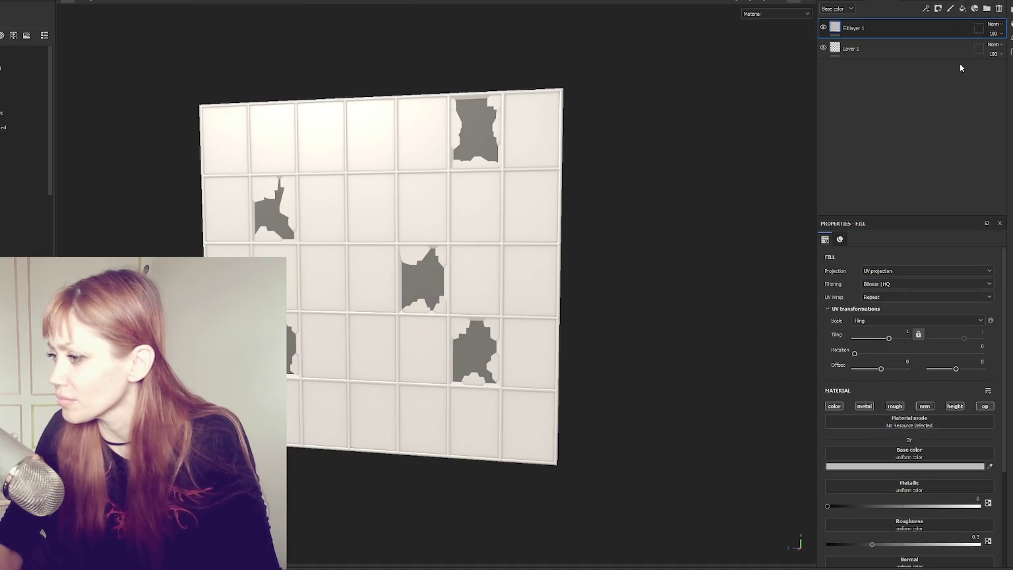
click(834, 406)
click(864, 406)
click(894, 406)
click(924, 406)
click(954, 406)
- Drive the fill's opacity with the Opacity Mask from Mesh map to cut out broken panes
click(950, 455)
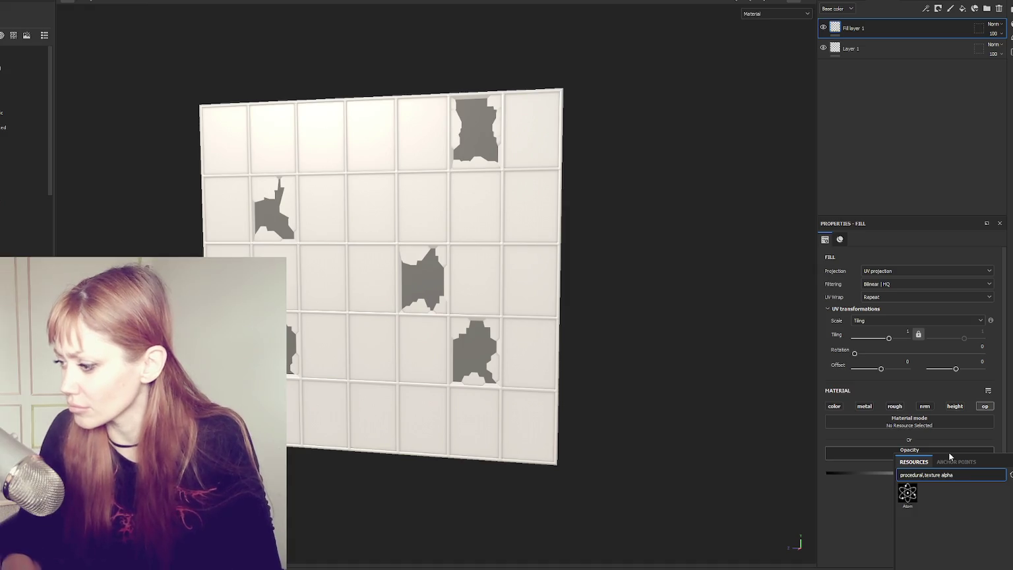
key(BackSpace)
key(BackSpace)
key(BackSpace)
text(opac)
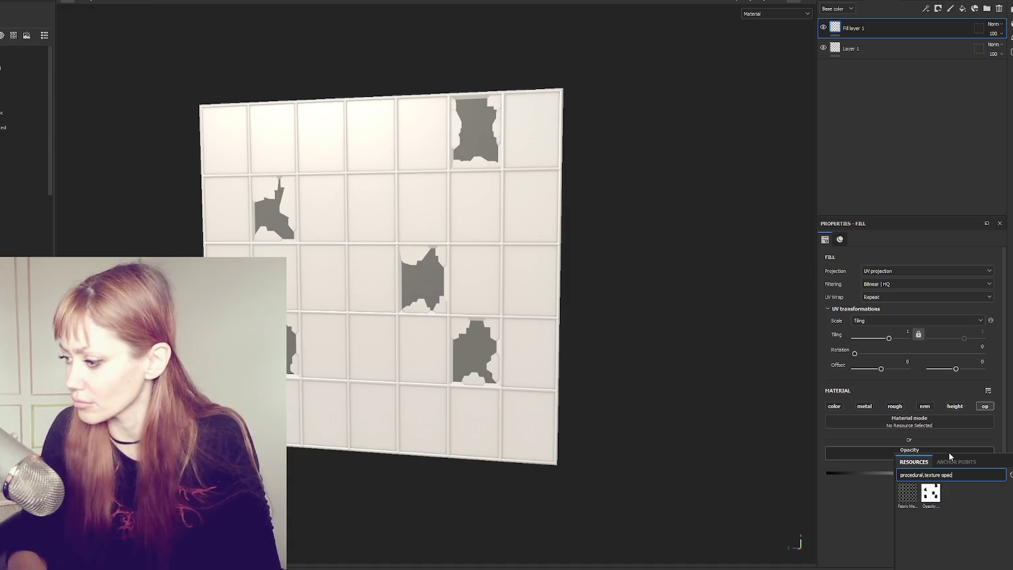
click(935, 495)
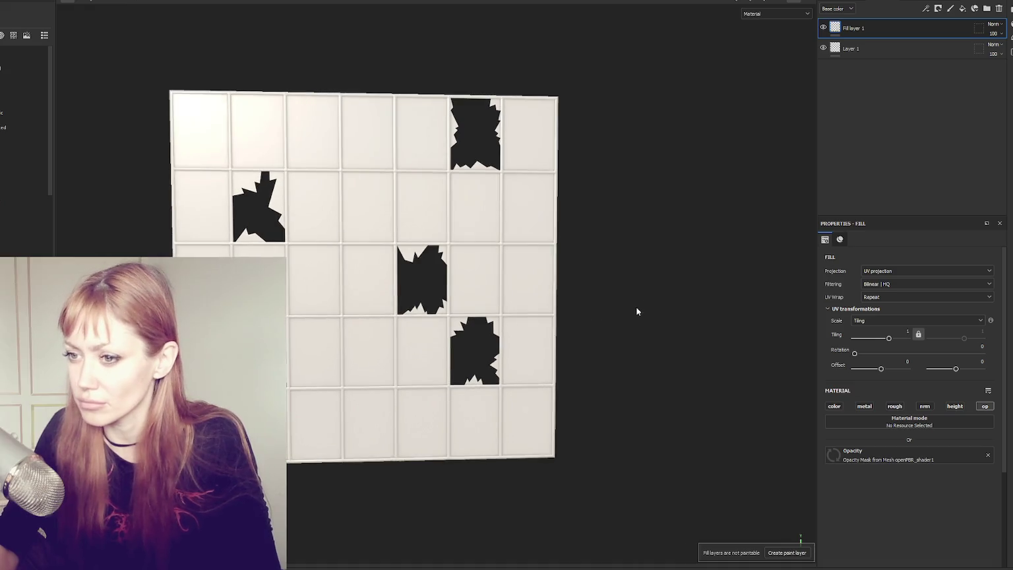
mouse_move(610, 307)
mouse_down()
mouse_move(633, 282)
mouse_move(628, 292)
mouse_up()
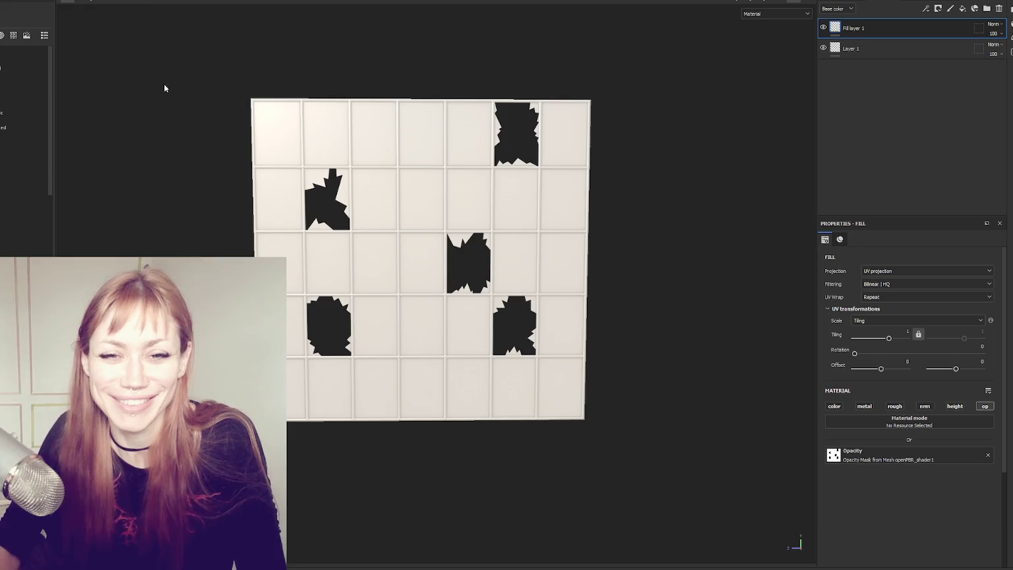
mouse_move(578, 218)
mouse_down()
mouse_move(566, 251)
mouse_move(595, 222)
mouse_move(522, 267)
mouse_move(646, 166)
mouse_move(563, 134)
mouse_move(653, 212)
mouse_up()
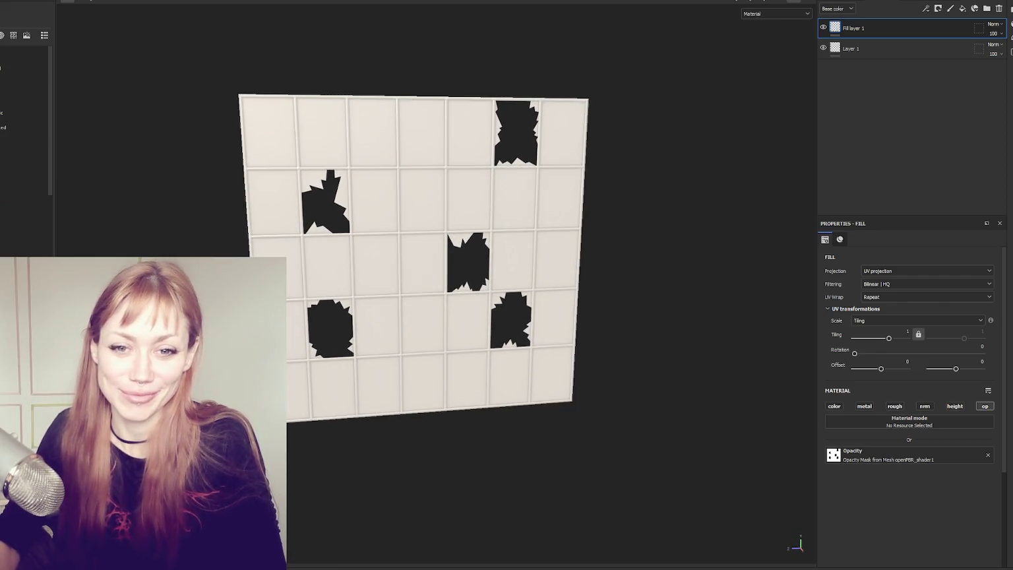
- Inspect the window from a frontal view, then add Folder 1 at the top of the stack
scroll(199, 242, up, 3)
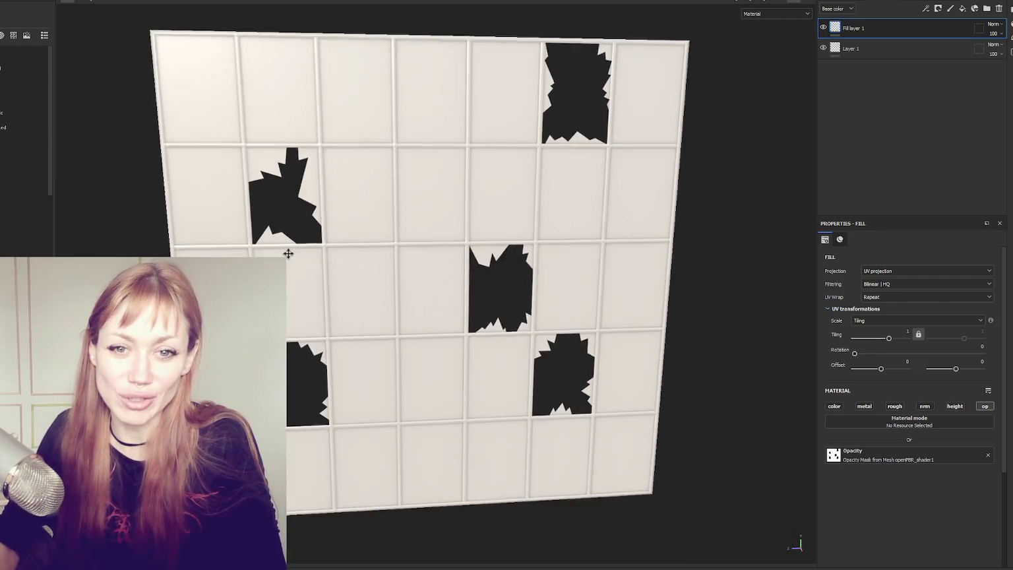
scroll(289, 255, down, 2)
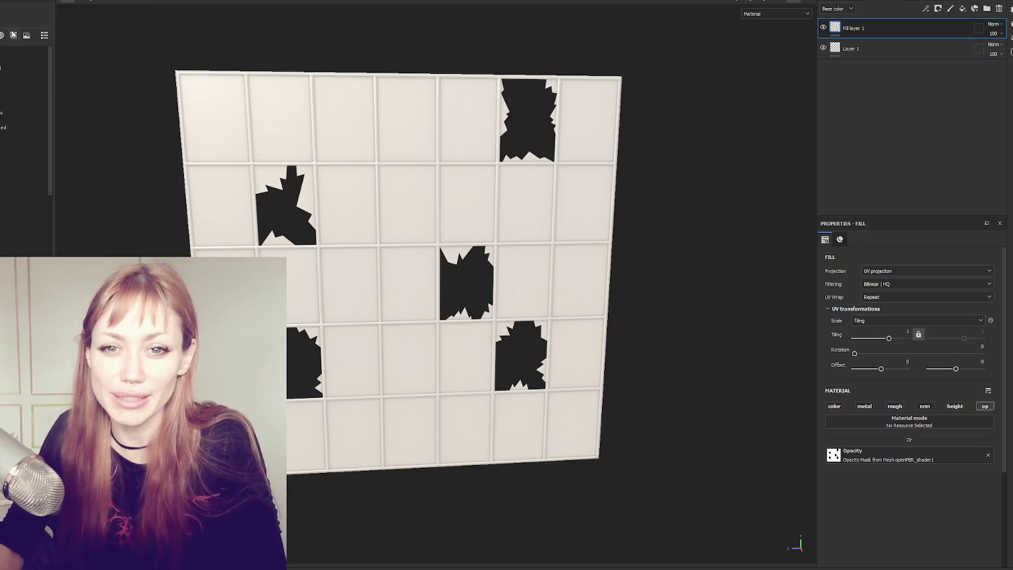
mouse_move(7, 10)
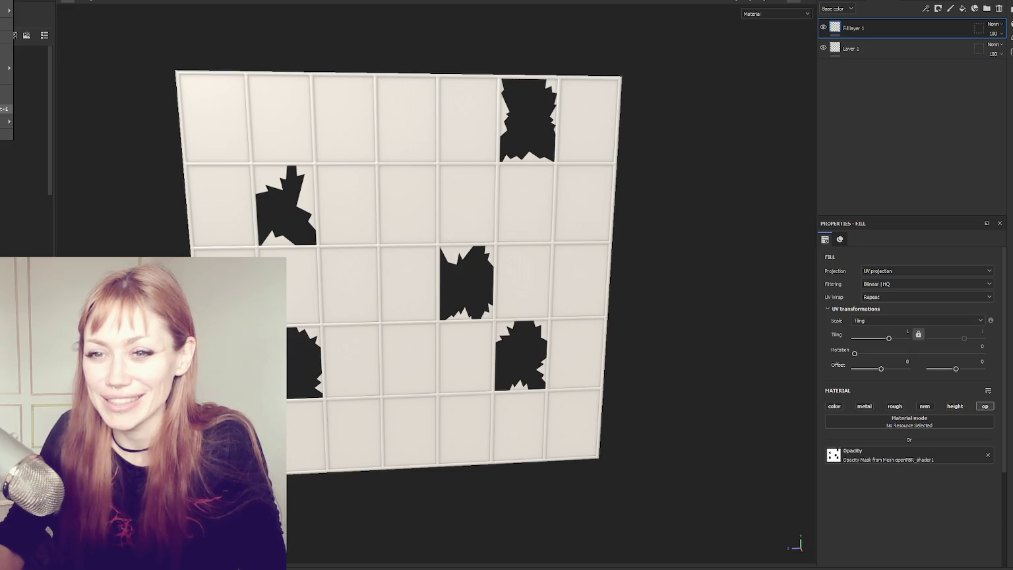
mouse_move(644, 225)
mouse_down()
mouse_move(631, 257)
mouse_move(646, 231)
mouse_move(505, 225)
mouse_up()
scroll(601, 232, up, 2)
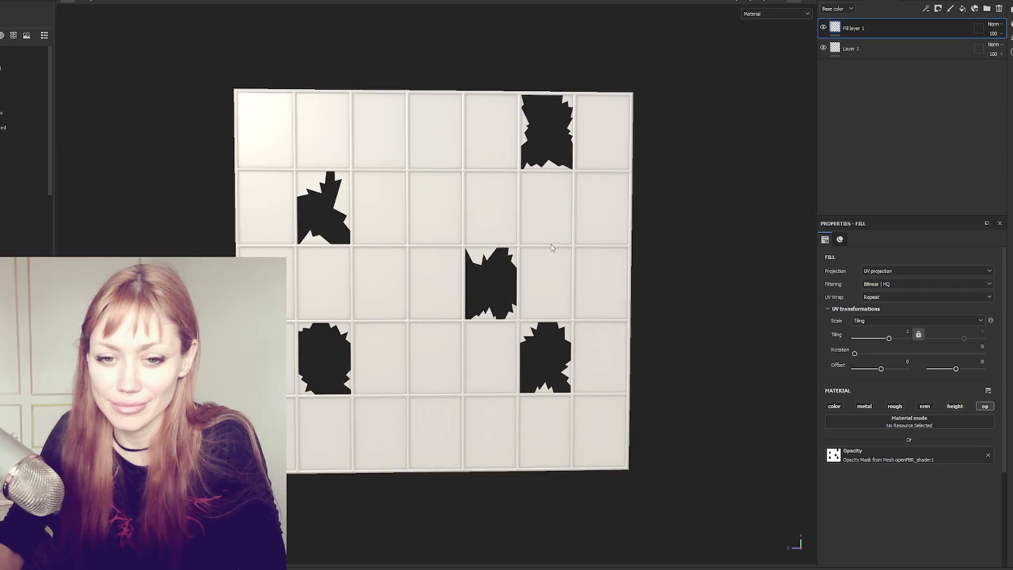
scroll(739, 200, up, 1)
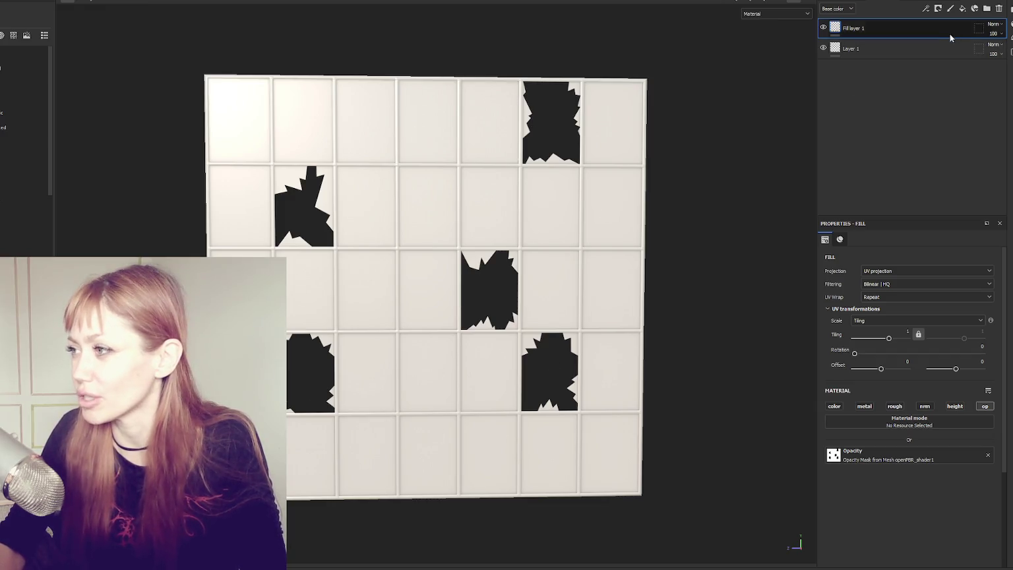
click(986, 10)
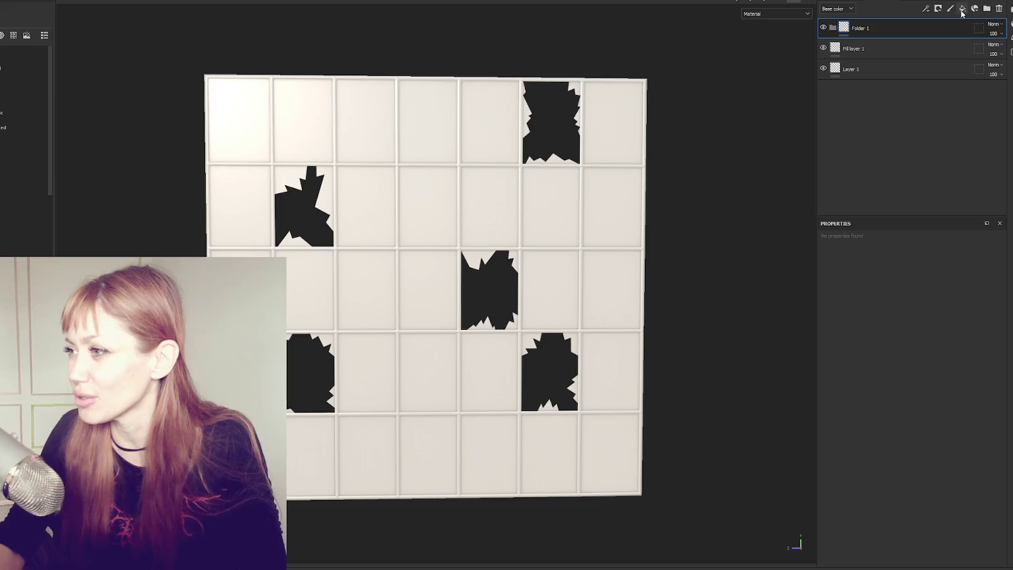
- Add a fill layer inside the folder with a dark base colour
click(962, 10)
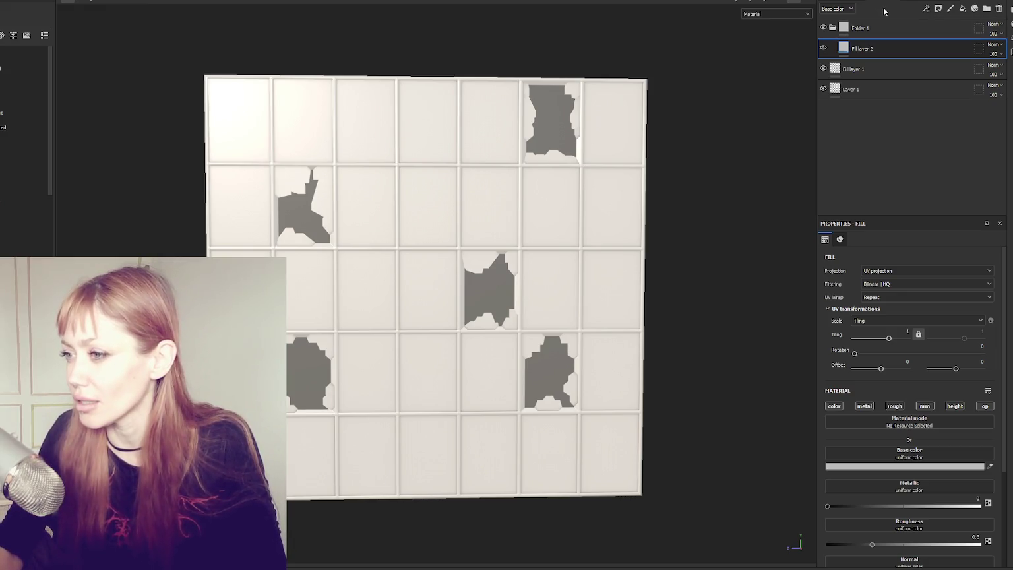
click(900, 466)
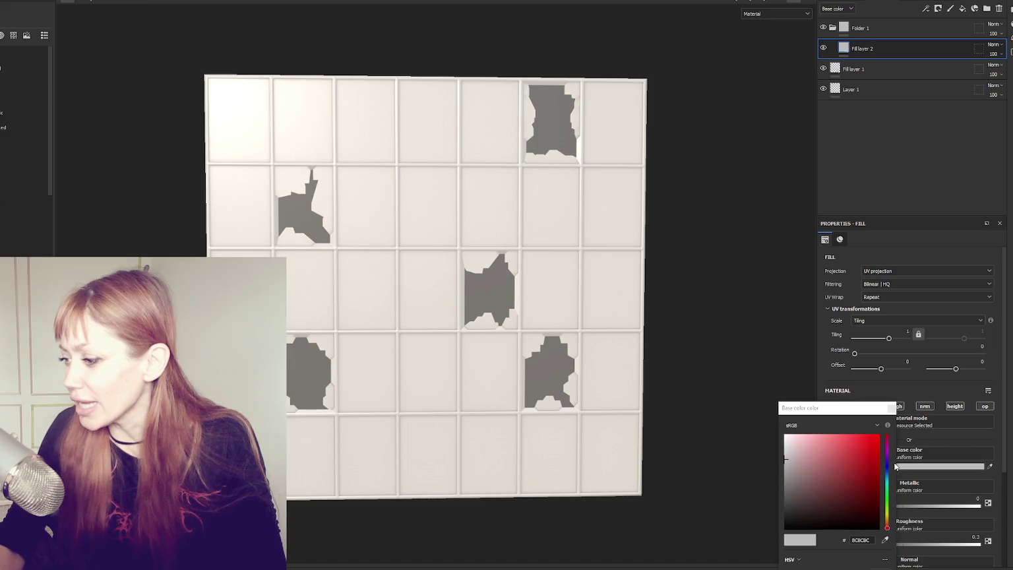
click(880, 469)
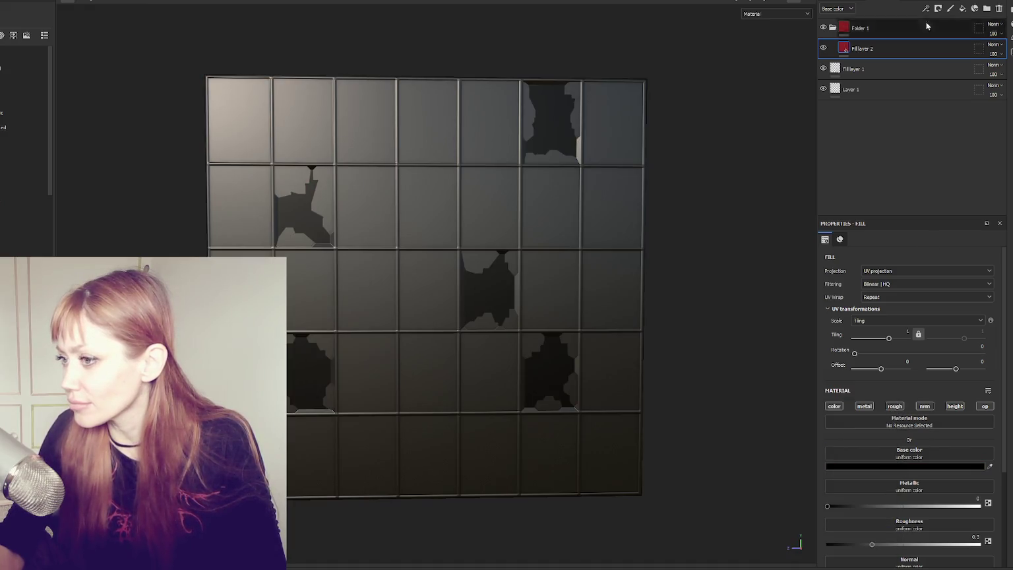
- Duplicate the folder and add a black mask to it
click(864, 29)
key(ctrl+d)
right_click(865, 46)
click(880, 60)
click(835, 30)
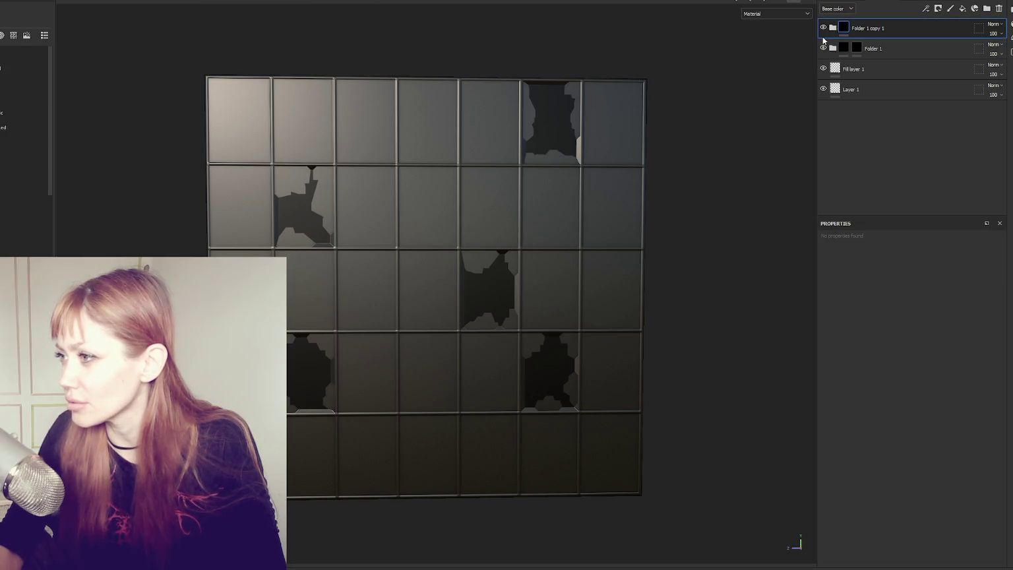
click(833, 28)
right_click(867, 30)
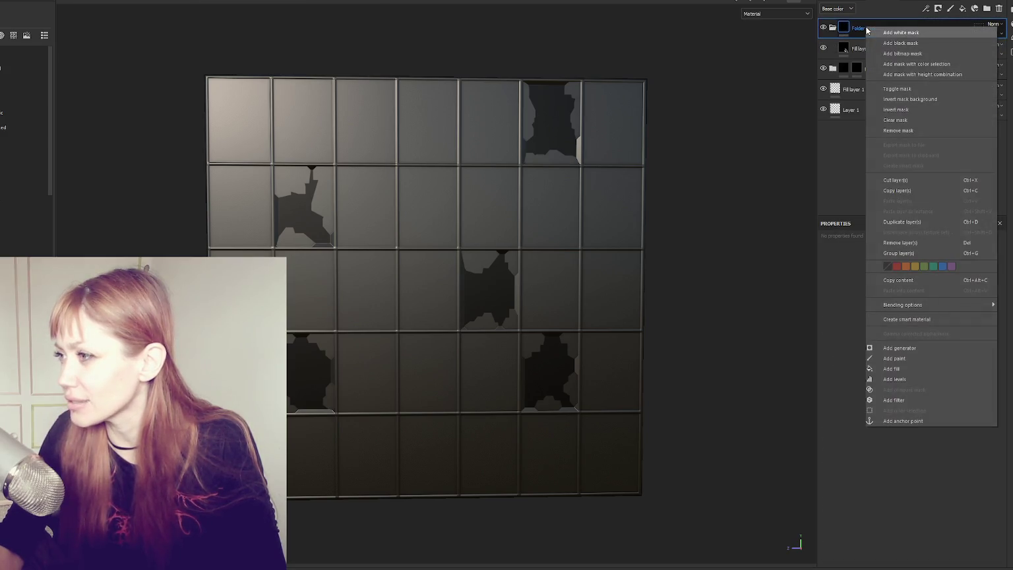
- Rename the top folder 'Glass' and the other folder 'Fra,me'
double_click(857, 27)
text(Glass)
key(Return)
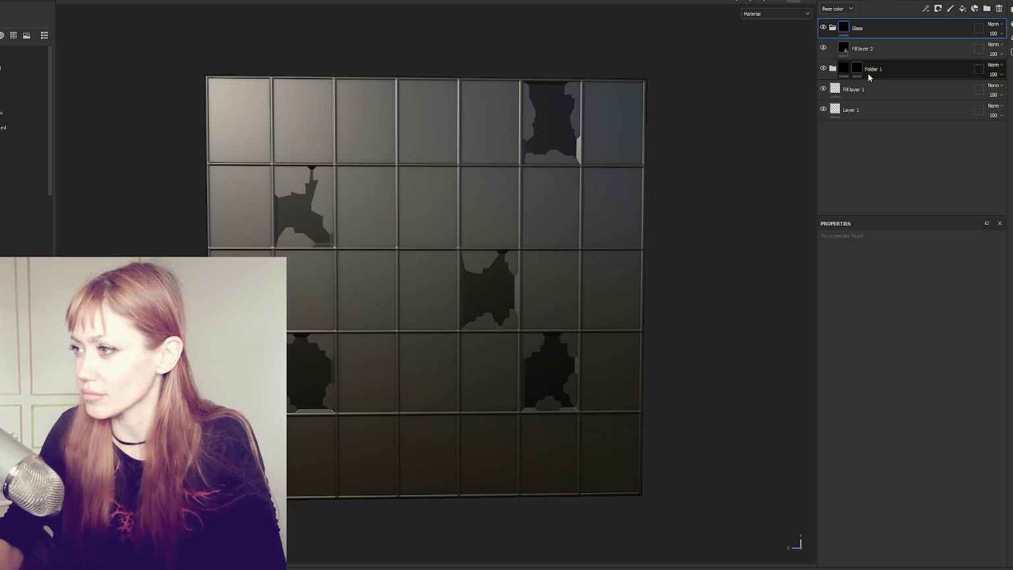
double_click(865, 69)
text(Fra,me)
key(Return)
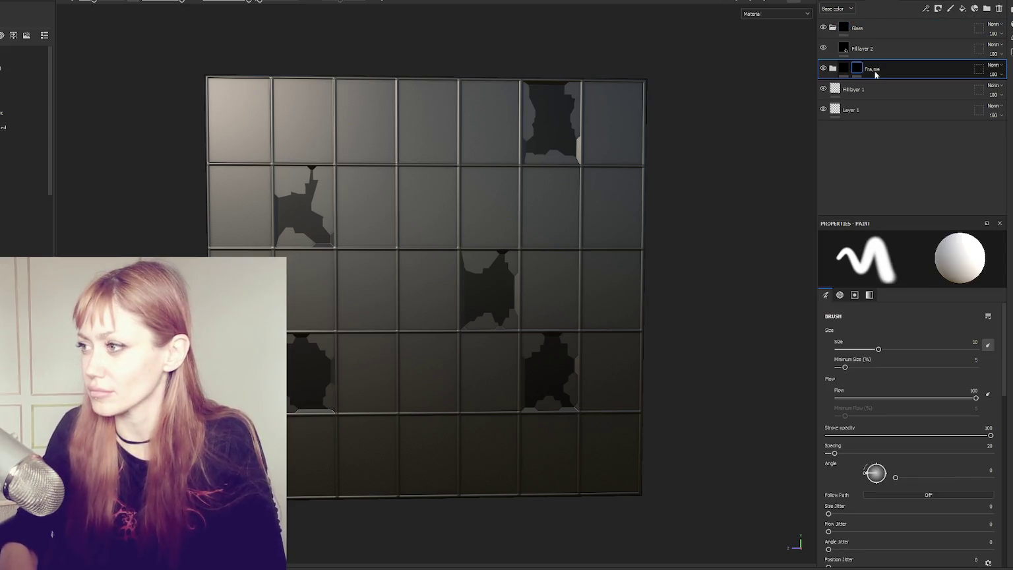
- Add a black mask to the Glass folder
click(867, 49)
click(869, 30)
right_click(869, 32)
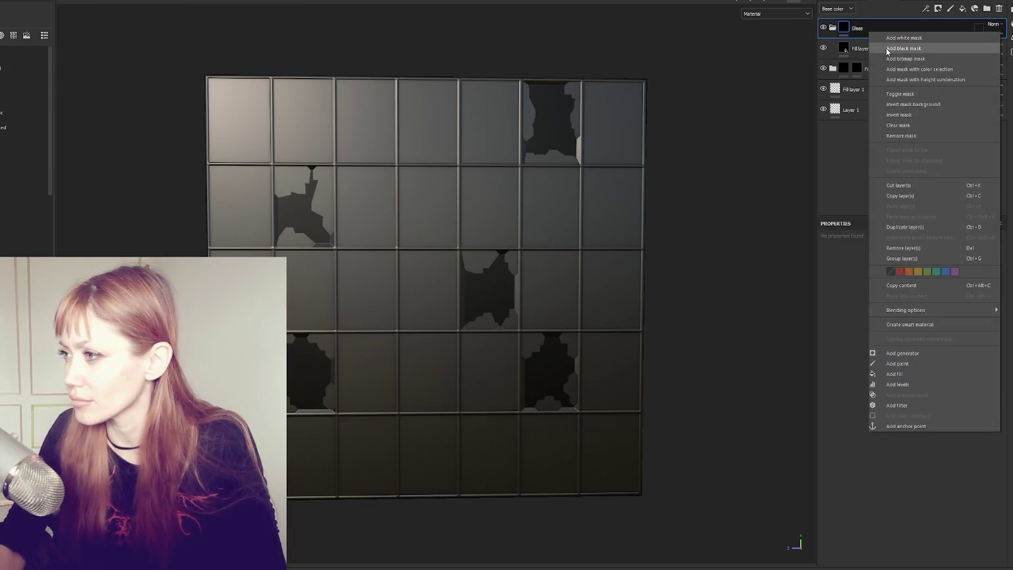
click(887, 48)
- Set the Glass fill layer's base colour to cyan
click(864, 51)
click(939, 466)
click(856, 453)
click(889, 473)
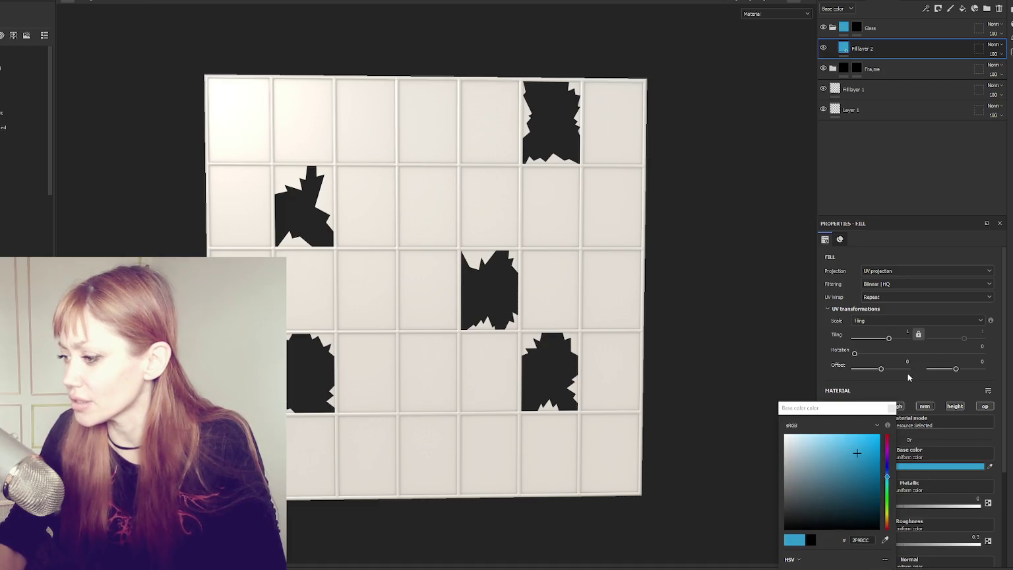
click(892, 408)
- Switch to Polygon Fill and invert the Glass mask to white
click(865, 29)
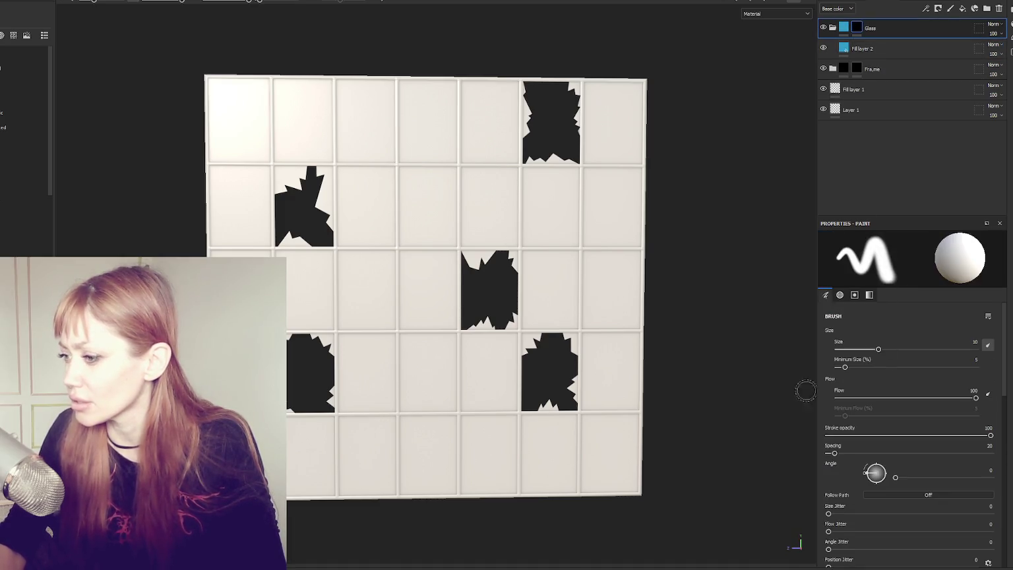
key(4)
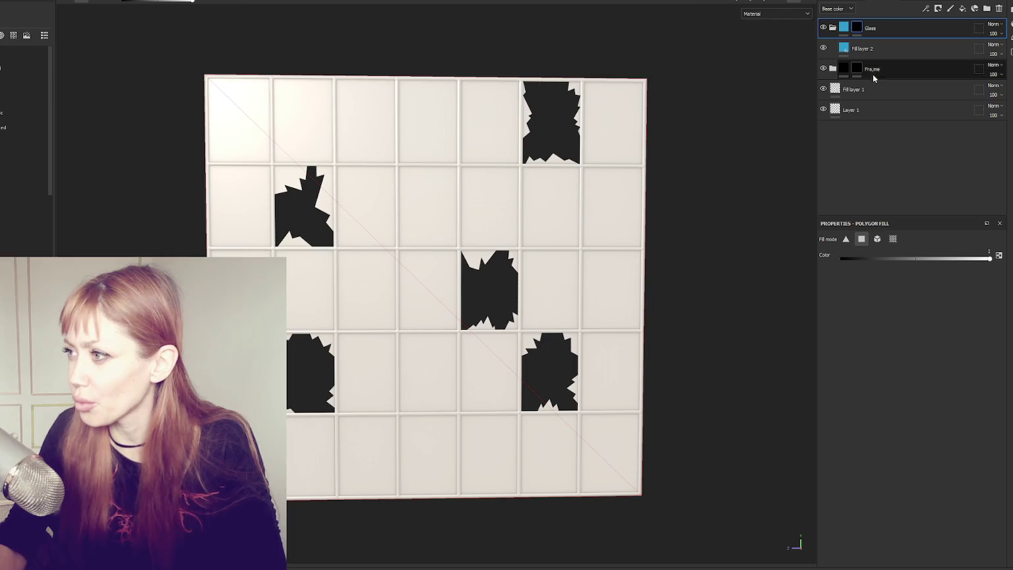
right_click(869, 28)
click(859, 38)
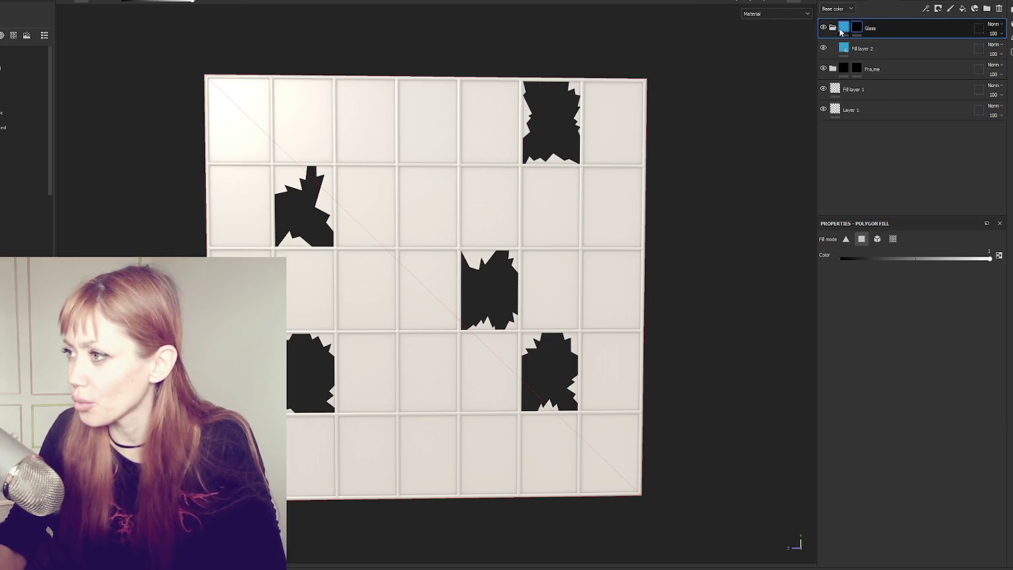
right_click(871, 29)
click(893, 34)
- Move the Glass folder below the Fra,me folder and collapse it
mouse_move(832, 31)
mouse_down()
mouse_move(893, 30)
mouse_move(895, 73)
mouse_up()
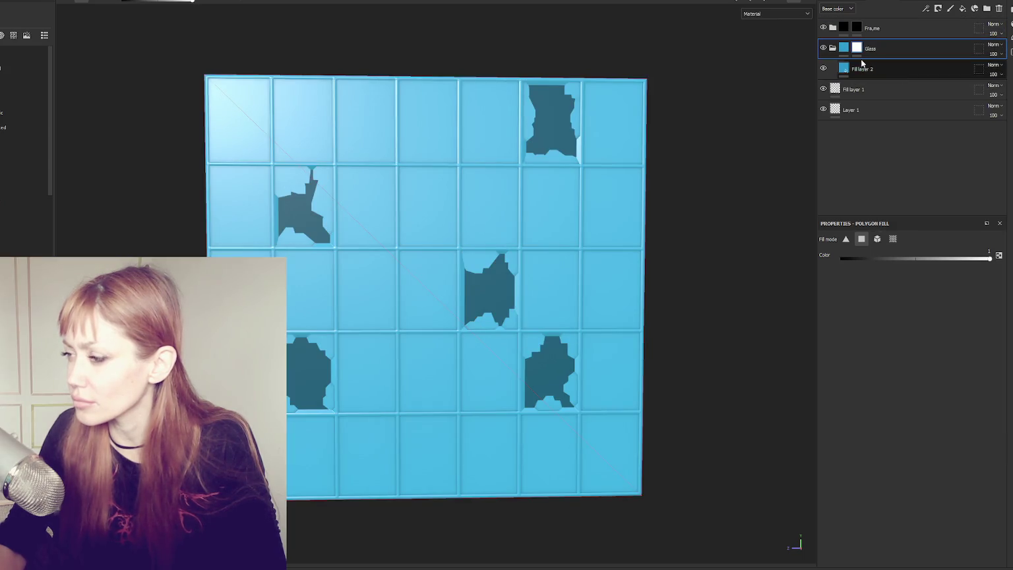
click(832, 48)
click(857, 28)
scroll(569, 92, up, 3)
scroll(568, 92, up, 3)
mouse_move(528, 99)
mouse_down()
mouse_move(550, 132)
mouse_move(631, 147)
mouse_move(552, 75)
mouse_move(548, 54)
mouse_up()
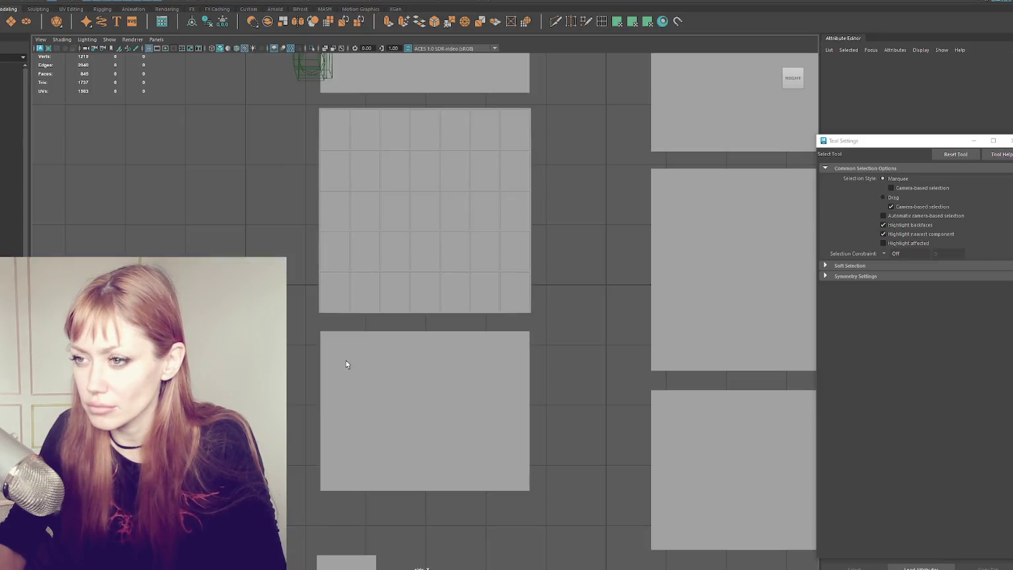
scroll(391, 292, up, 2)
scroll(393, 294, down, 5)
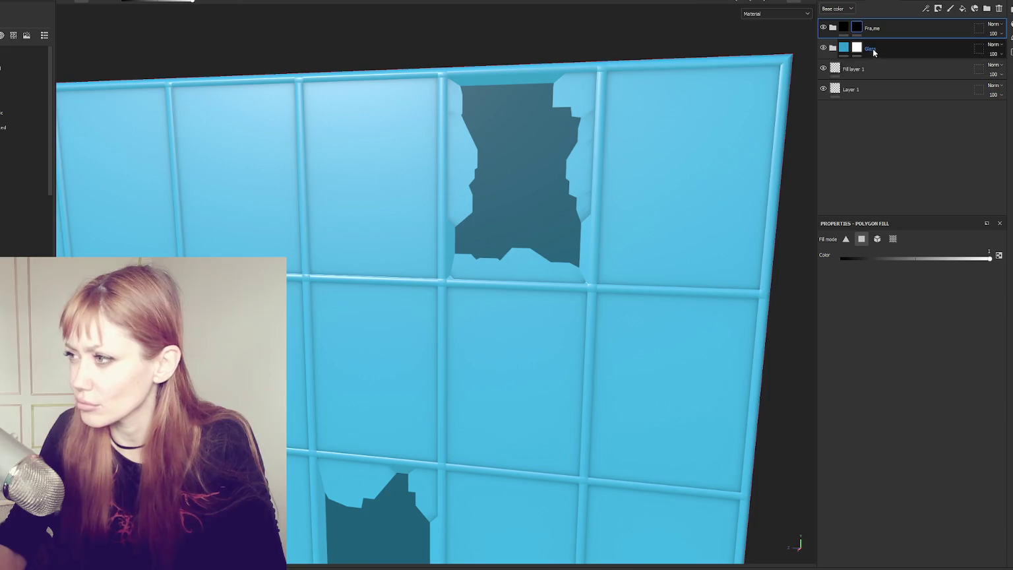
- Add a new fill layer above Glass and toggle Glass visibility off and back on
click(912, 52)
click(962, 8)
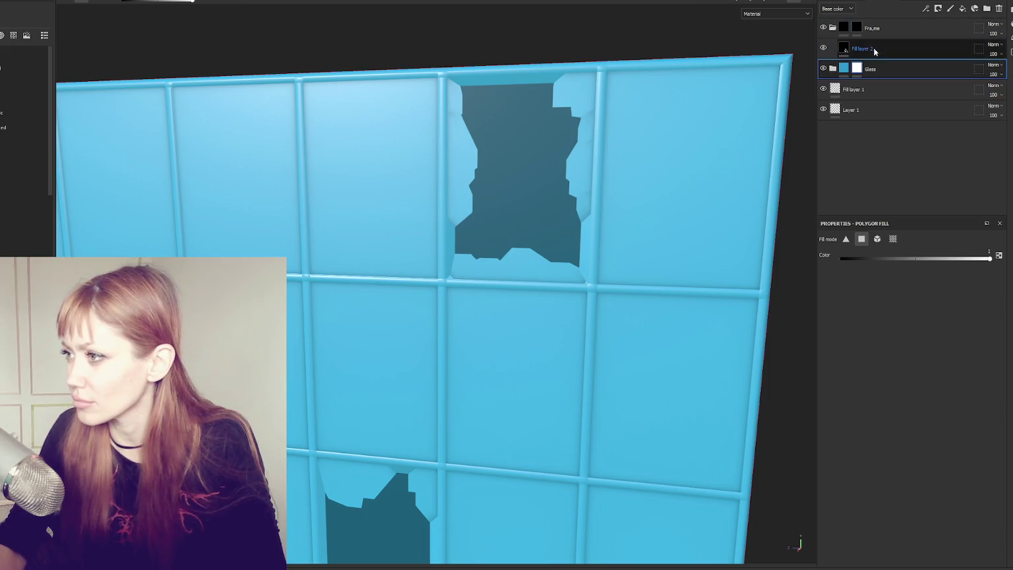
click(823, 69)
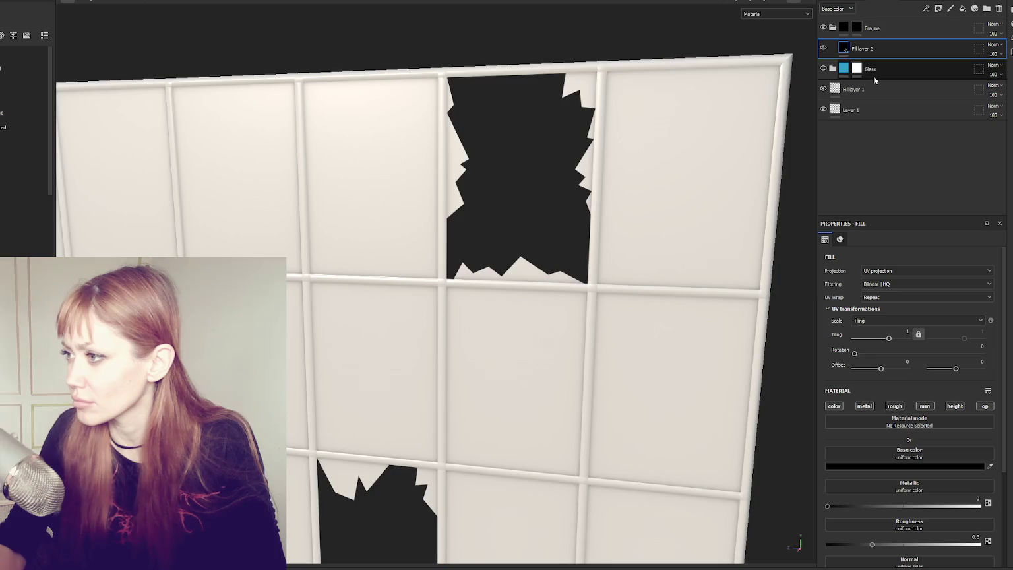
click(832, 68)
click(860, 89)
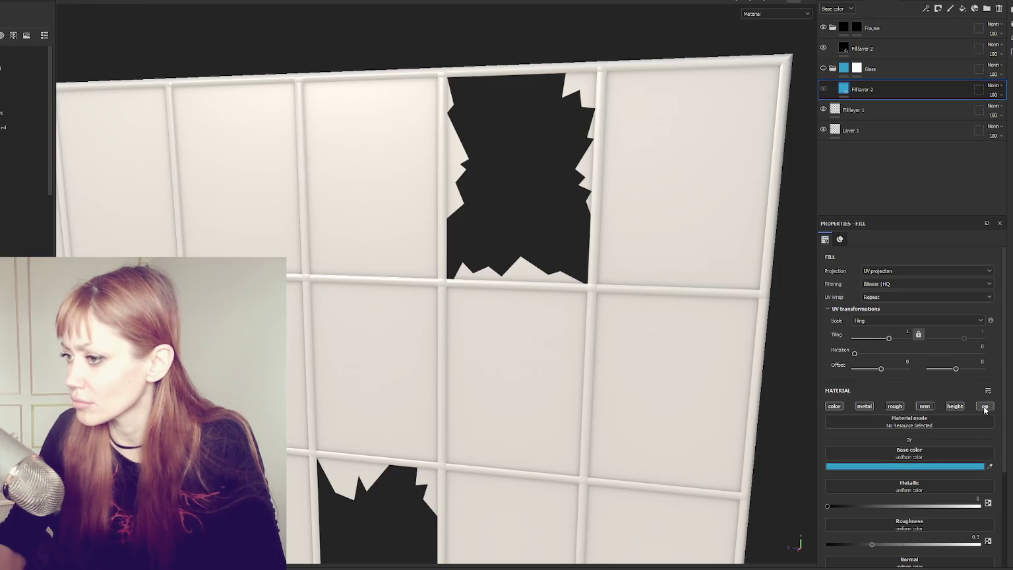
click(823, 69)
- Switch to brush painting with a thin brush size and select the frame folder's mask
click(857, 69)
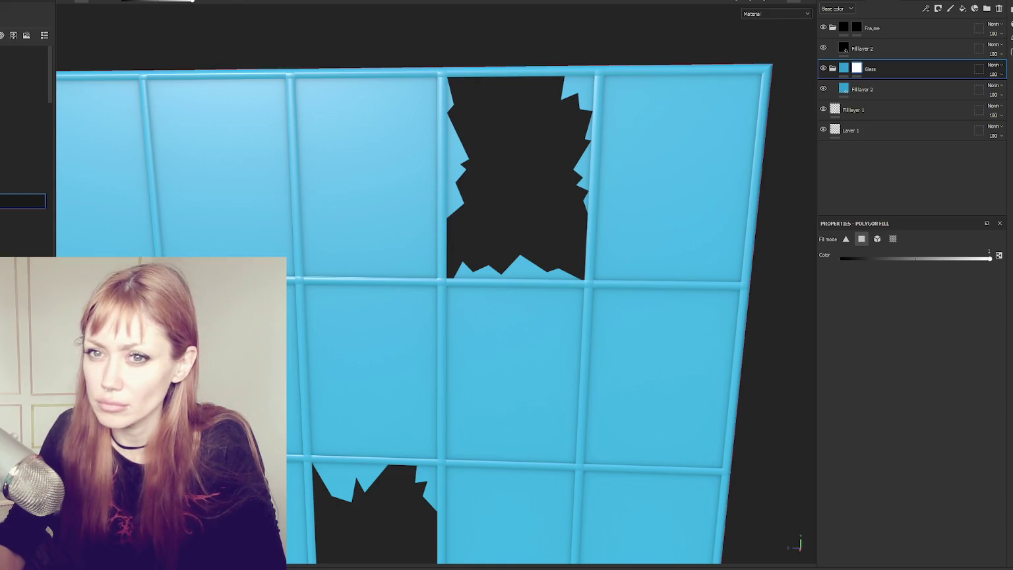
key(1)
key(bracketleft)
key(bracketleft)
key(bracketleft)
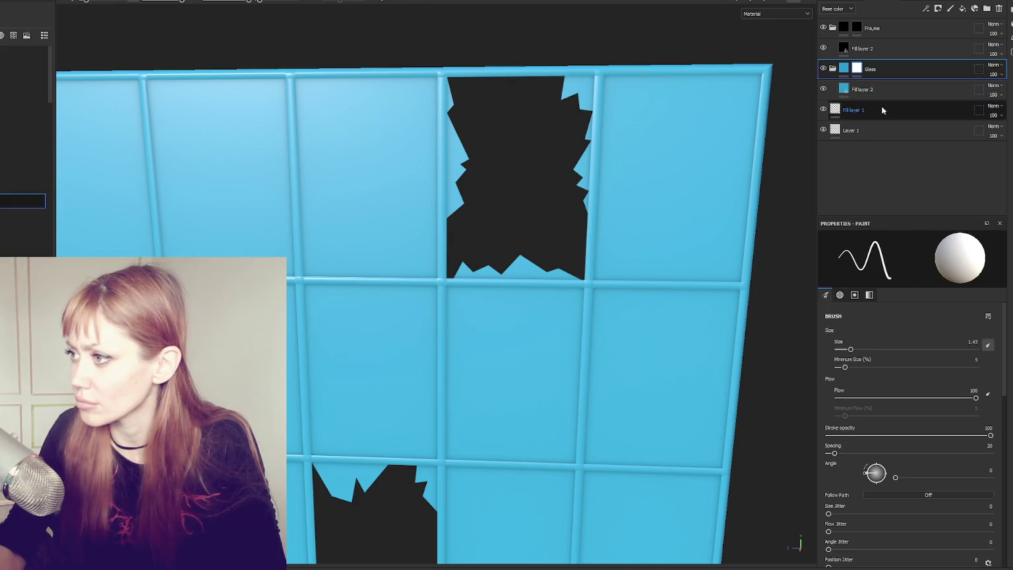
click(858, 27)
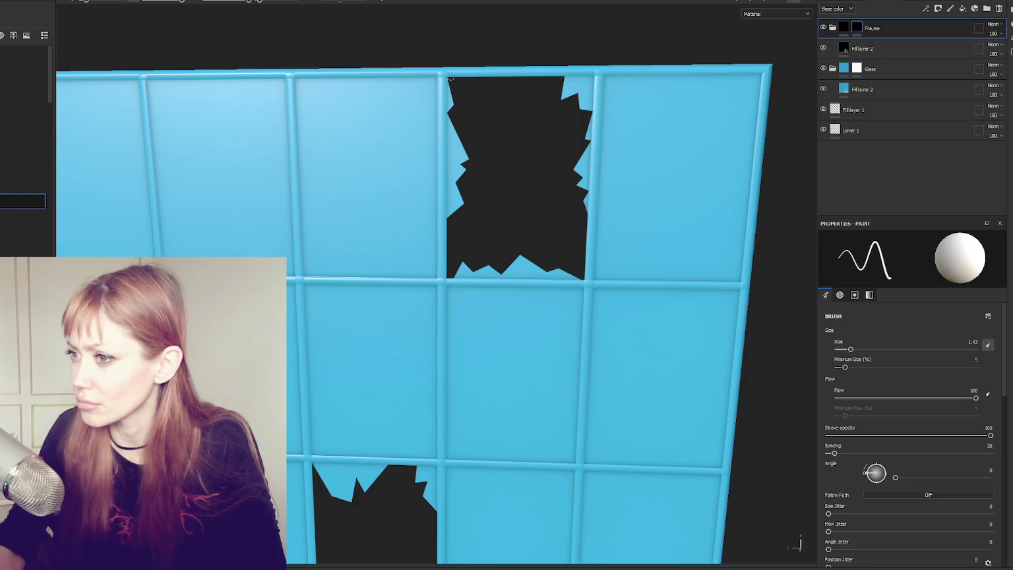
- Show the 2D/3D split view and set the brush size to 2
scroll(470, 208, down, 5)
drag(454, 258, 513, 226)
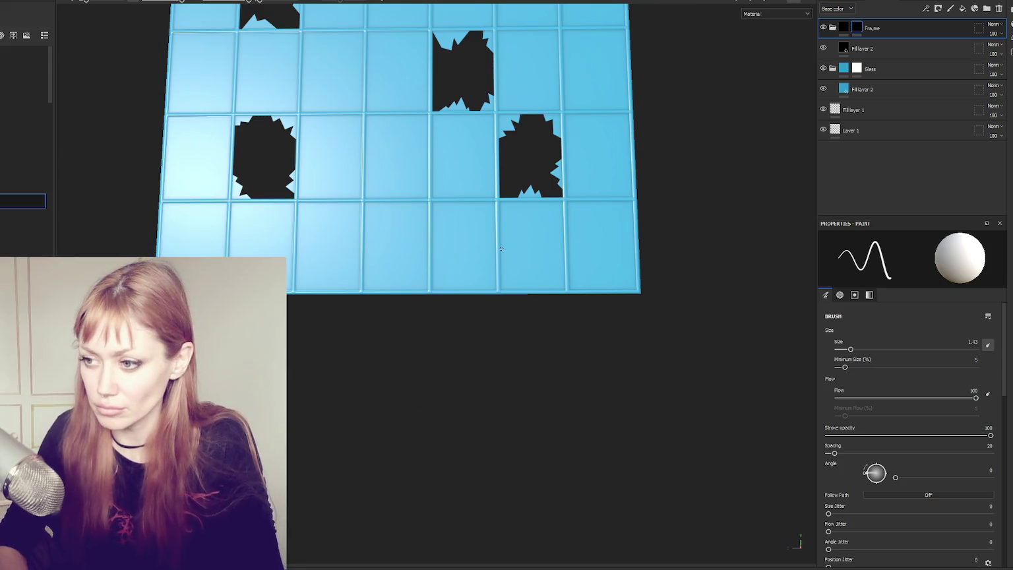
key(F1)
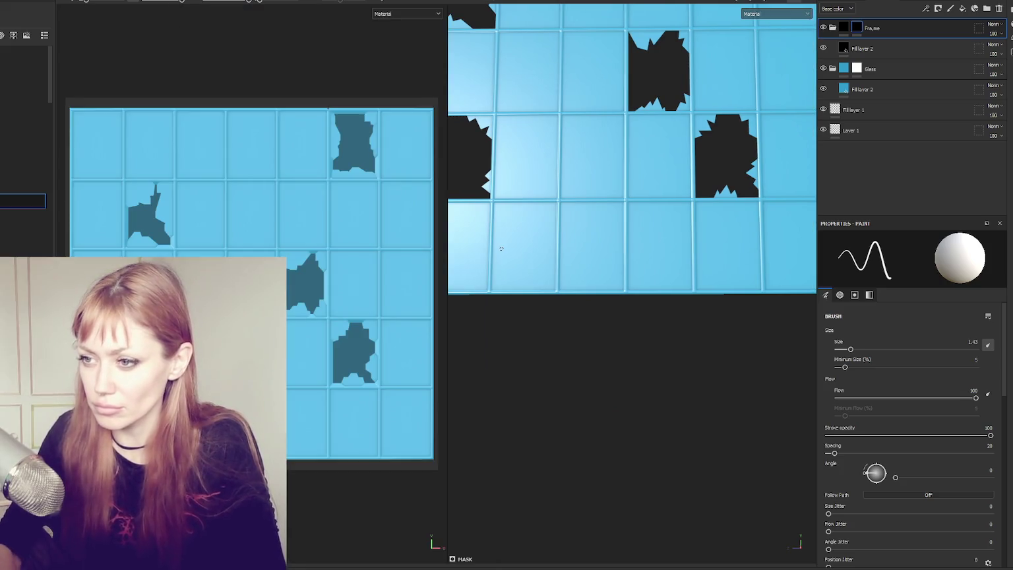
scroll(357, 119, up, 5)
scroll(256, 136, up, 2)
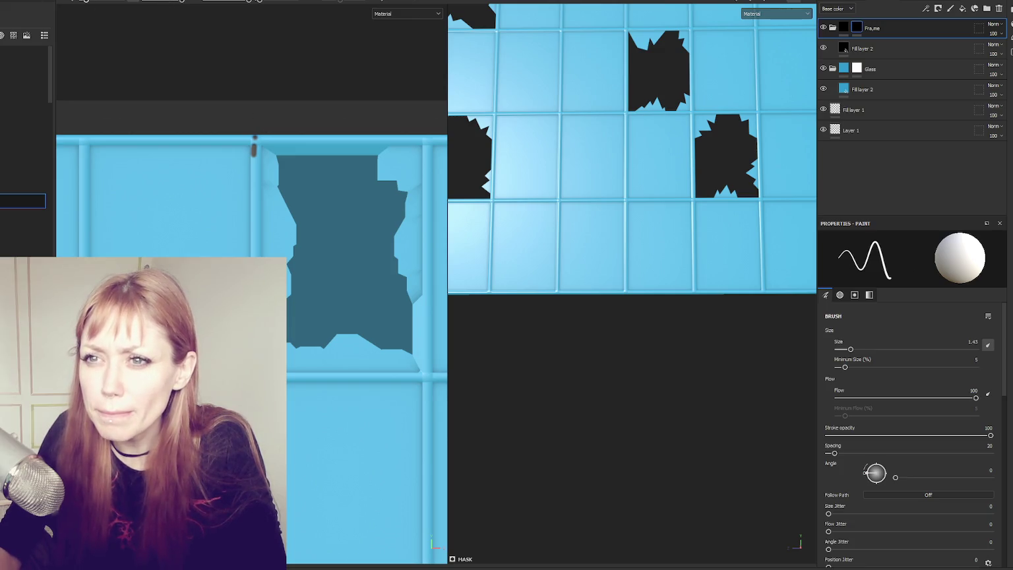
key(bracketright)
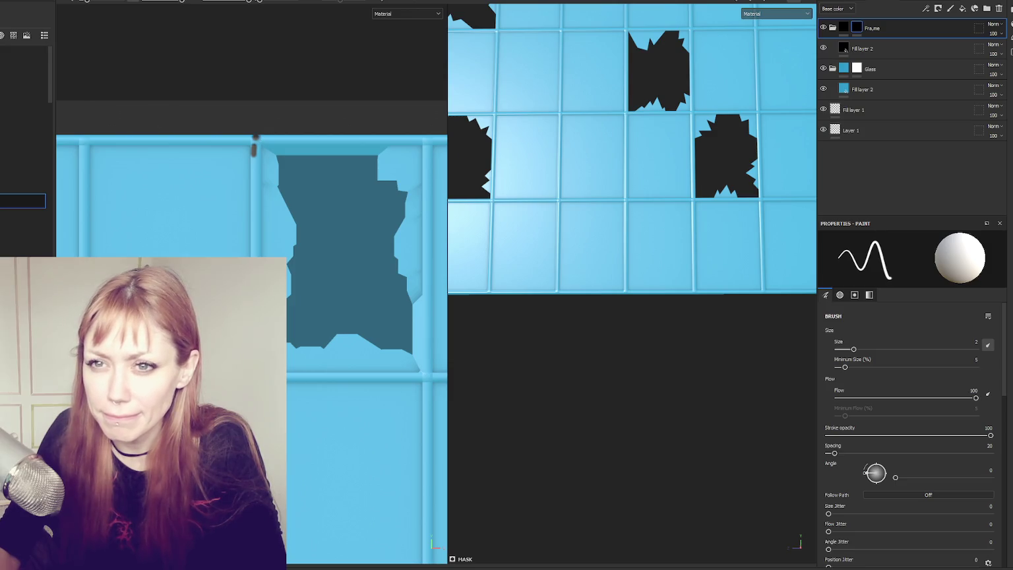
- Paint straight dark lines down the vertical frame seam on the Frame mask
key(shift)
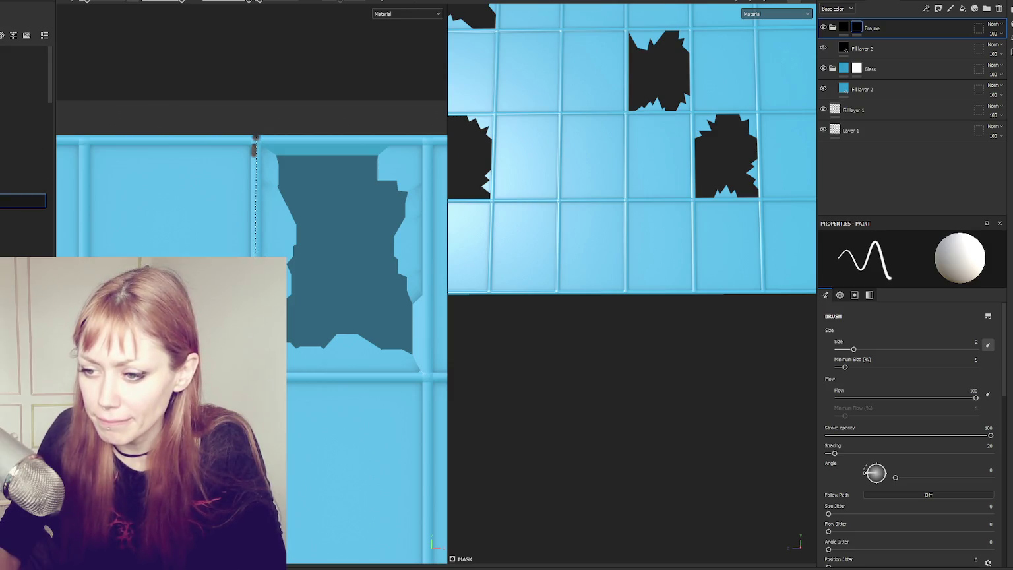
shift+click(255, 140)
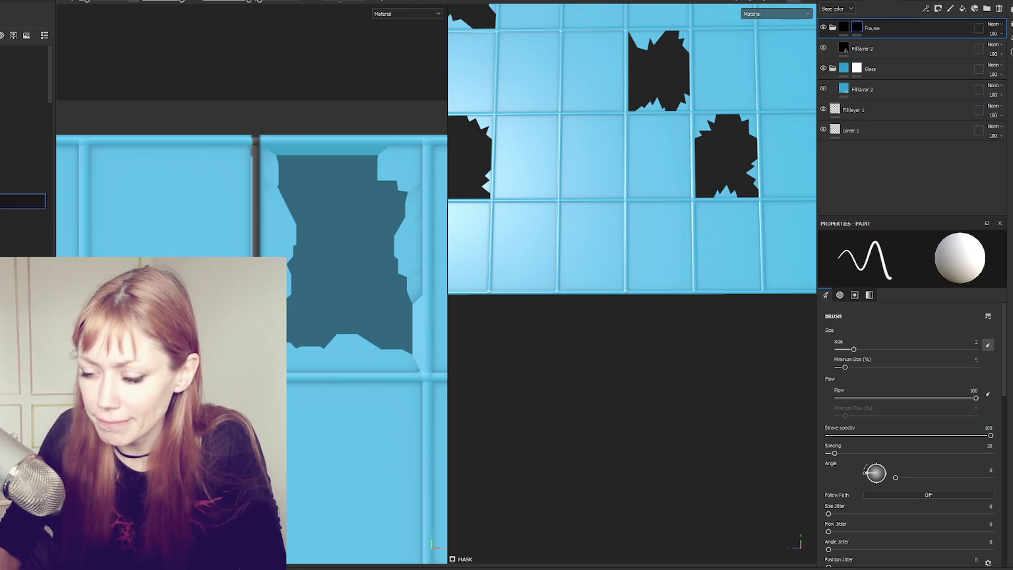
scroll(255, 136, down, 2)
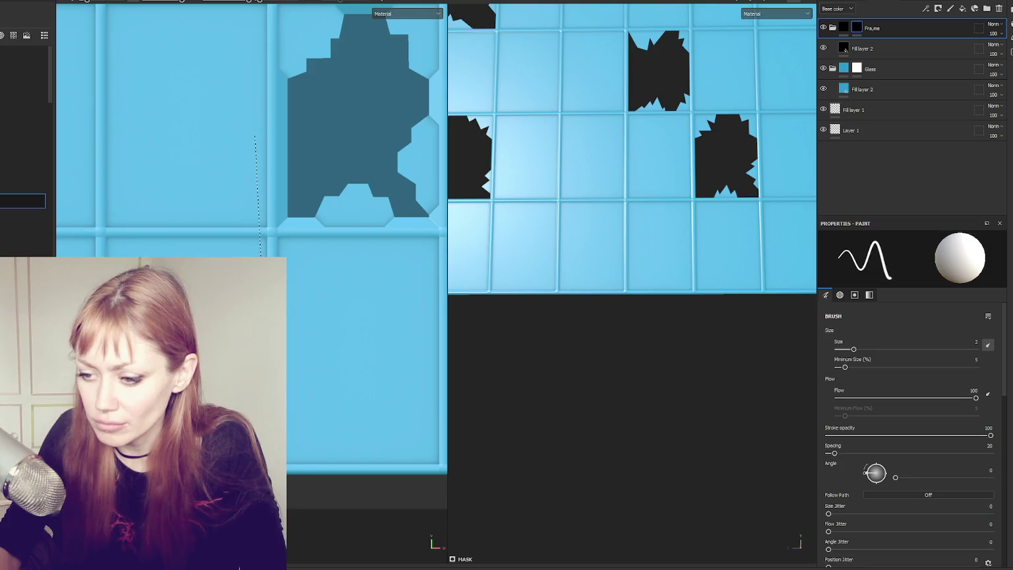
scroll(265, 29, down, 3)
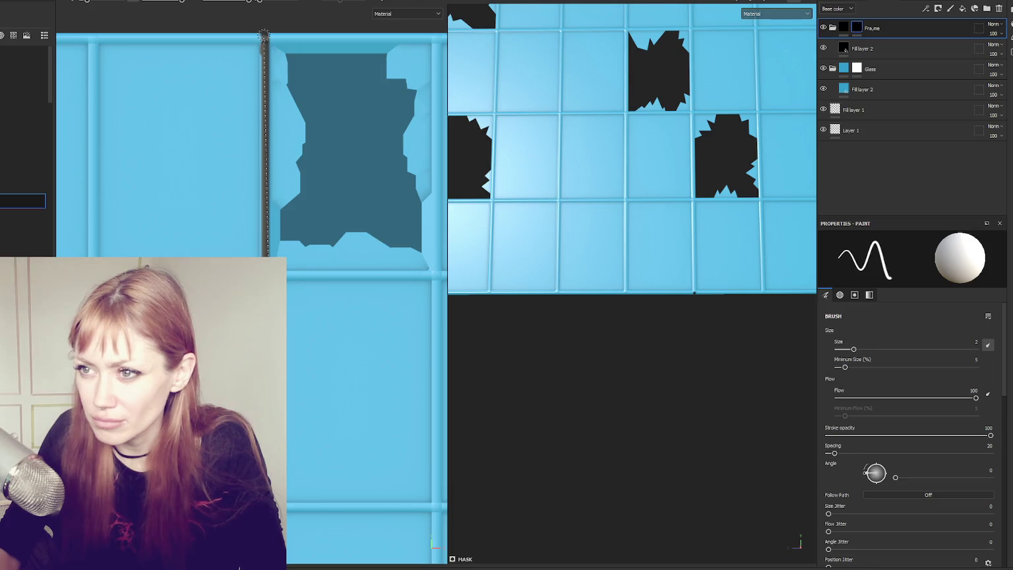
shift+click(264, 35)
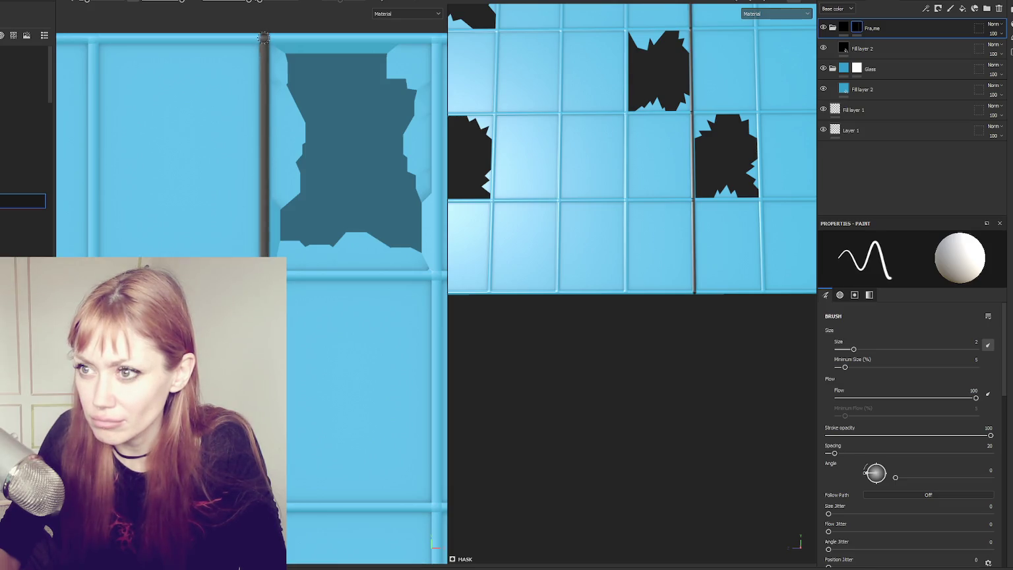
scroll(264, 35, down, 3)
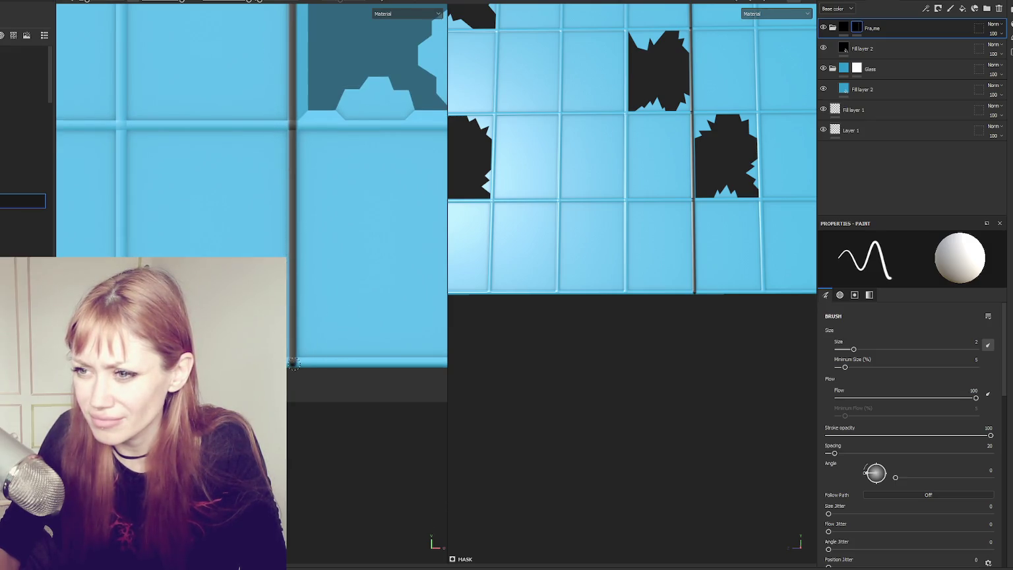
scroll(297, 352, down, 2)
drag(313, 326, 315, 365)
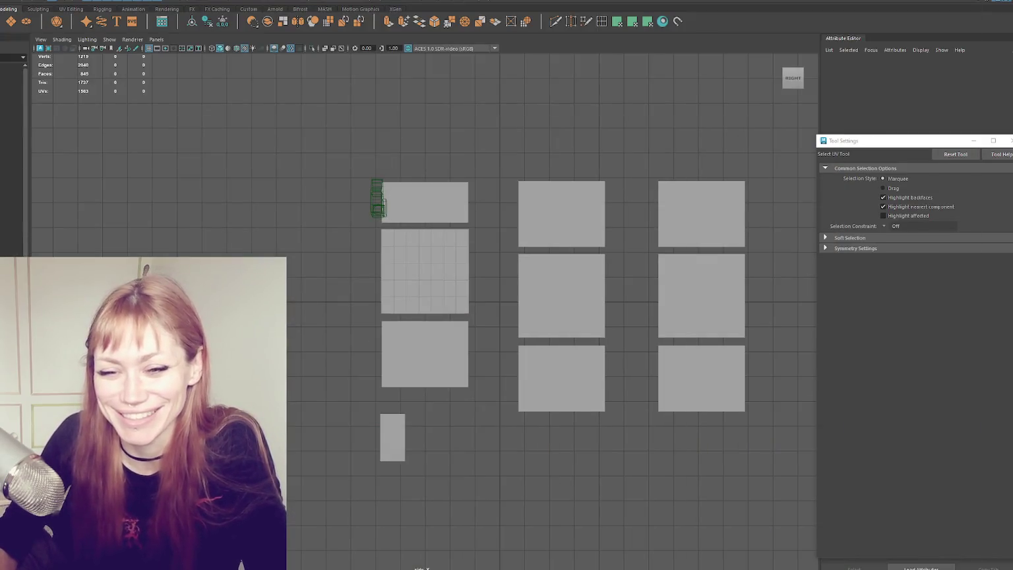
- Zoom the Unity scene view on the window set into the wooden building wall
scroll(438, 313, up, 5)
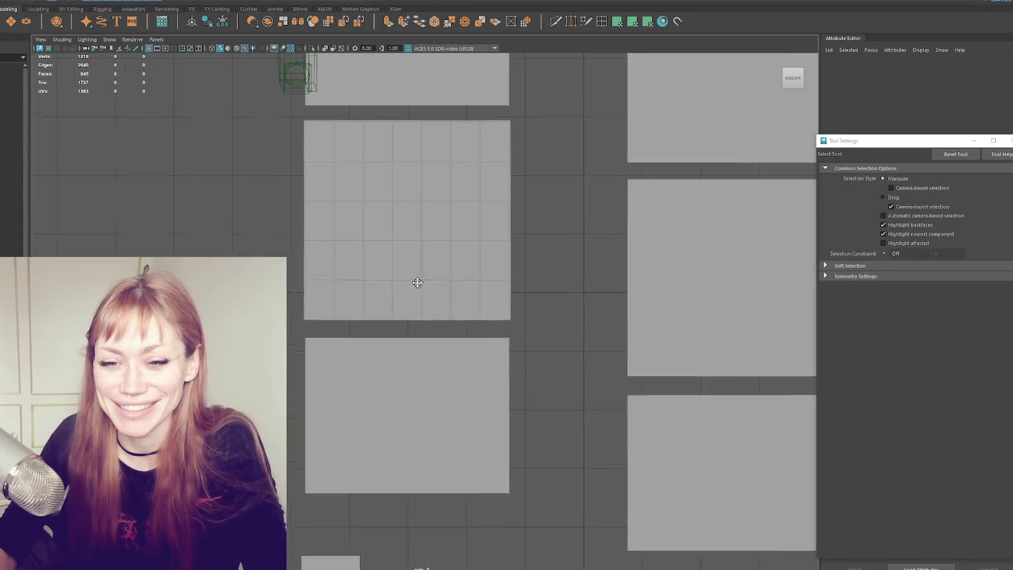
- Assign a new Blinn material to the window grid mesh
scroll(353, 253, up, 4)
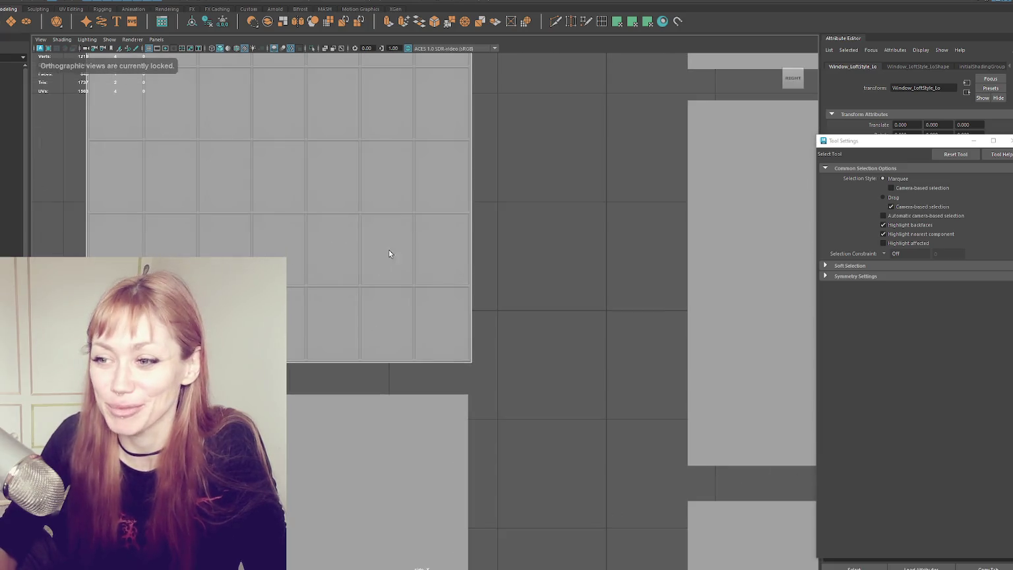
click(255, 186)
scroll(254, 186, up, 2)
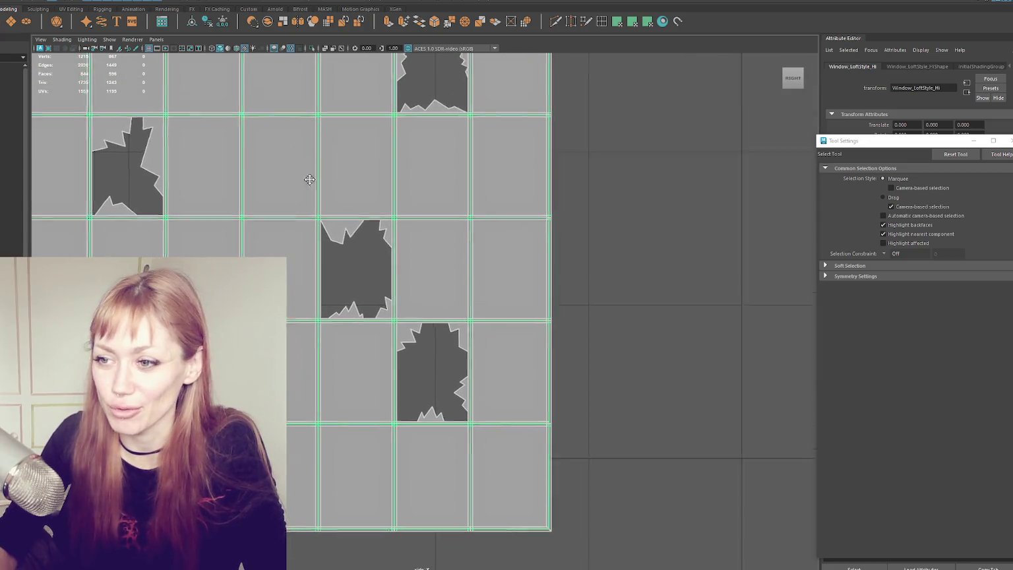
scroll(296, 158, down, 6)
scroll(389, 210, up, 5)
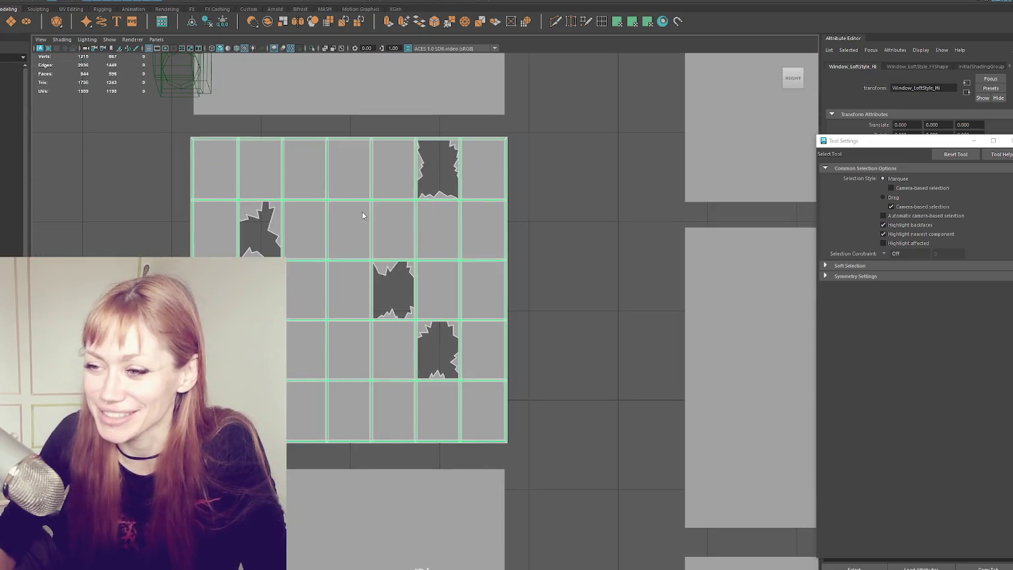
click(222, 175)
right_click(512, 162)
mouse_move(528, 393)
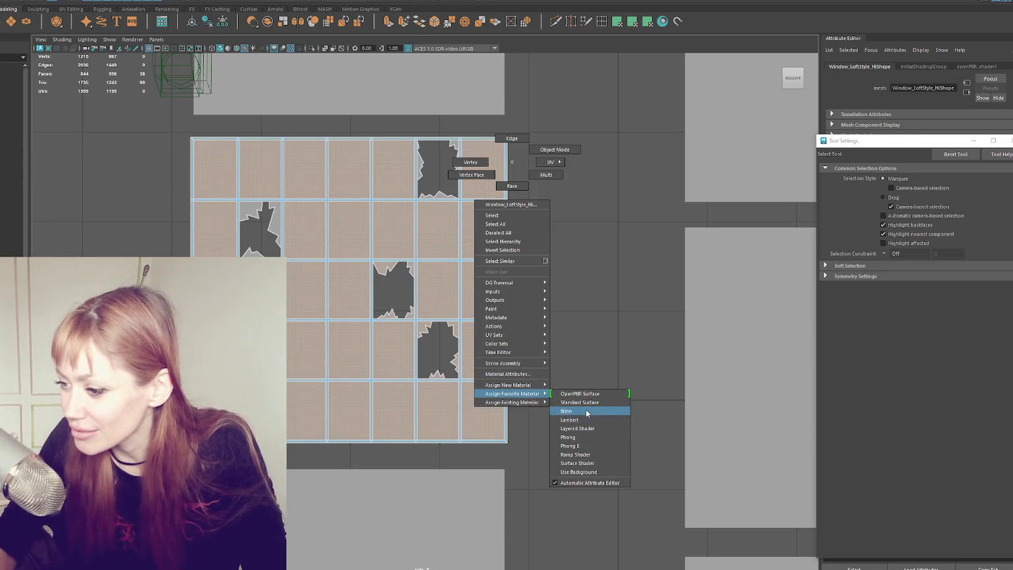
click(585, 410)
- Rename the new Blinn material to GFlass and reselect the window grid mesh
double_click(921, 87)
text(GFlass)
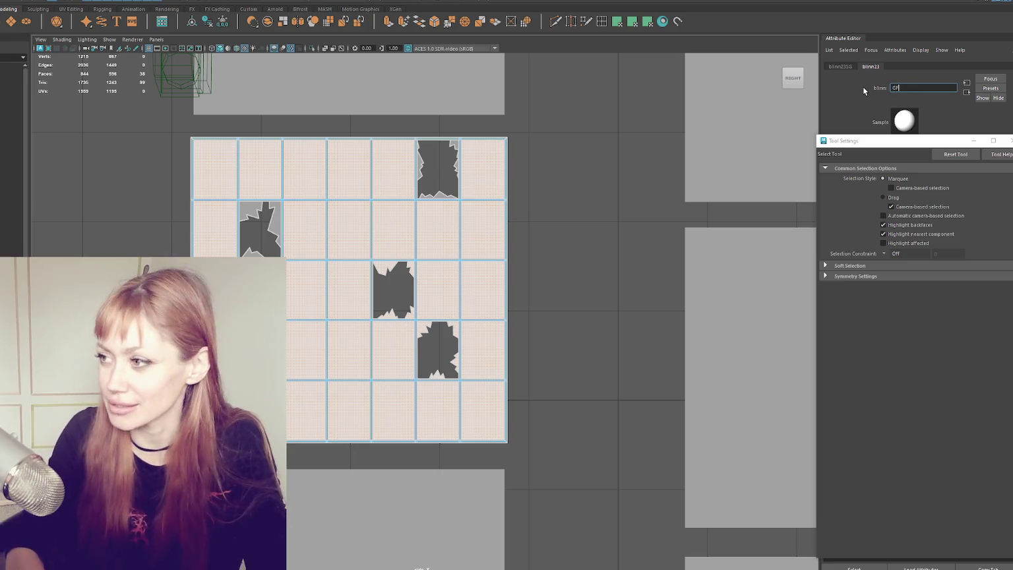
key(Return)
right_click(511, 113)
click(511, 113)
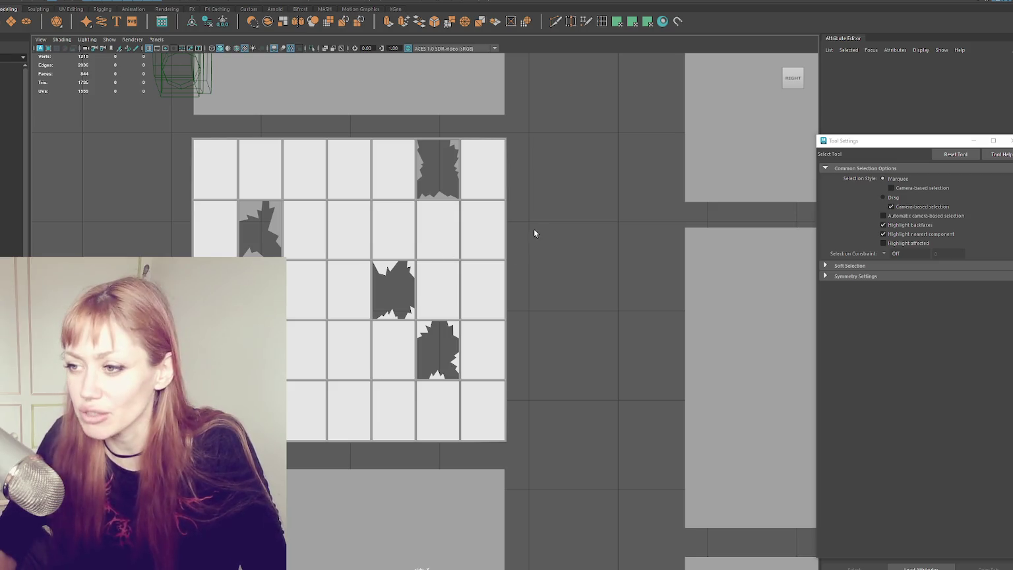
click(499, 218)
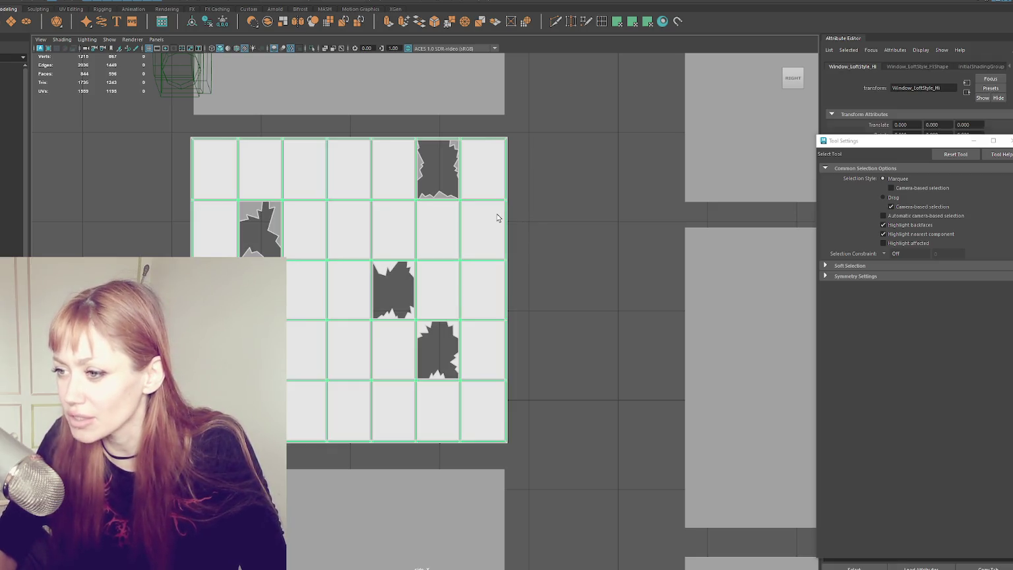
- Set the GFlass glass material's colour to cyan
click(967, 92)
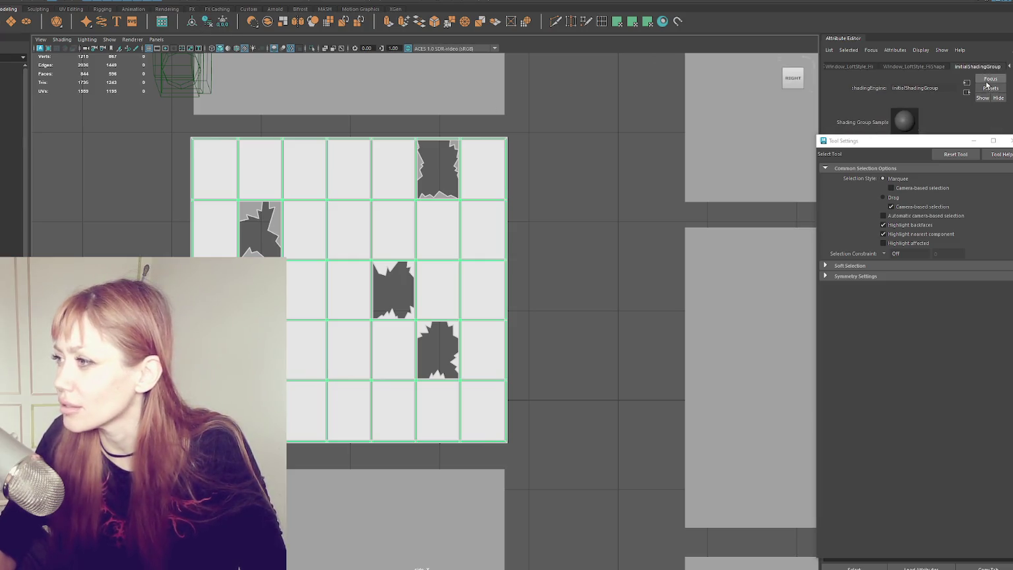
click(1009, 140)
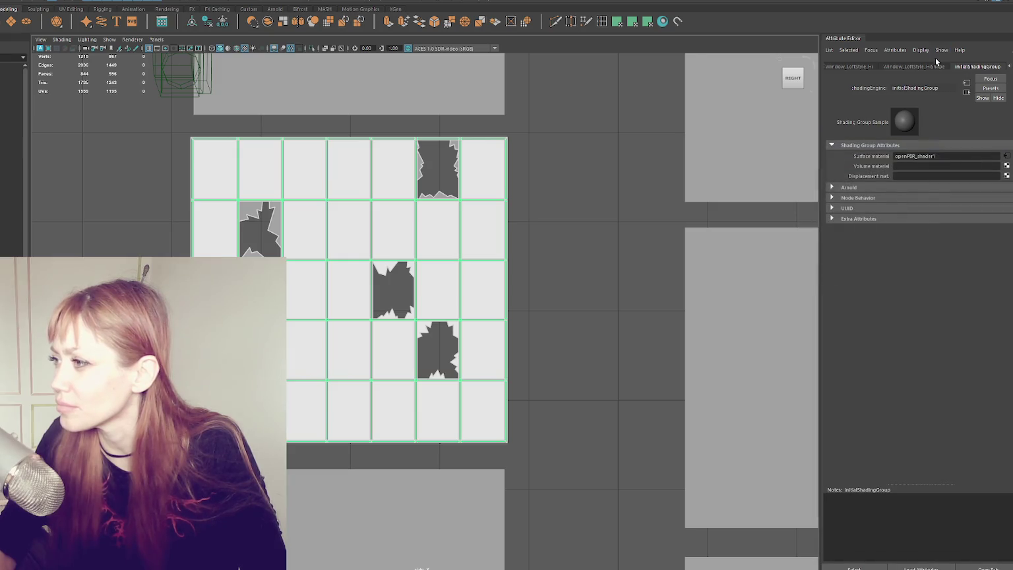
click(973, 67)
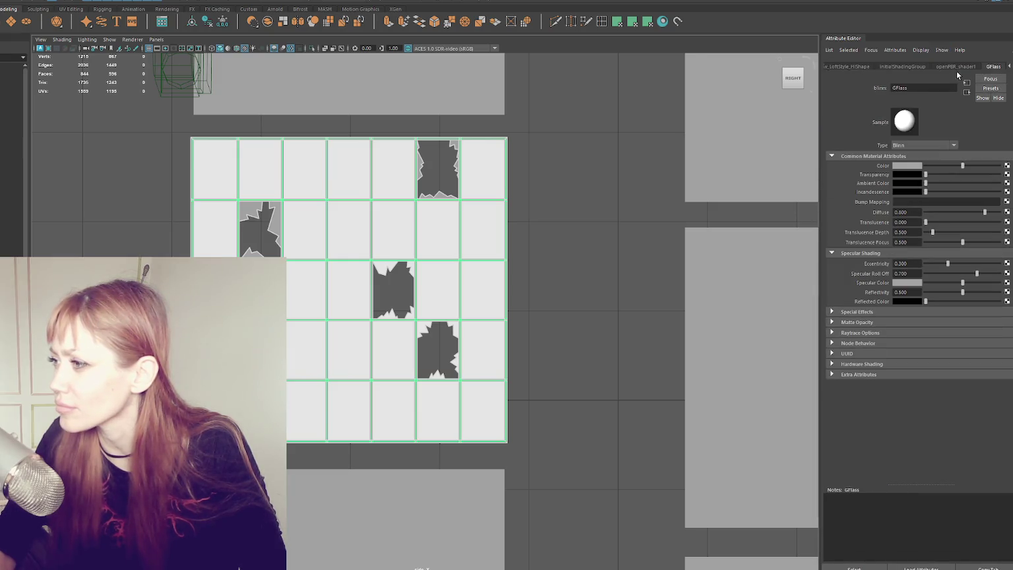
click(908, 165)
click(907, 151)
- Set openPBR_shader1's base colour to red (H 360, S 1, V 1) for the frame
click(958, 68)
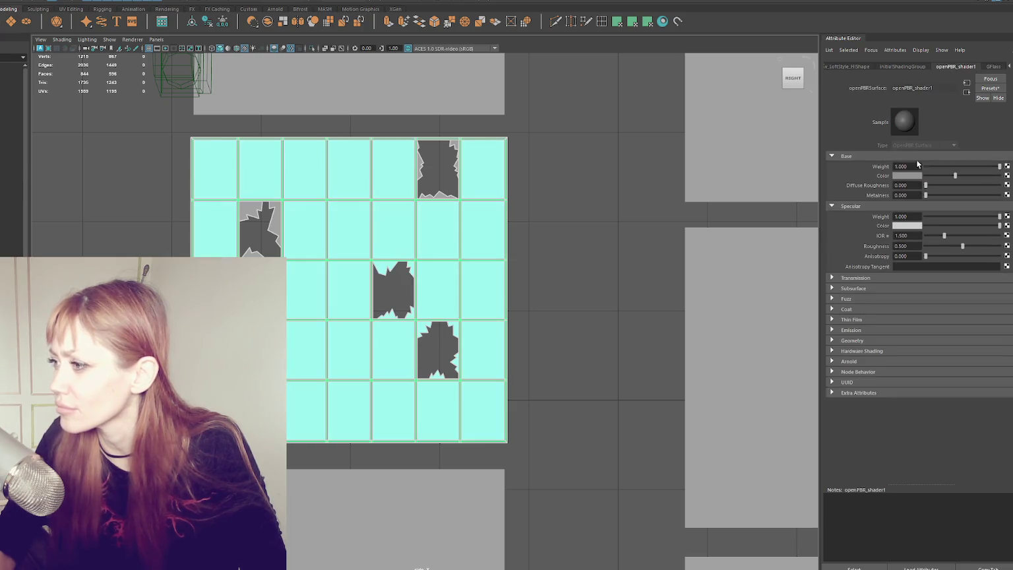
click(907, 176)
click(874, 157)
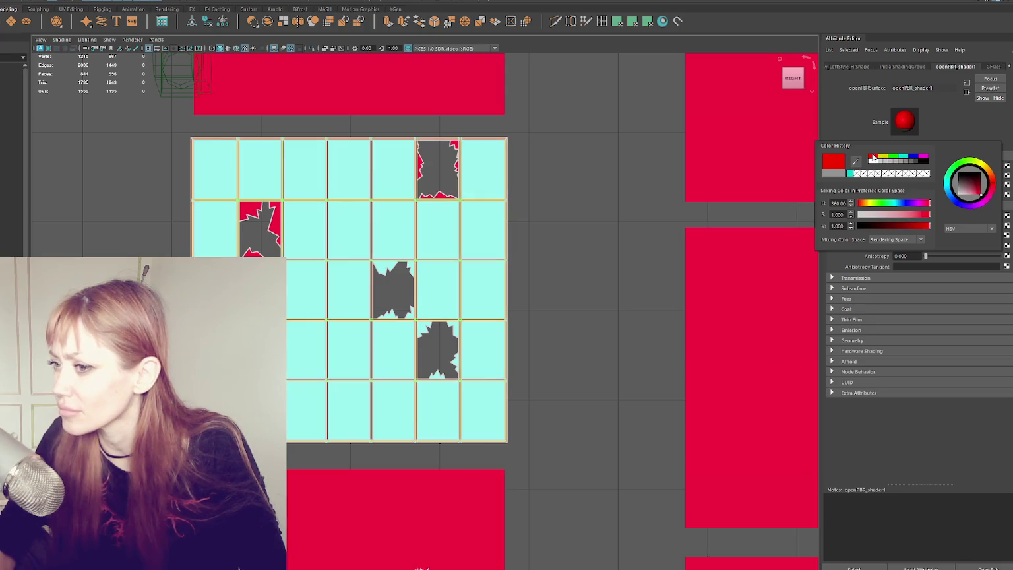
click(658, 135)
scroll(486, 254, up, 3)
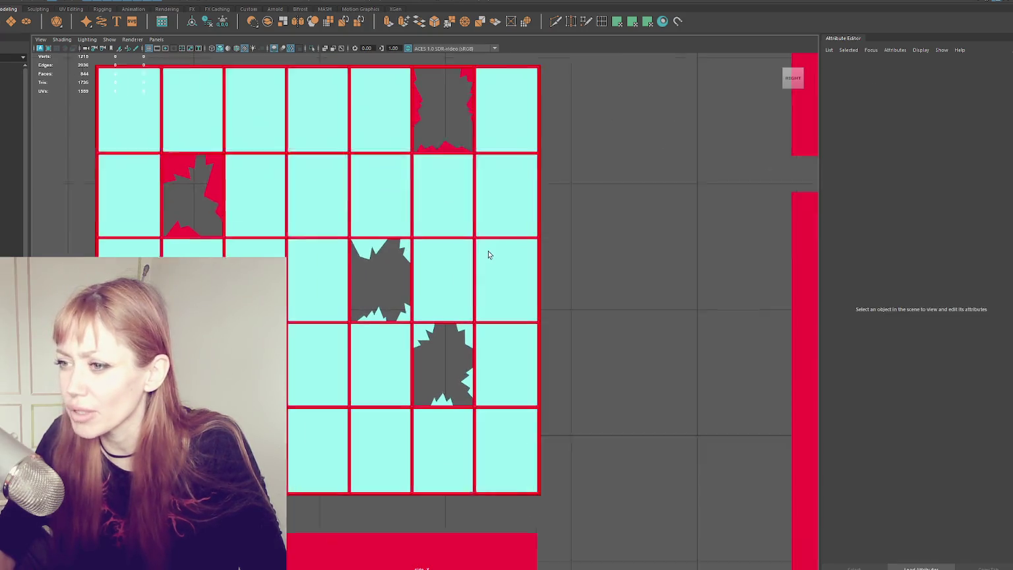
- In face mode, select the four red fragment faces around the broken-pane holes
scroll(460, 267, up, 2)
scroll(396, 251, down, 5)
scroll(330, 230, up, 5)
click(270, 217)
right_click(248, 204)
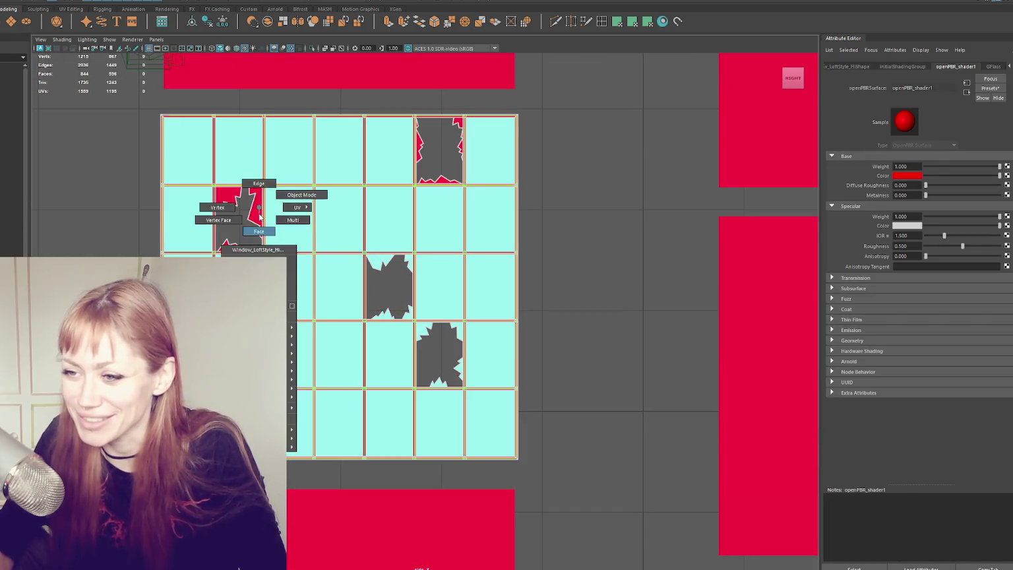
click(234, 201)
shift+click(234, 201)
shift+click(232, 246)
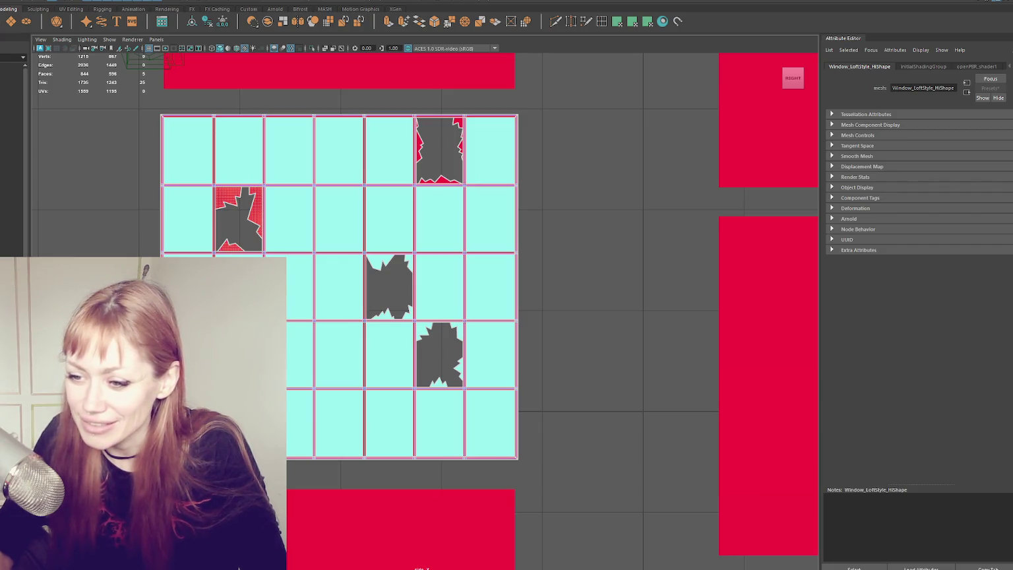
shift+click(421, 151)
shift+click(442, 182)
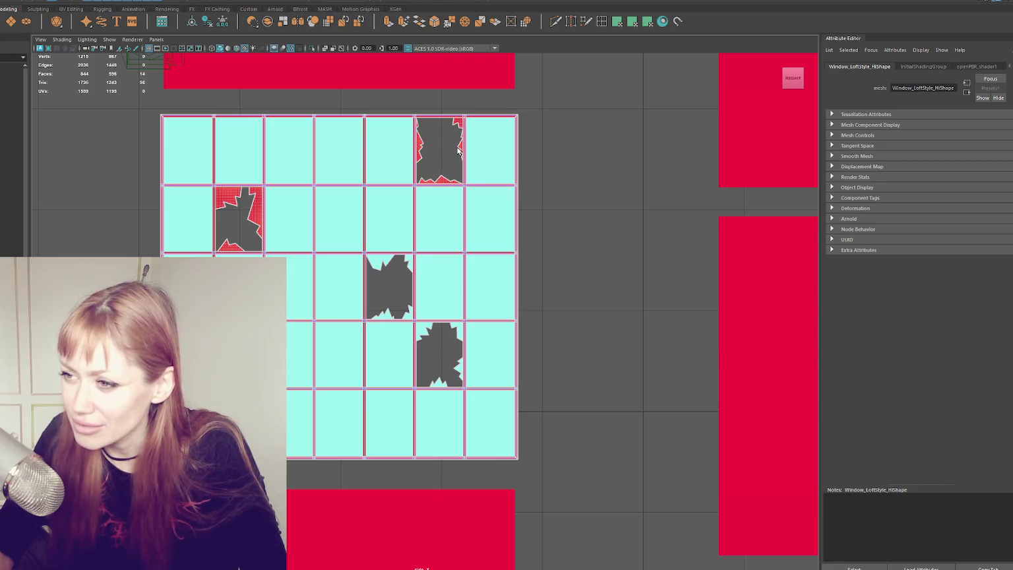
- Assign the existing glass material to the selected fragment faces
right_click(585, 151)
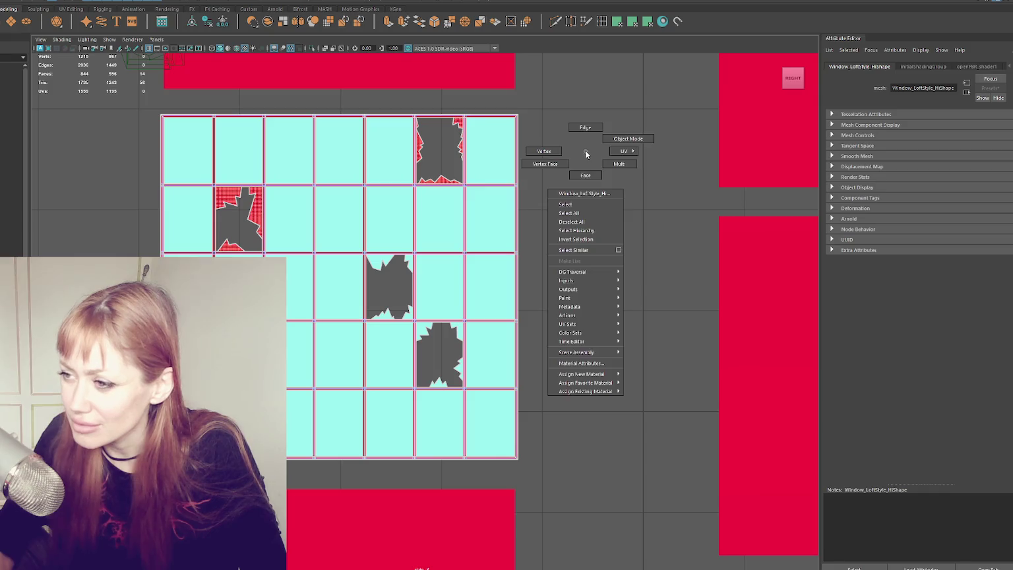
mouse_move(601, 385)
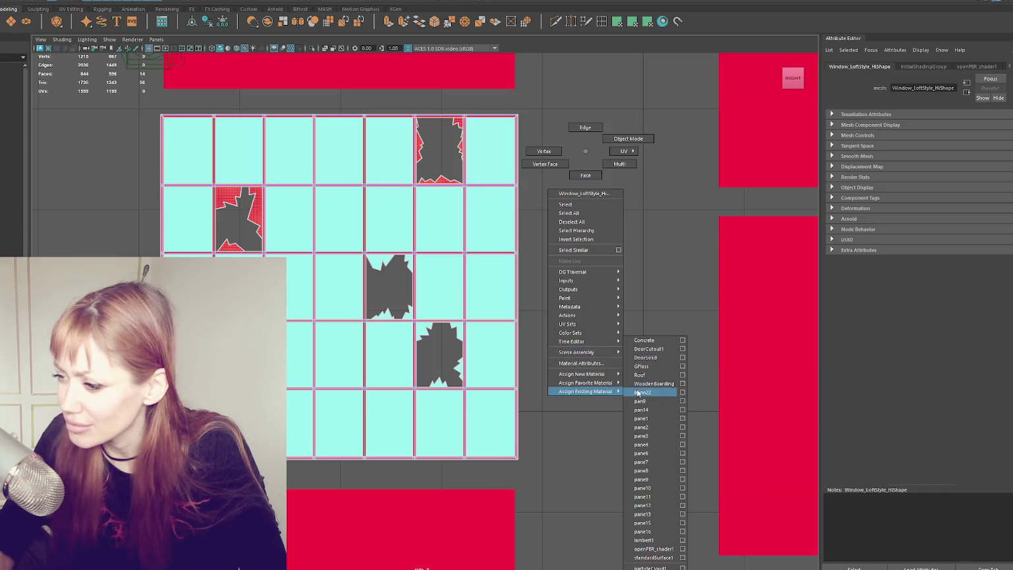
click(655, 370)
scroll(586, 272, up, 10)
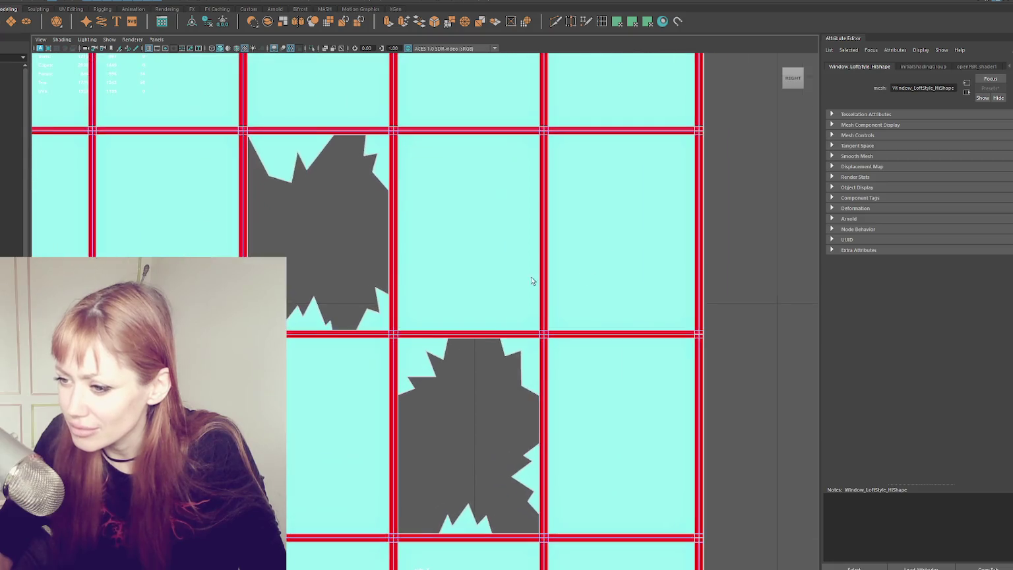
- Switch to textured display and orbit around the window frame to inspect it
key(6)
key(space)
scroll(670, 127, up, 6)
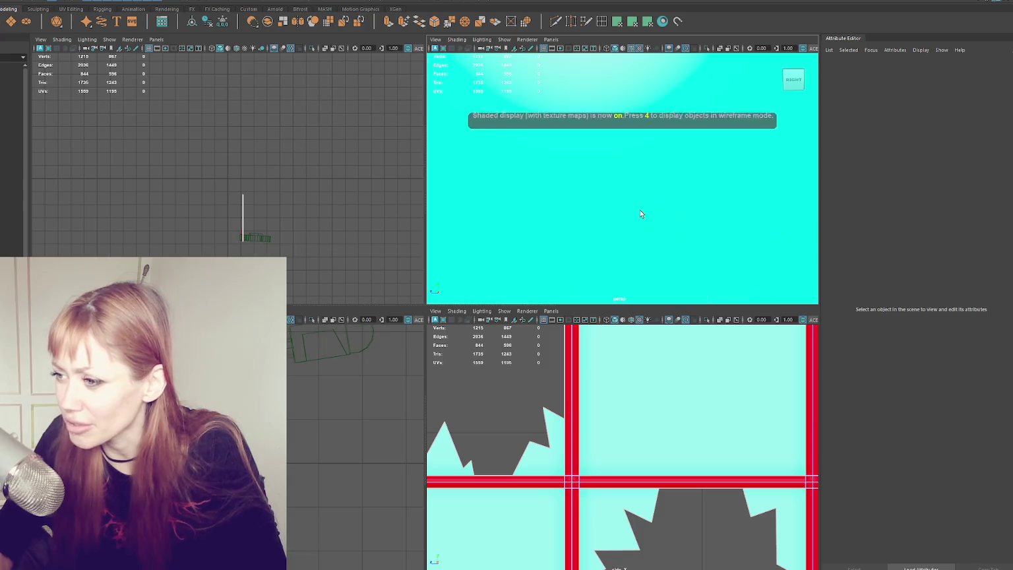
right_click(561, 178)
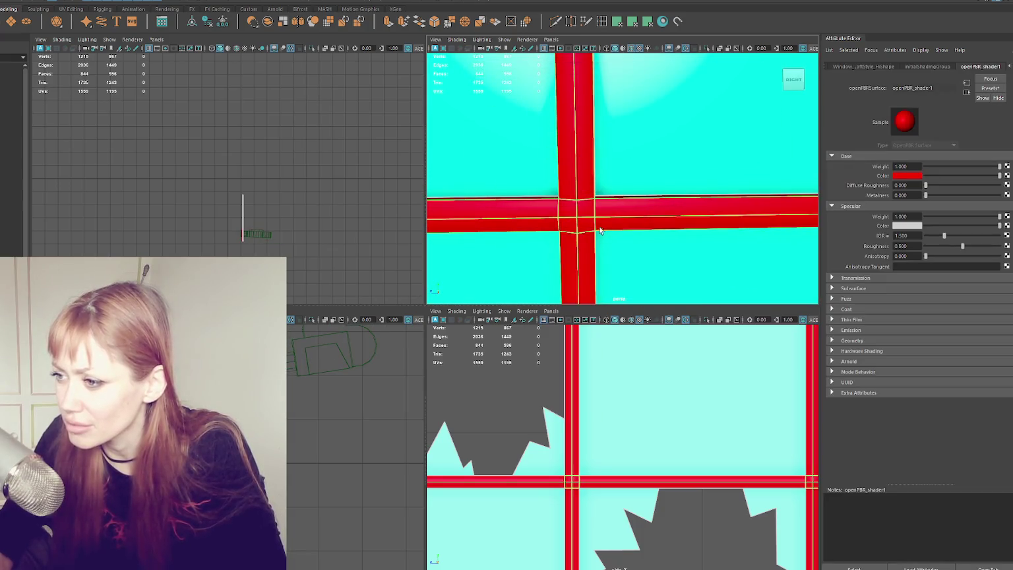
click(473, 197)
mouse_move(549, 199)
alt+mouse_down()
mouse_move(635, 210)
mouse_move(713, 196)
mouse_move(622, 199)
mouse_move(714, 196)
mouse_move(702, 197)
alt+mouse_up()
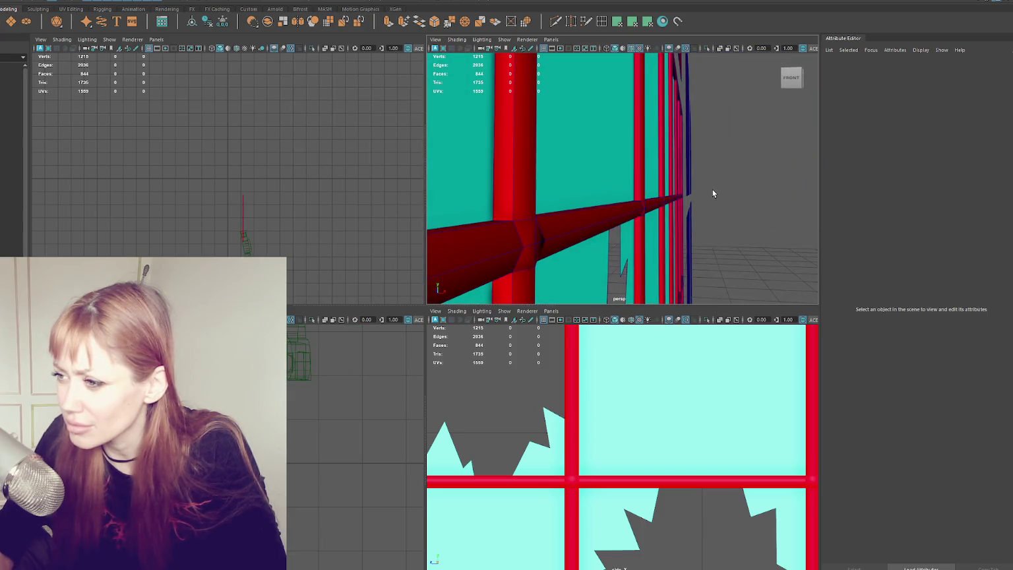
click(521, 226)
right_click(523, 219)
click(524, 178)
mouse_move(543, 226)
alt+mouse_down()
mouse_move(536, 234)
mouse_move(571, 232)
mouse_move(479, 224)
mouse_move(577, 243)
mouse_move(423, 226)
alt+mouse_up()
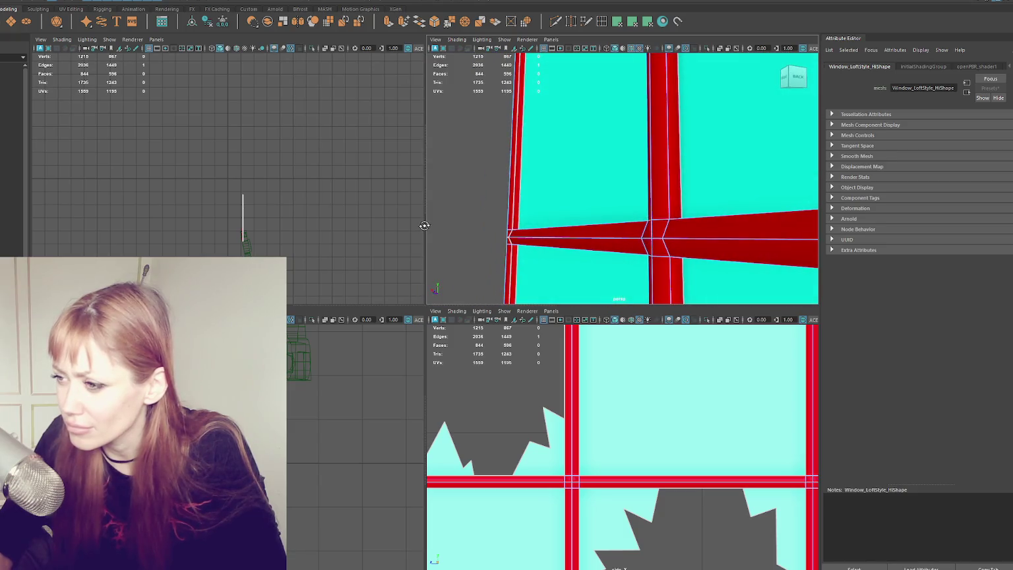
mouse_move(664, 242)
alt+mouse_down()
mouse_move(672, 271)
mouse_move(696, 276)
mouse_move(745, 263)
mouse_move(759, 247)
alt+mouse_up()
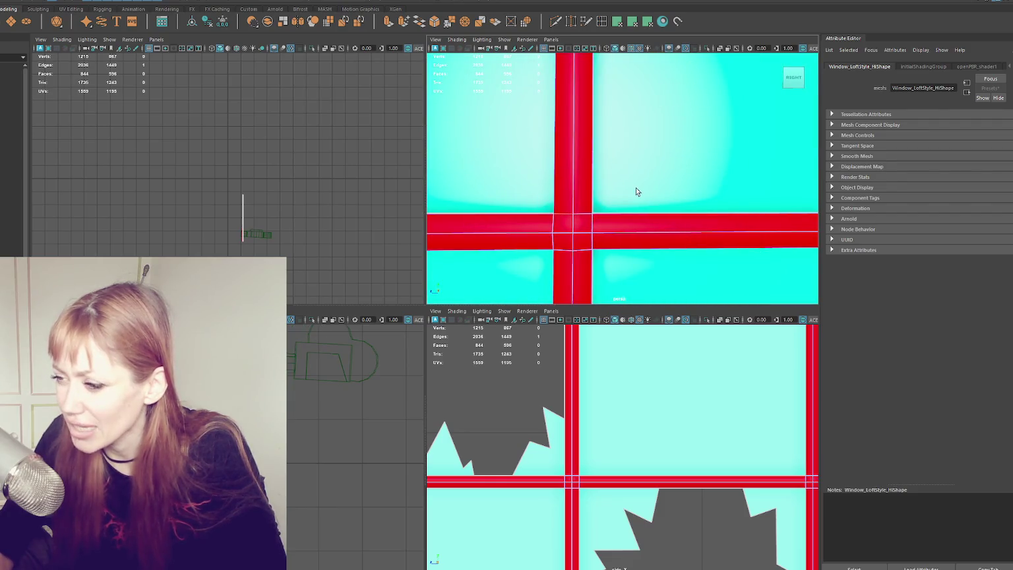
- Maximize the side view and frame all the window panels
key(space)
scroll(635, 190, down, 5)
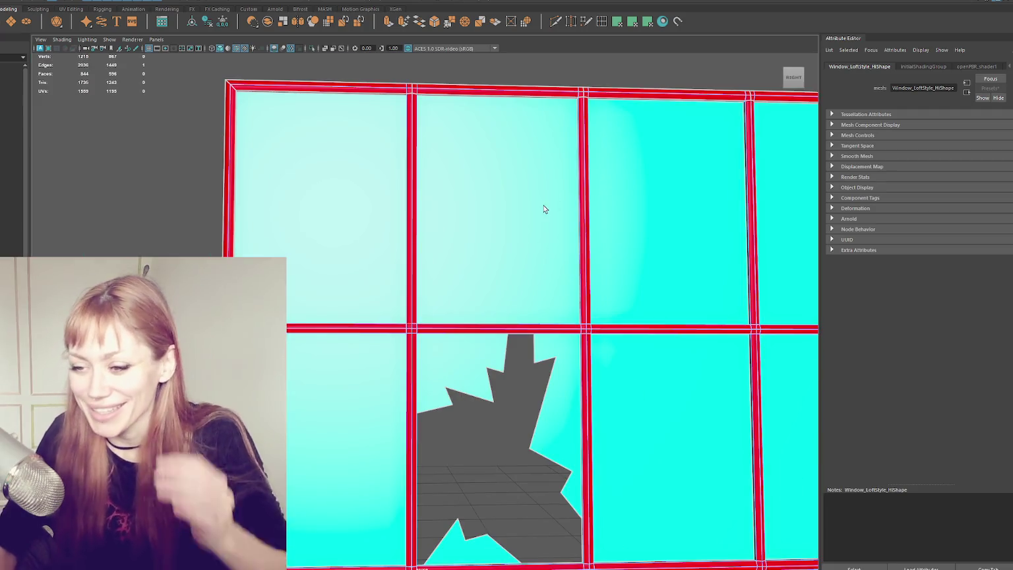
key(space)
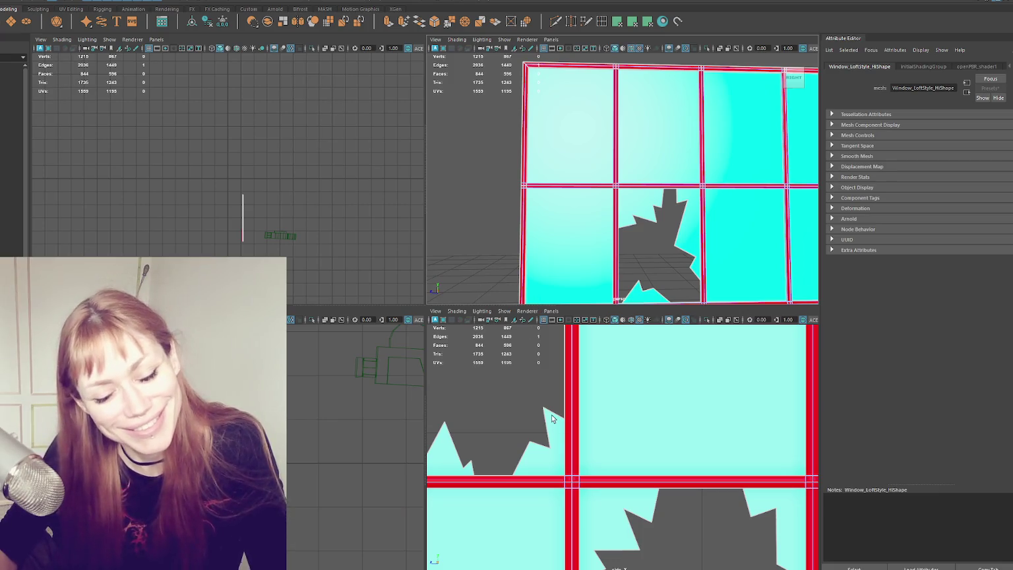
key(space)
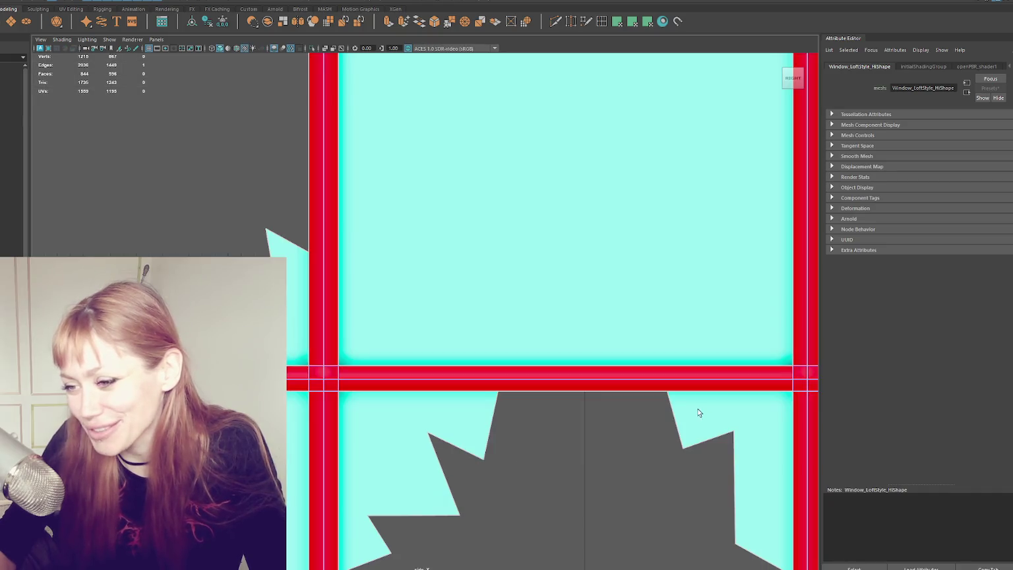
click(231, 189)
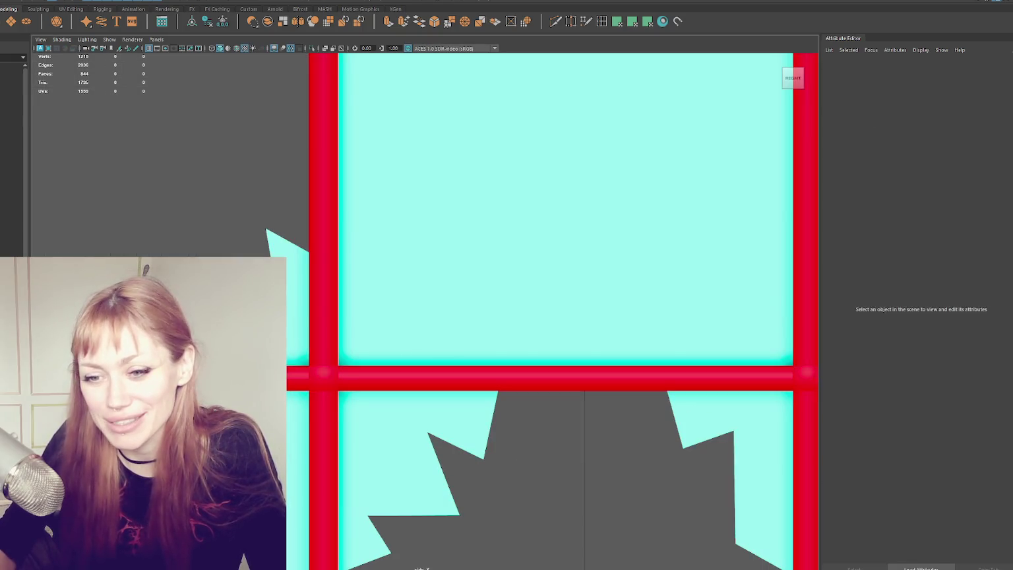
click(323, 198)
key(a)
scroll(316, 275, up, 10)
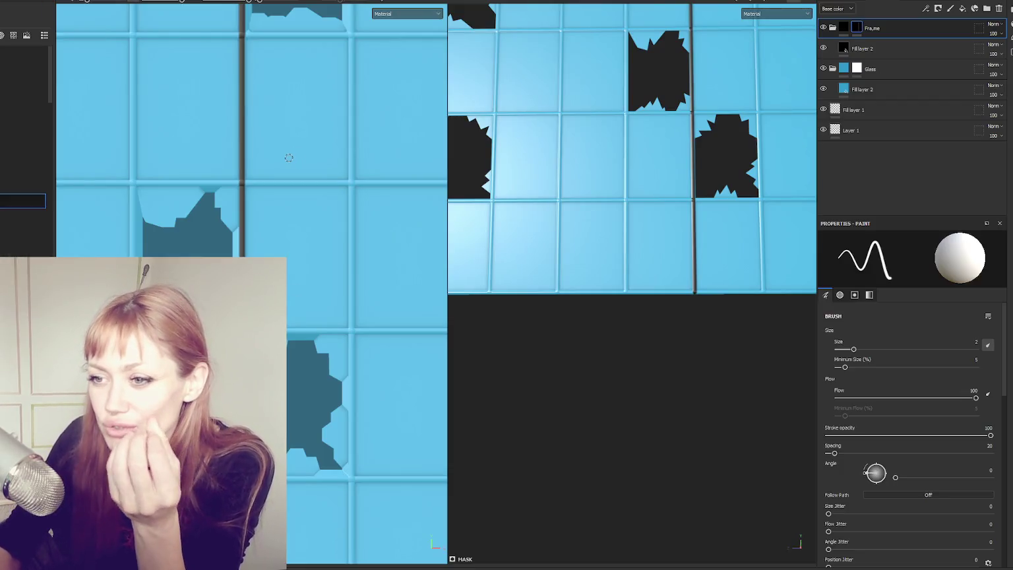
- Give the Frame layer a black mask
right_click(885, 30)
click(887, 32)
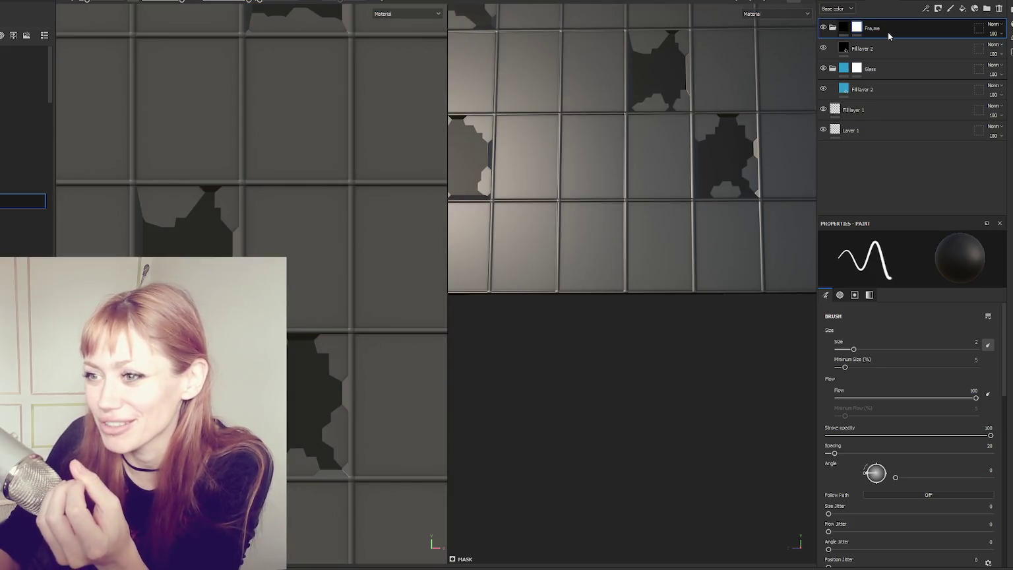
right_click(888, 32)
click(892, 49)
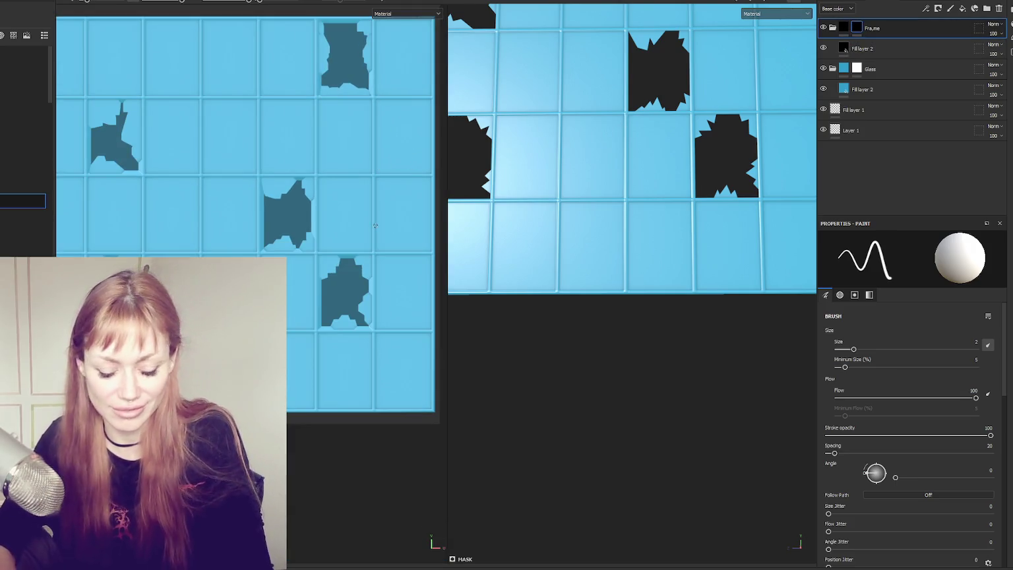
- Inspect the panel in the 3D-only view and its fill layers, then enter mesh-map baking
key(F2)
key(f)
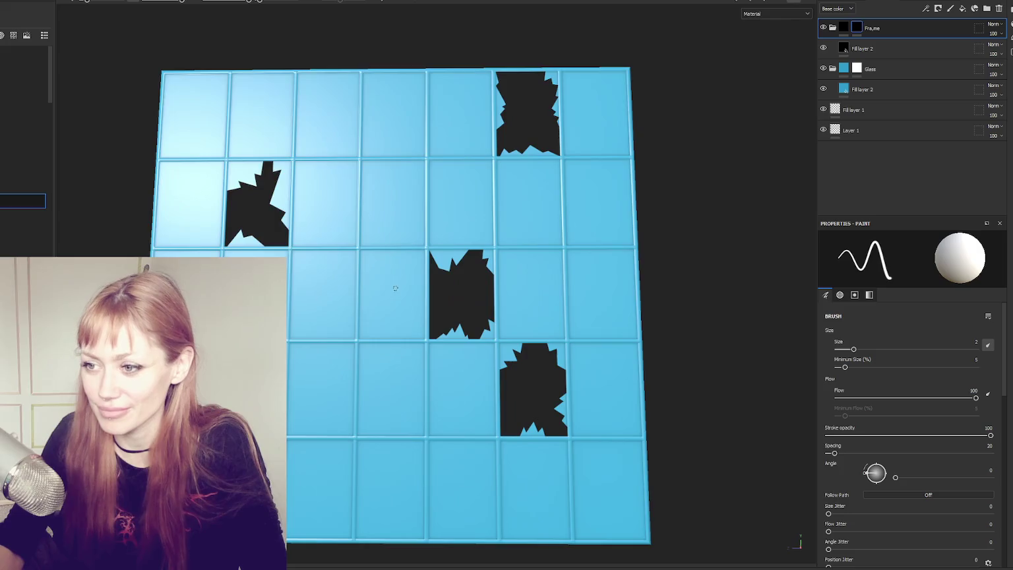
drag(356, 257, 389, 251)
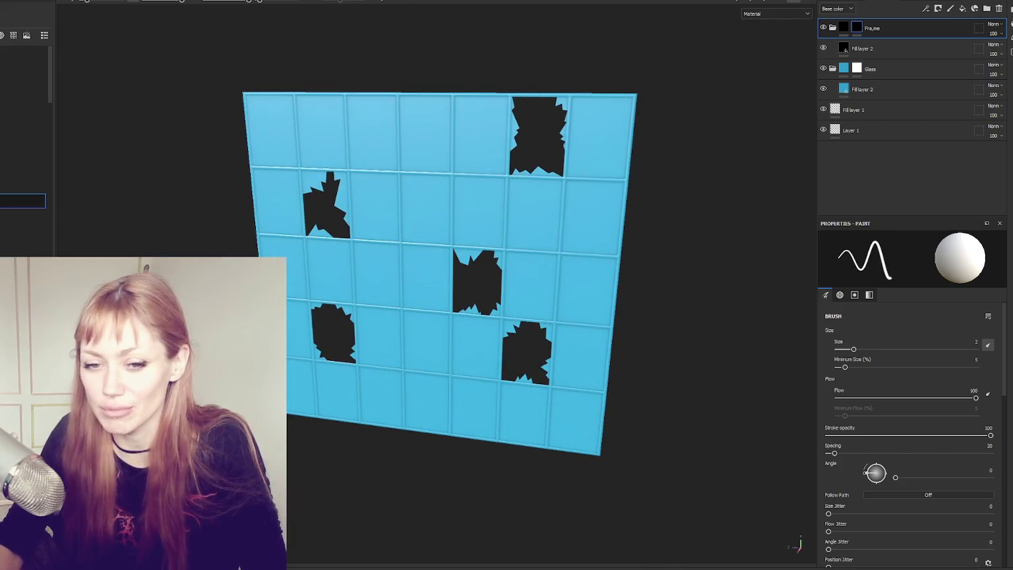
mouse_move(440, 271)
mouse_down()
mouse_move(474, 231)
mouse_move(509, 221)
mouse_move(515, 232)
mouse_move(552, 204)
mouse_up()
scroll(577, 242, down, 3)
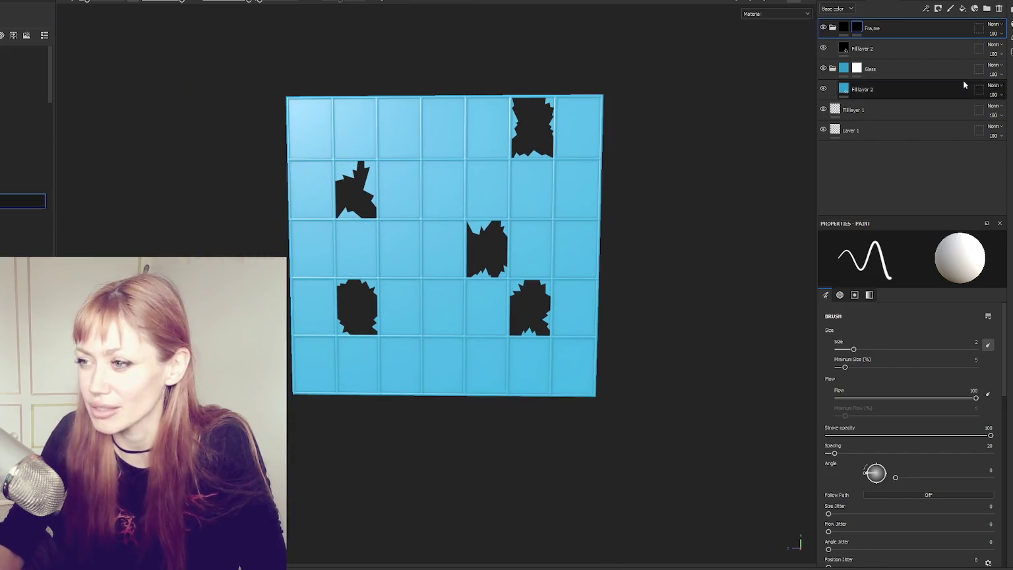
click(972, 53)
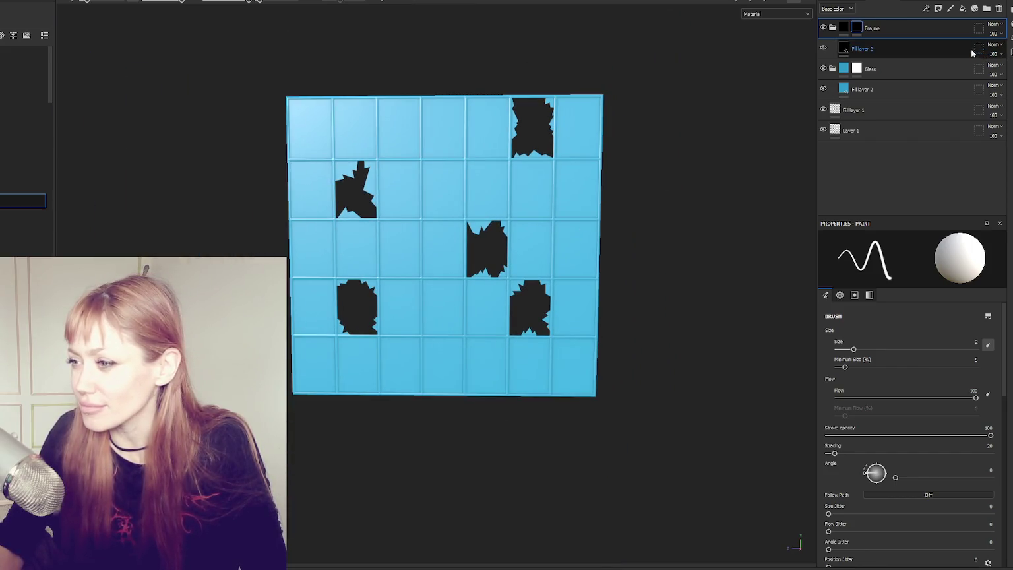
click(940, 88)
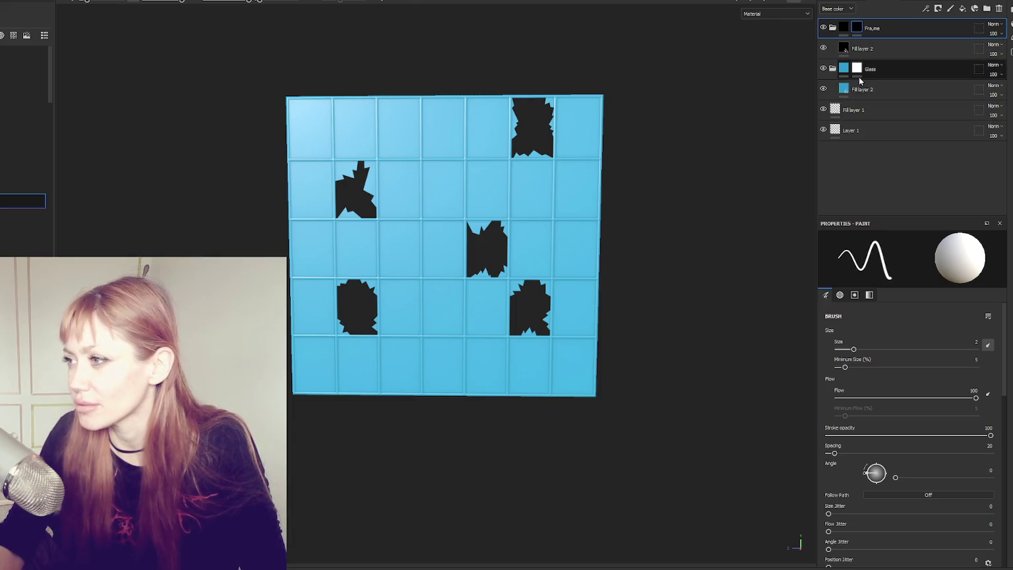
scroll(615, 177, up, 5)
scroll(615, 177, down, 5)
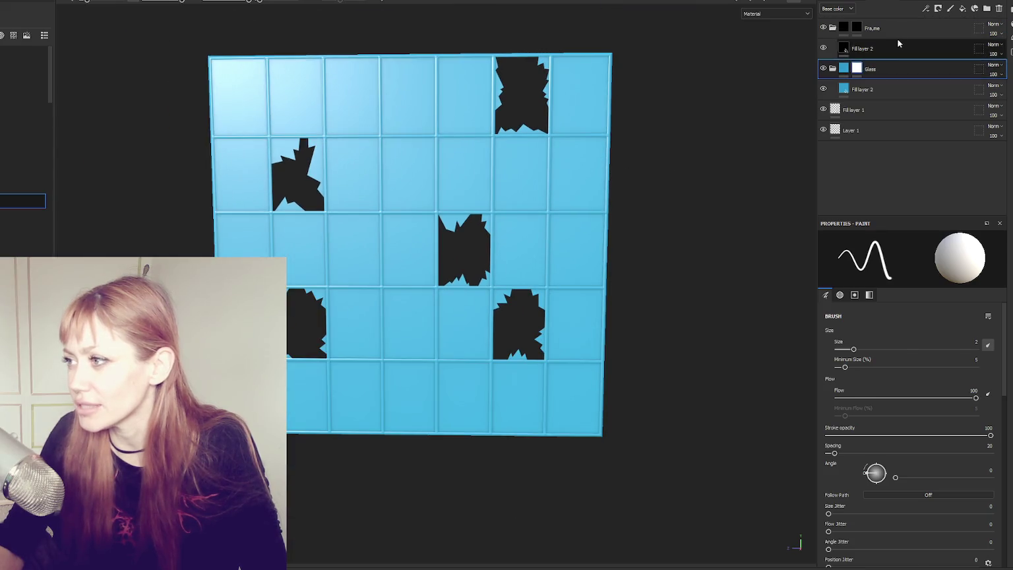
click(781, 2)
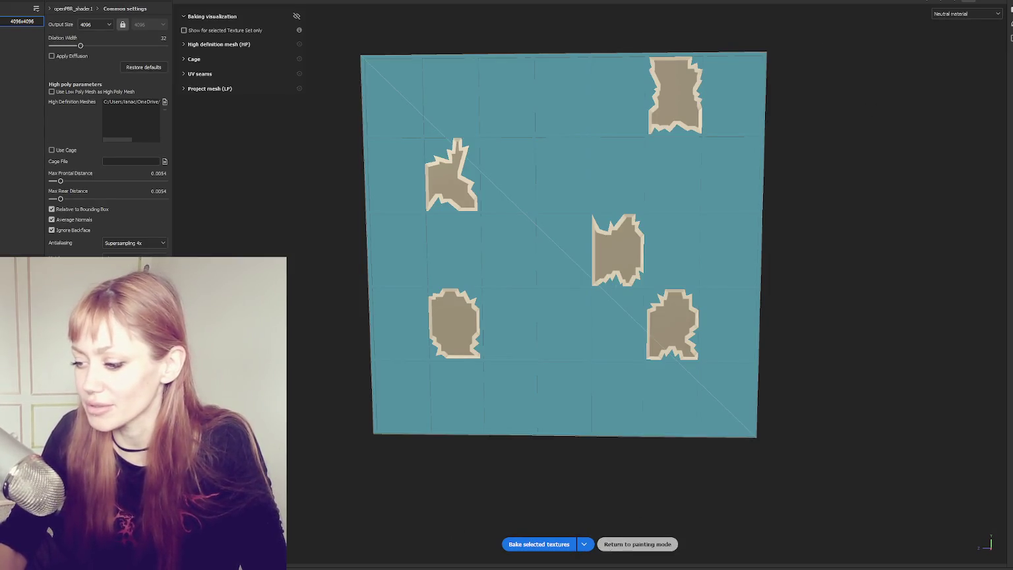
- Set the high-definition mesh to the high-poly window file and bake the mesh maps
click(637, 544)
click(781, 2)
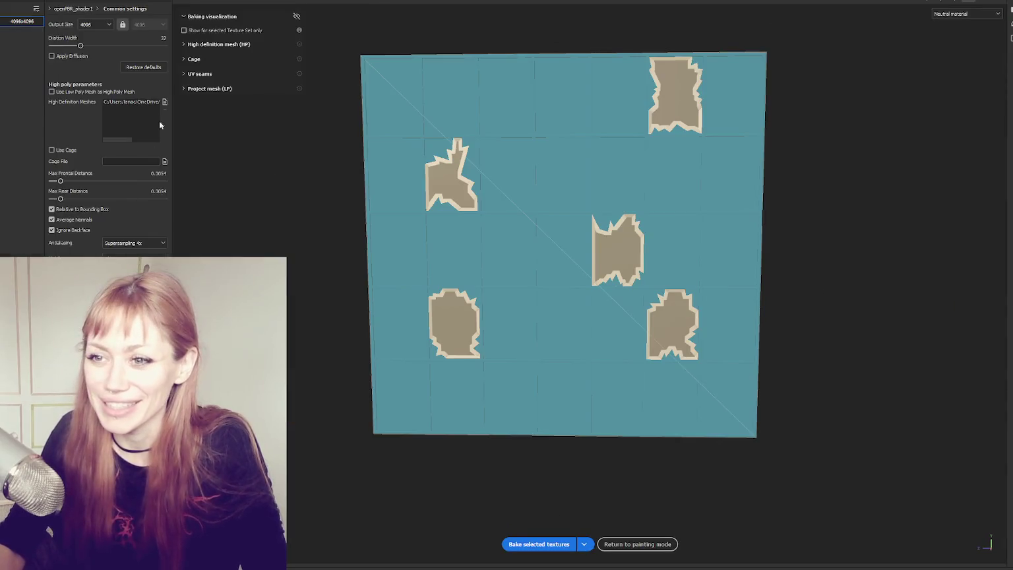
click(165, 104)
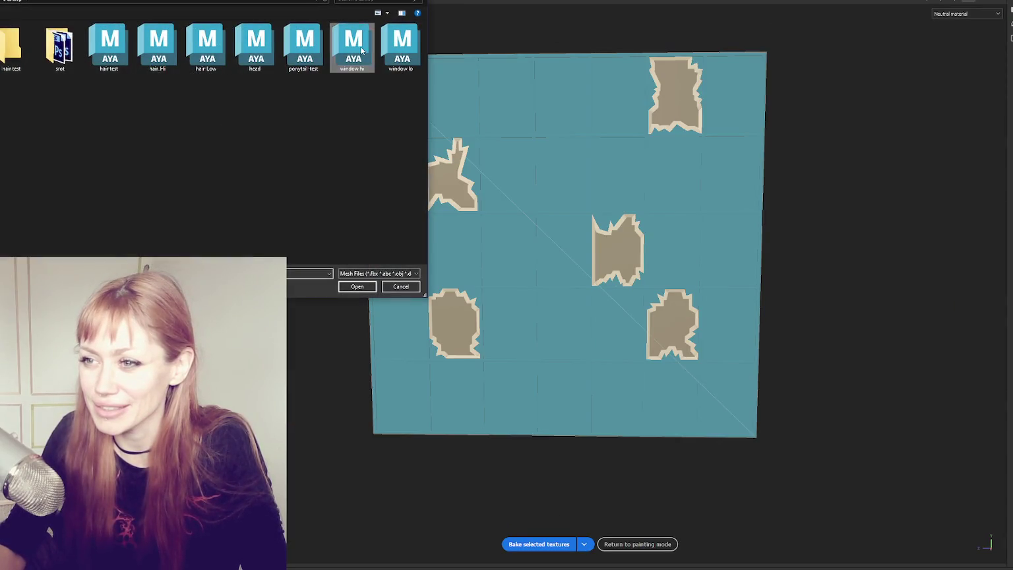
double_click(350, 46)
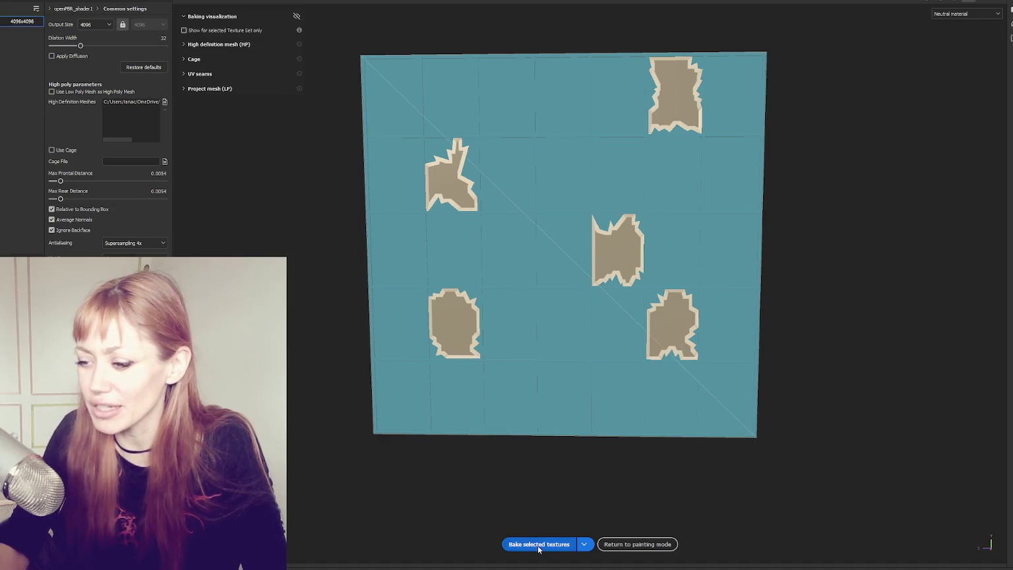
click(538, 544)
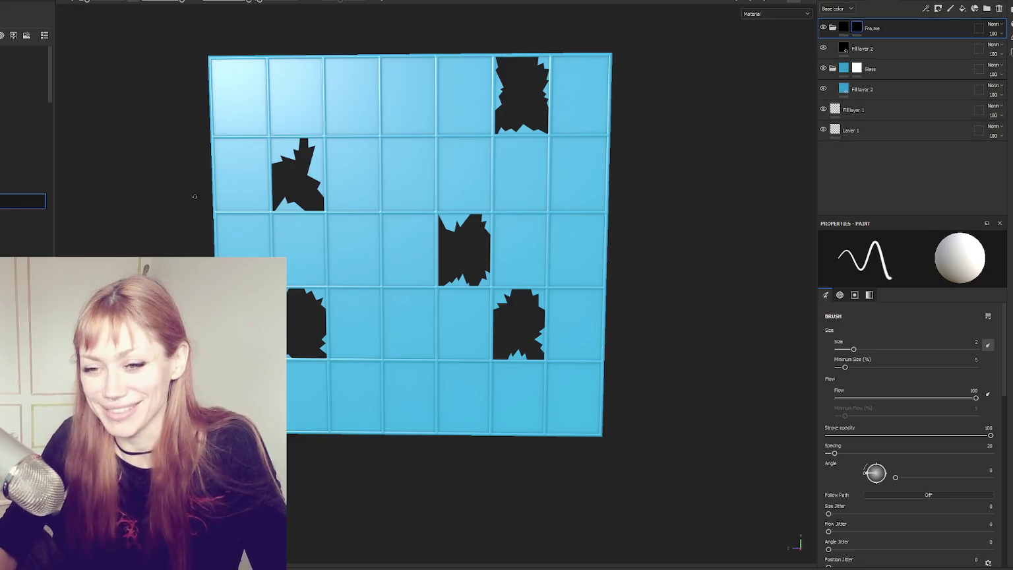
- Browse the brush Properties pages, ending on the Alpha settings
click(840, 296)
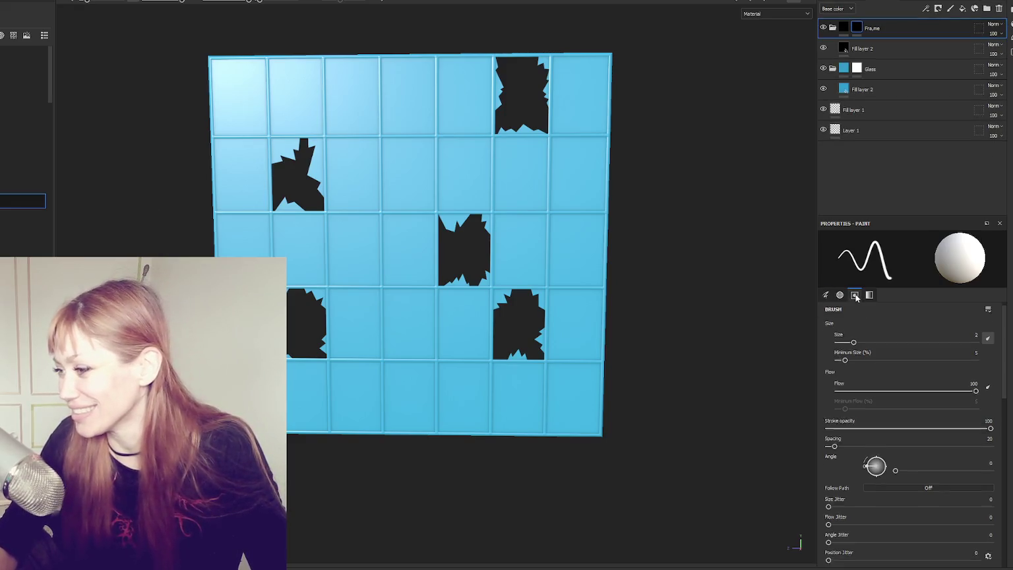
click(825, 295)
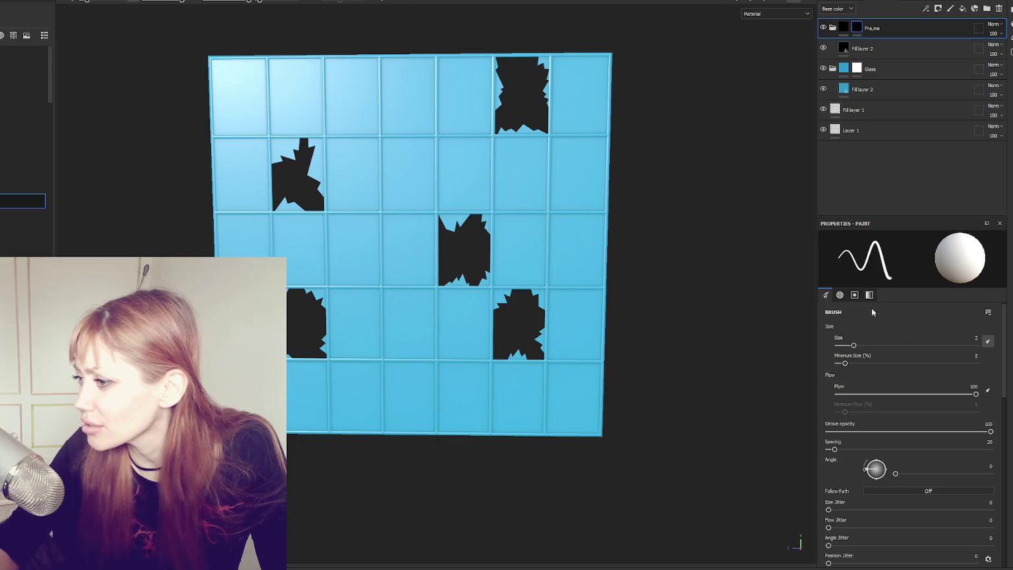
click(839, 295)
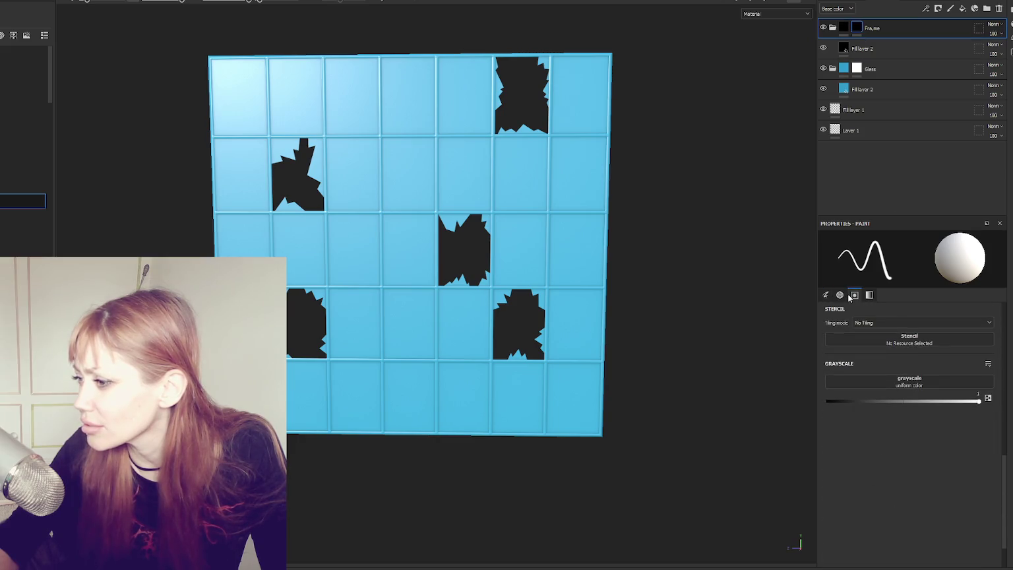
- Reselect the Frame folder and show the baked mesh maps in Texture Set Settings
click(858, 53)
click(863, 32)
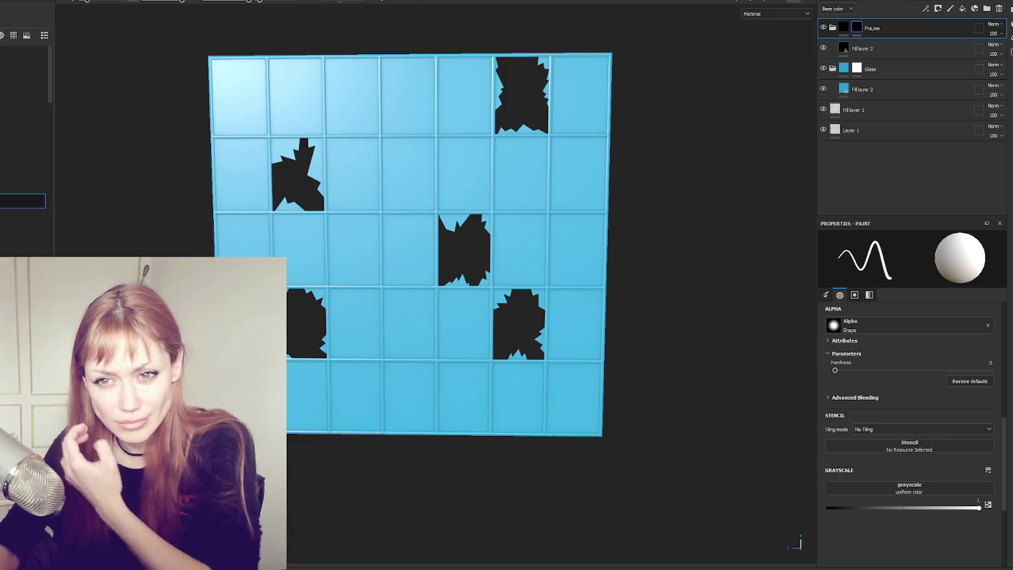
scroll(871, 338, up, 2)
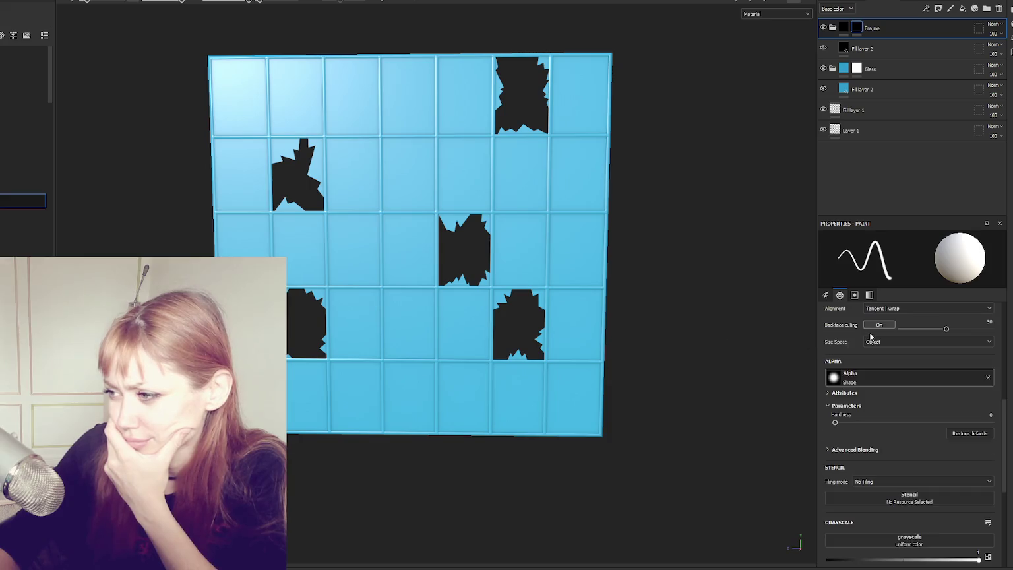
scroll(871, 338, up, 5)
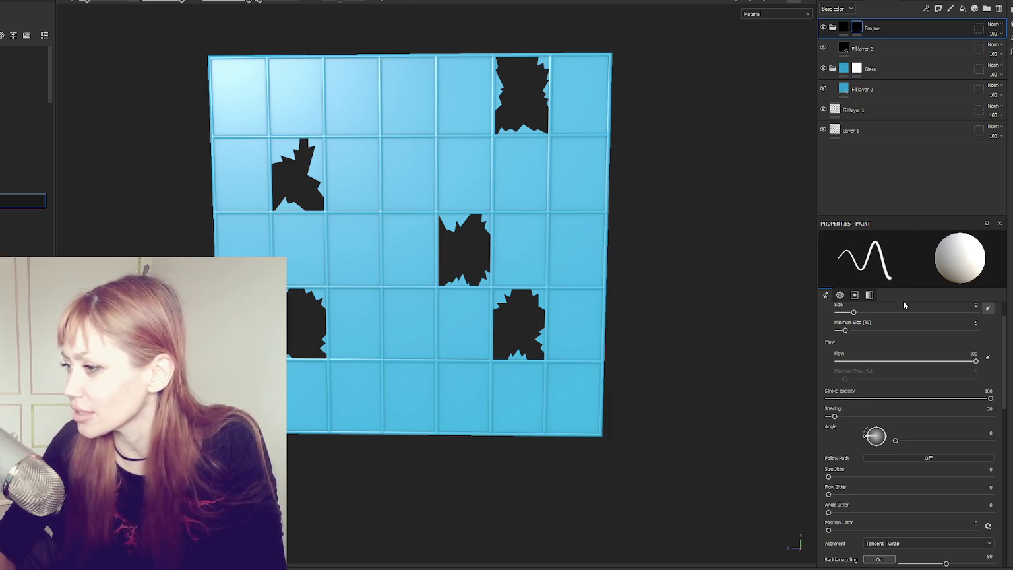
scroll(913, 350, up, 1)
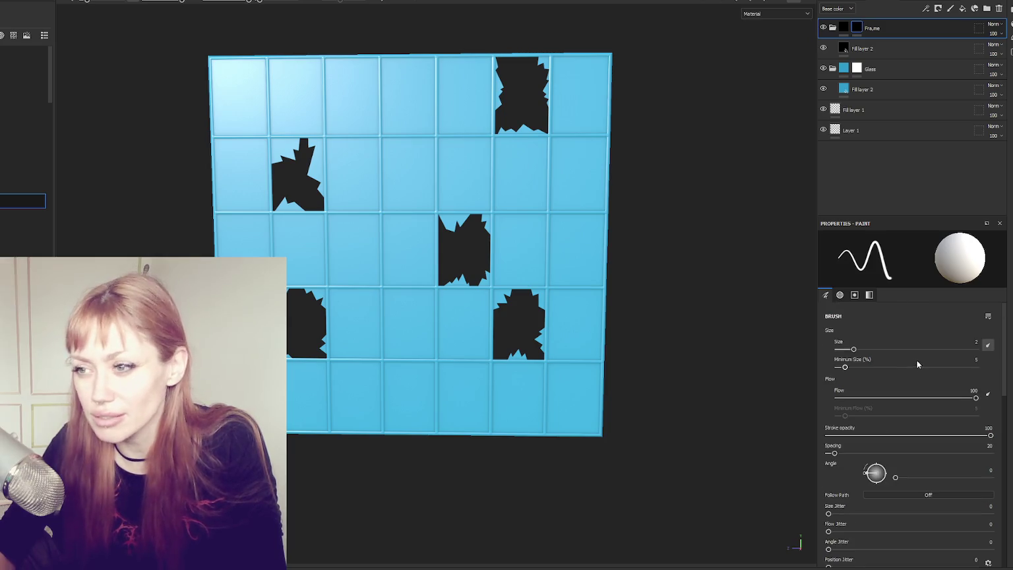
click(907, 2)
scroll(917, 132, down, 4)
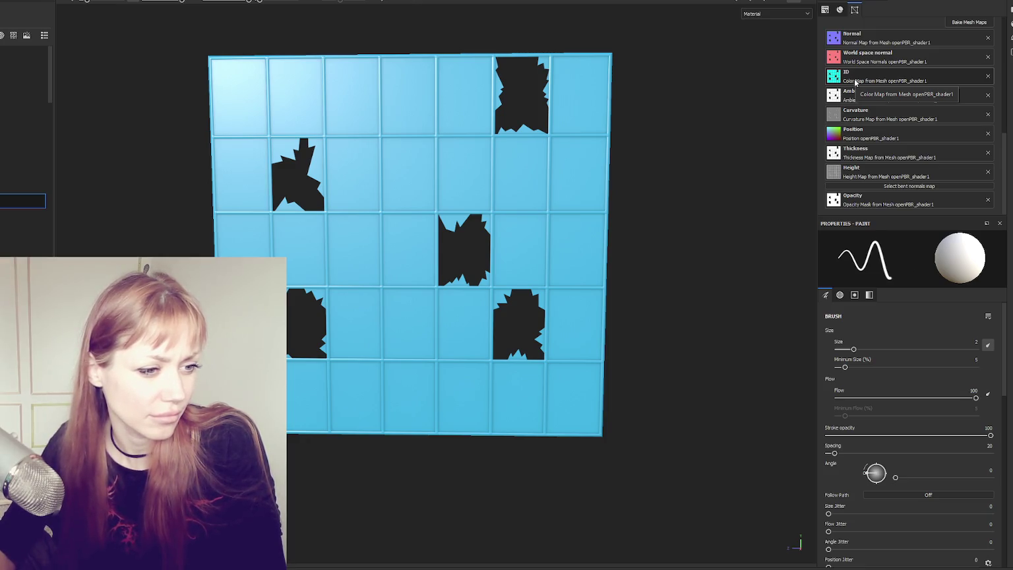
- Add a colour-selection mask to the Frame folder and toggle the Glass and fill layers' visibility
click(872, 8)
right_click(859, 27)
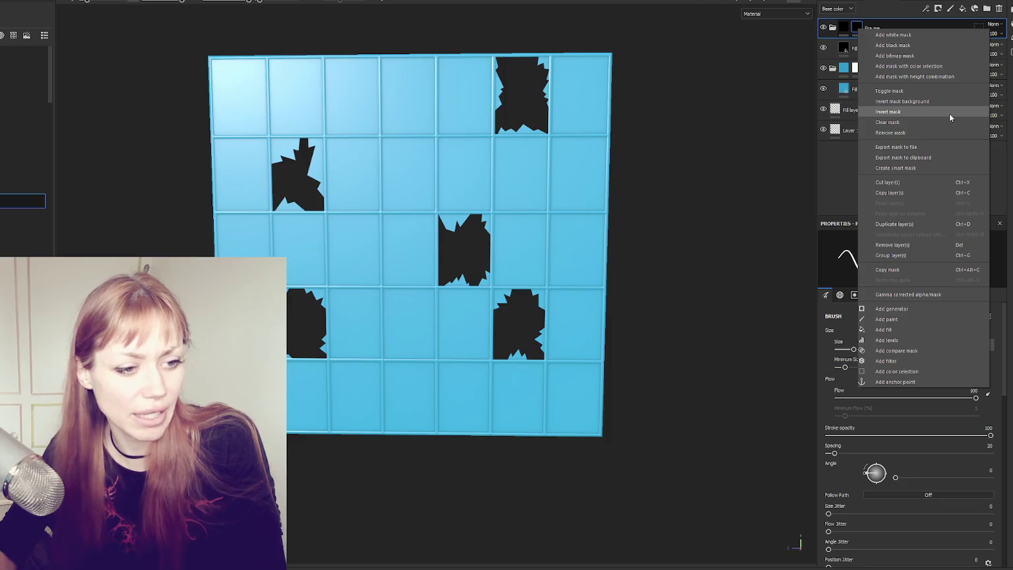
click(915, 66)
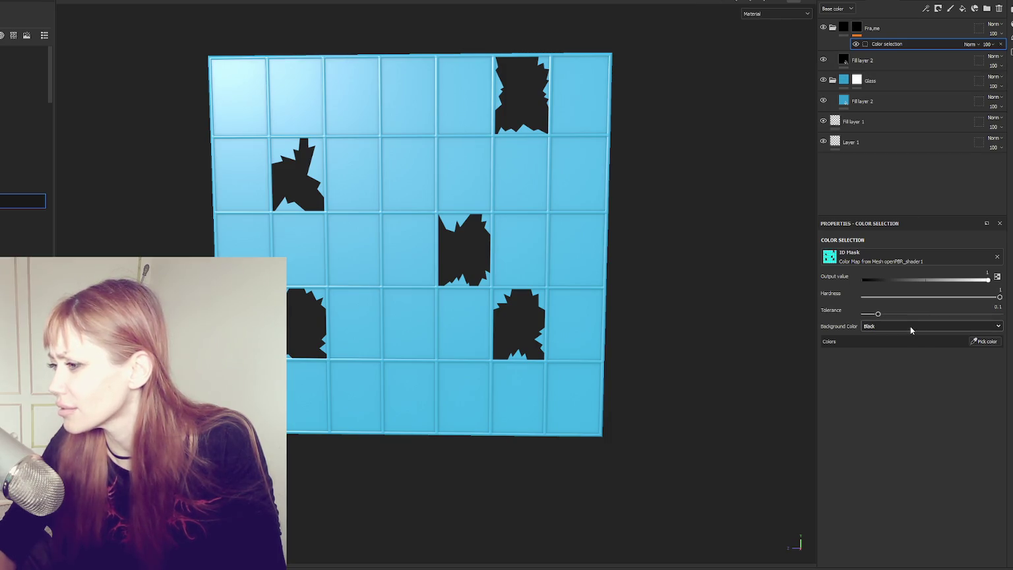
click(822, 80)
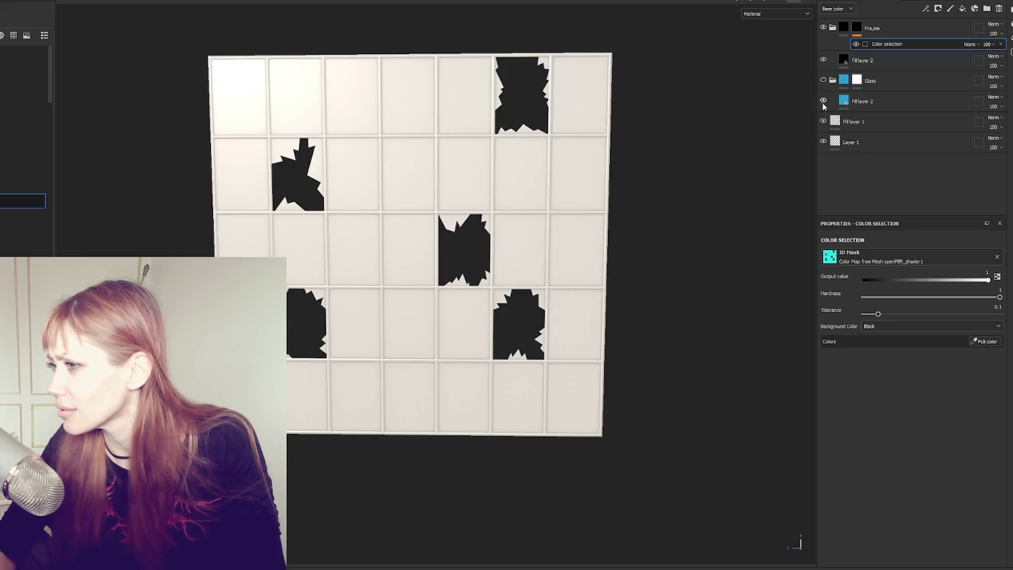
click(823, 122)
click(822, 142)
click(823, 80)
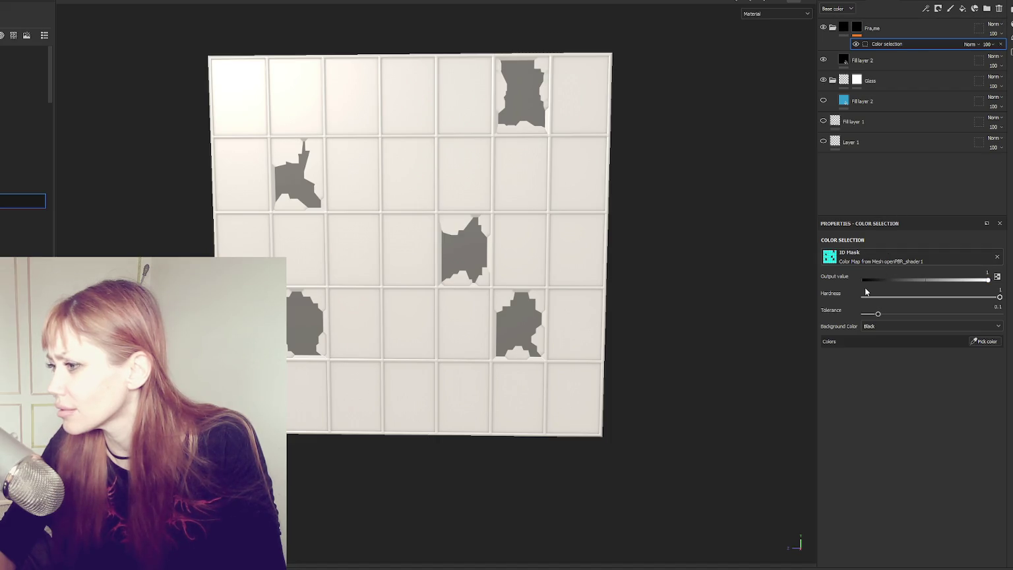
- Keep a black background and pick the red frame colour from the ID map
click(872, 325)
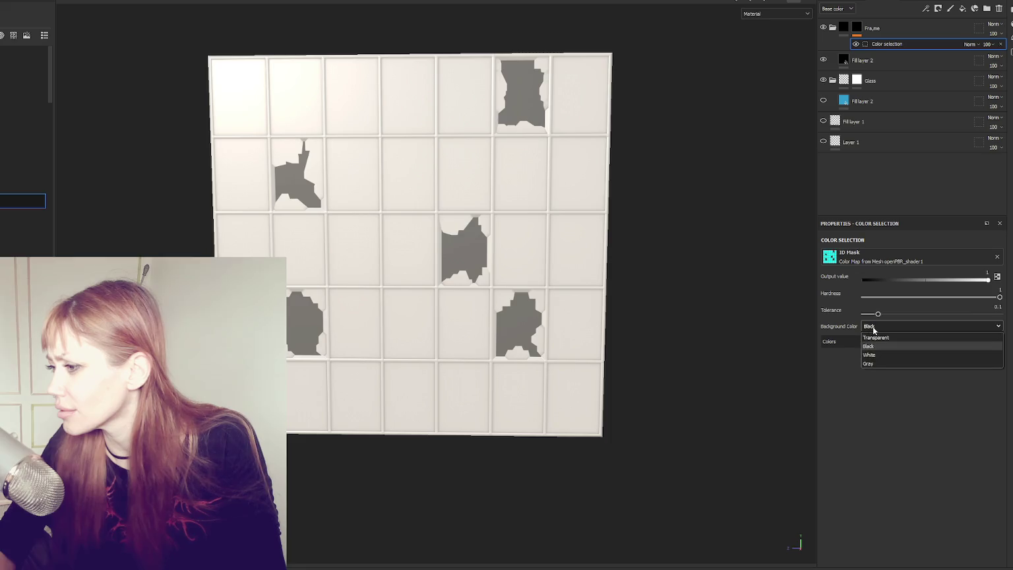
click(868, 345)
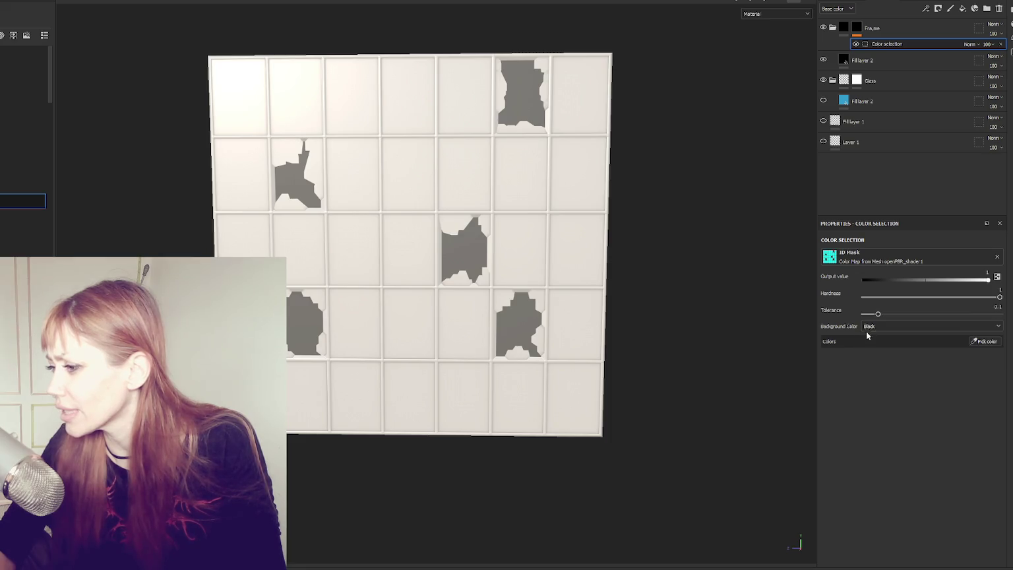
click(990, 340)
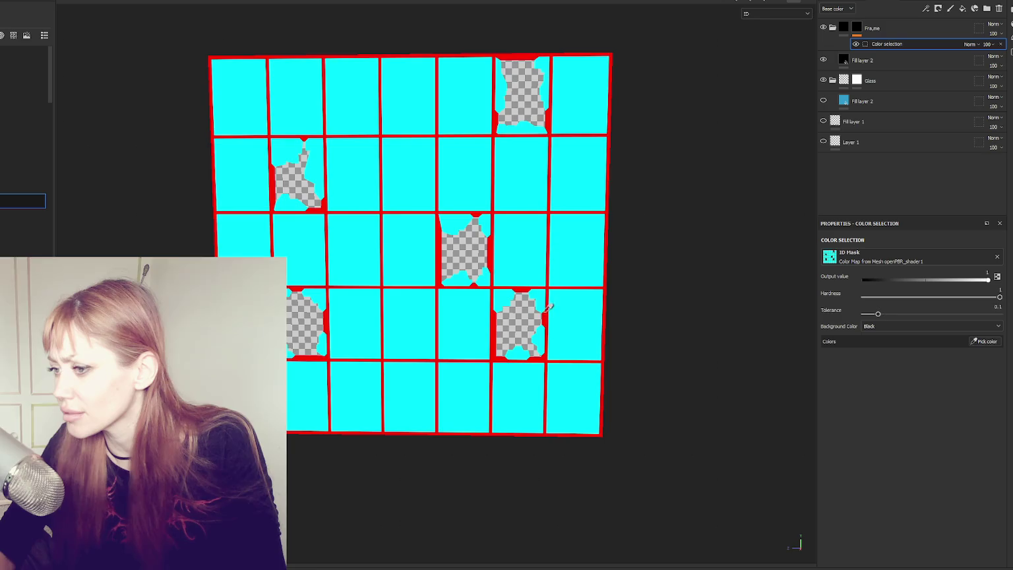
click(547, 316)
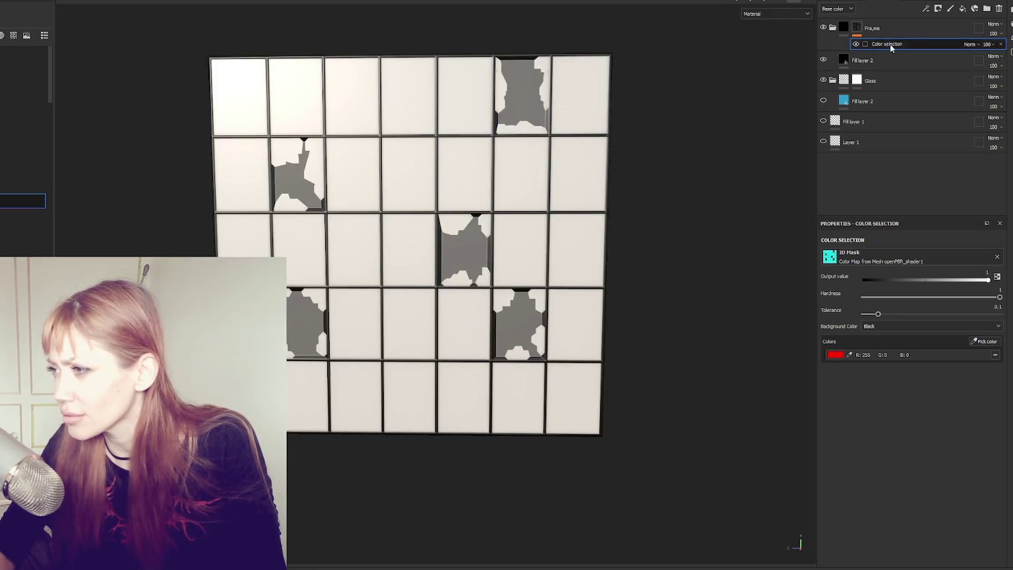
click(864, 60)
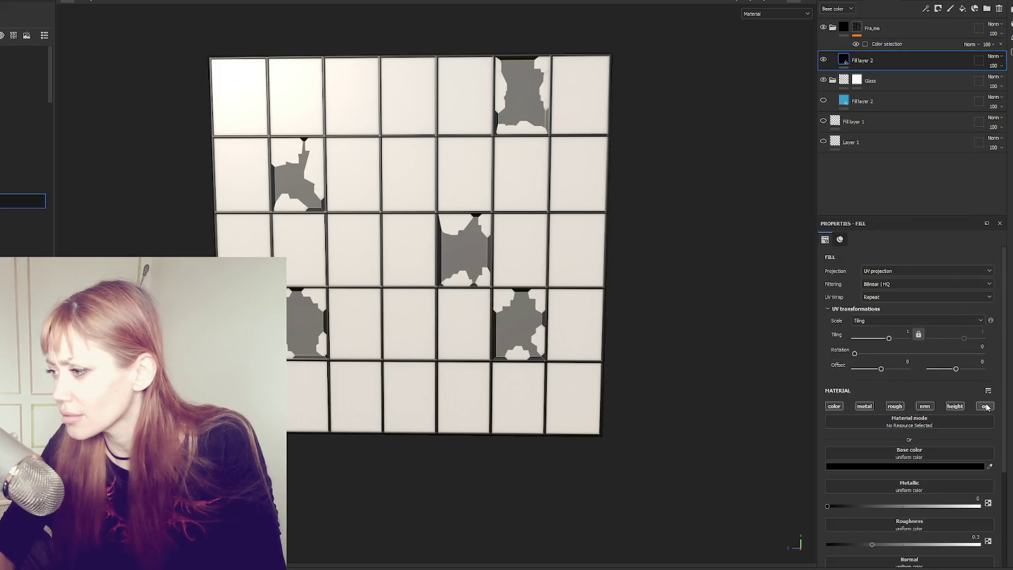
- Collapse the Glass folder, show Fill layer 1 again and inspect the panel
click(832, 81)
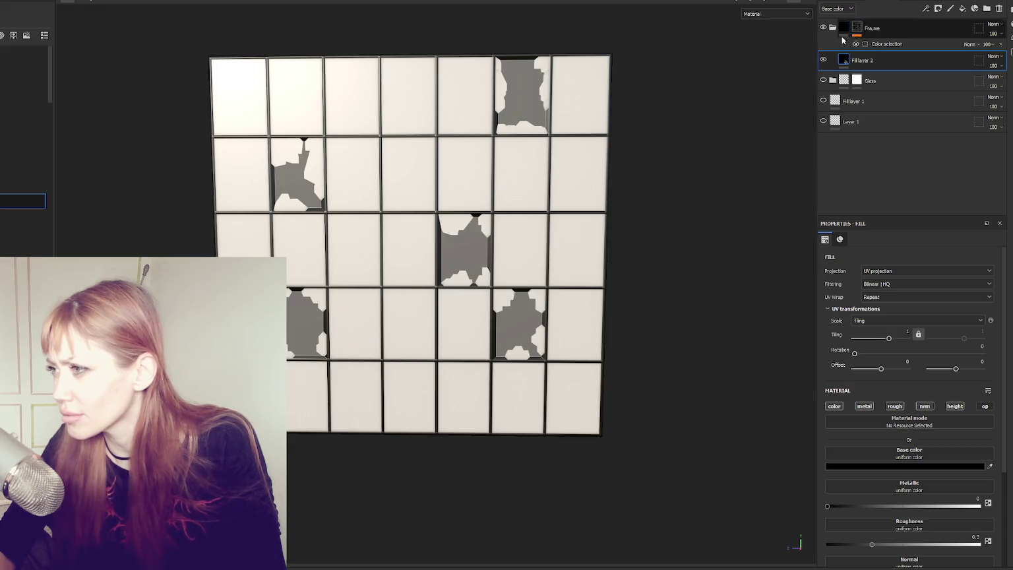
click(824, 100)
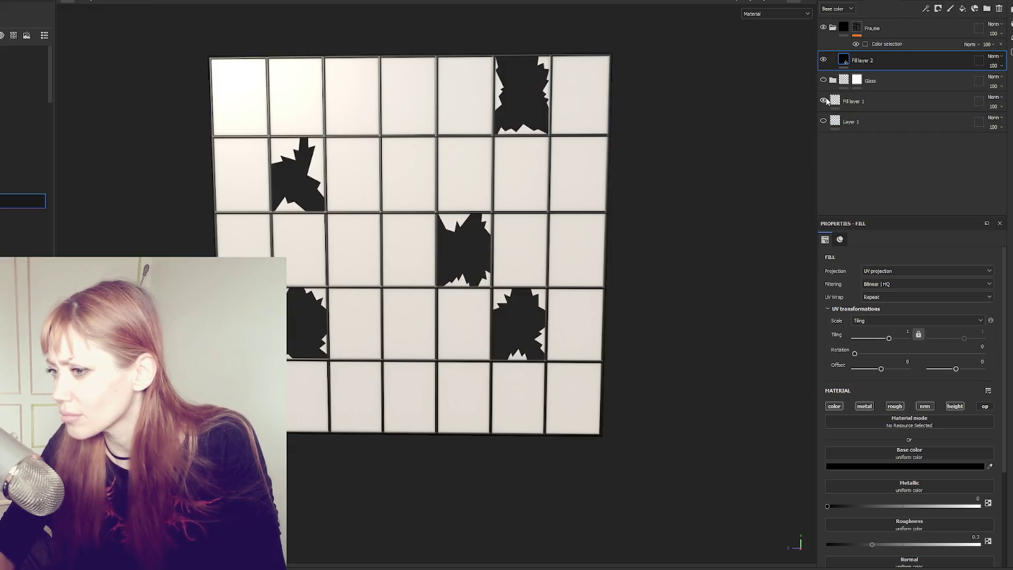
mouse_move(576, 260)
mouse_down()
mouse_move(577, 251)
mouse_move(383, 264)
mouse_move(667, 257)
mouse_move(558, 188)
mouse_move(608, 389)
mouse_move(592, 249)
mouse_up()
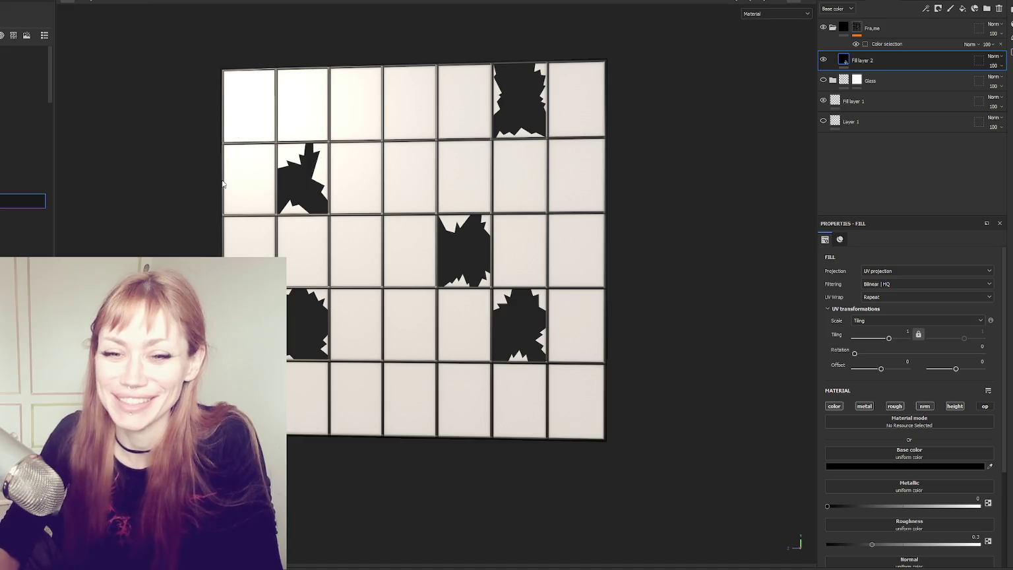
mouse_move(219, 189)
mouse_down()
mouse_move(474, 248)
mouse_move(137, 220)
mouse_move(388, 235)
mouse_move(215, 192)
mouse_move(303, 197)
mouse_up()
- Move the black Fill layer 2 into the Frame folder and re-enable the blue glass fill
drag(858, 60, 840, 27)
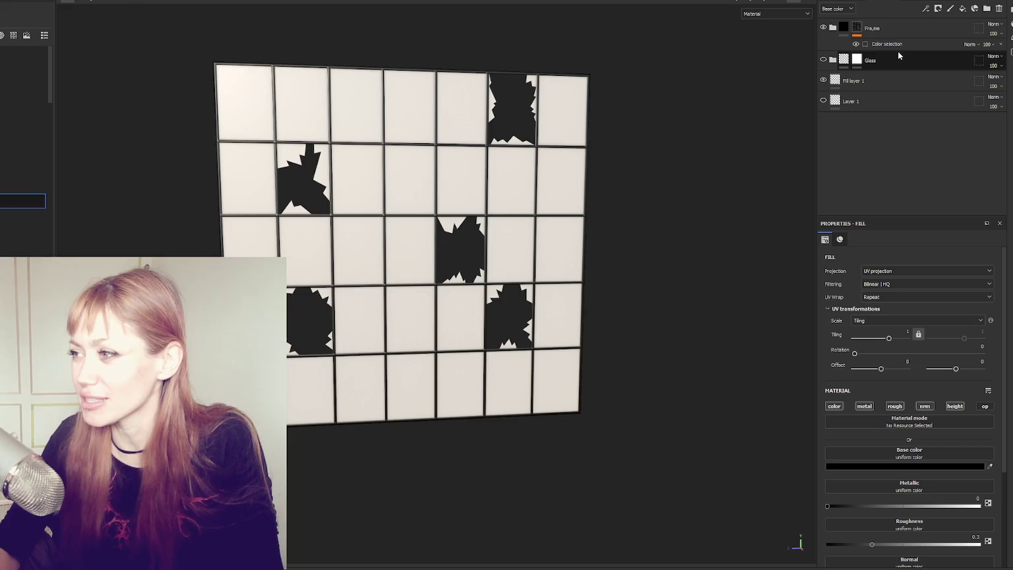
click(832, 60)
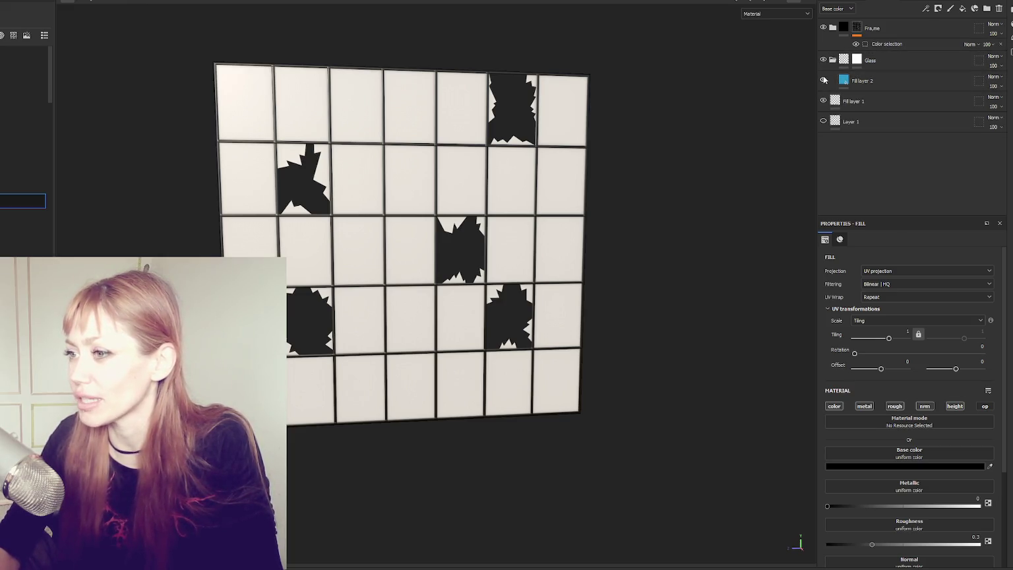
click(850, 80)
scroll(488, 154, up, 5)
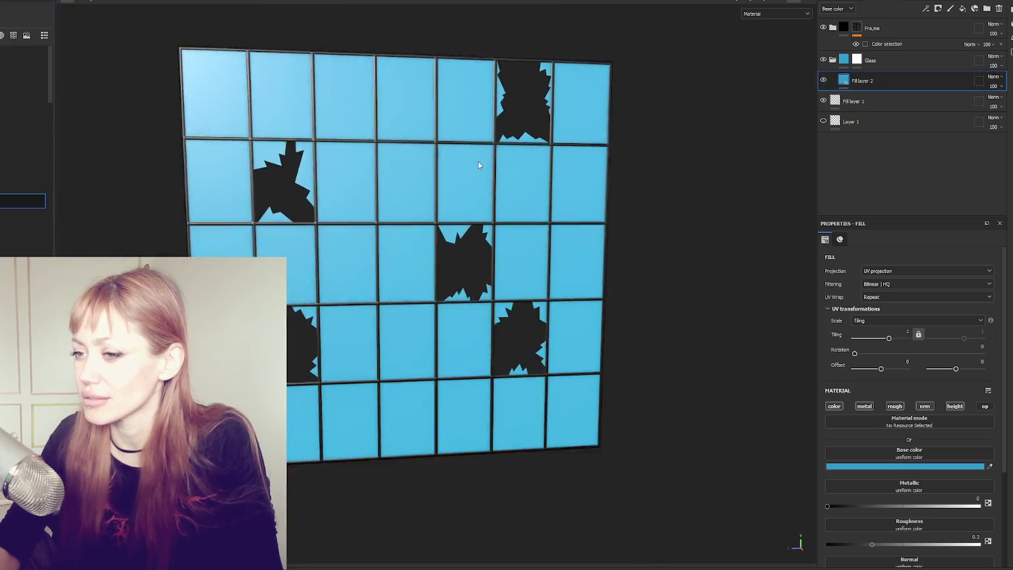
click(962, 8)
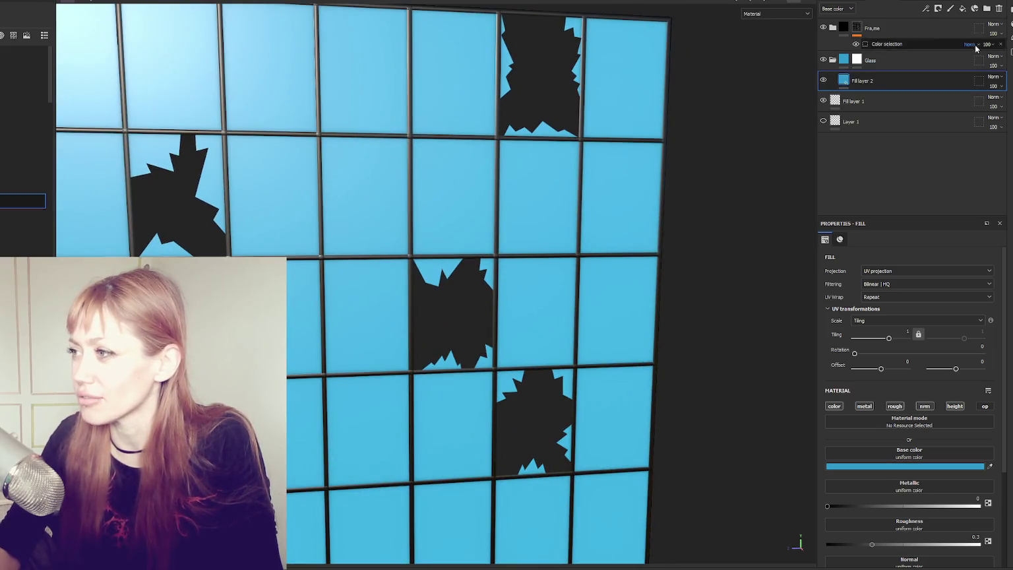
- Group the new fill layer into Folder 1 and give the folder a black mask
click(987, 7)
right_click(880, 80)
click(916, 198)
- Add a Dirt generator to Fill layer 3
click(870, 101)
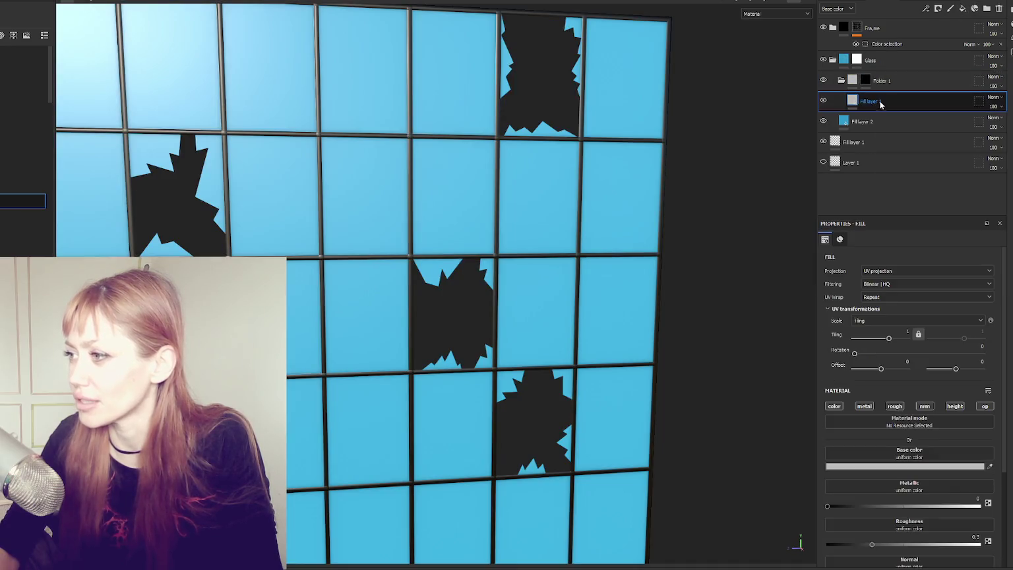
click(932, 25)
click(880, 270)
click(887, 323)
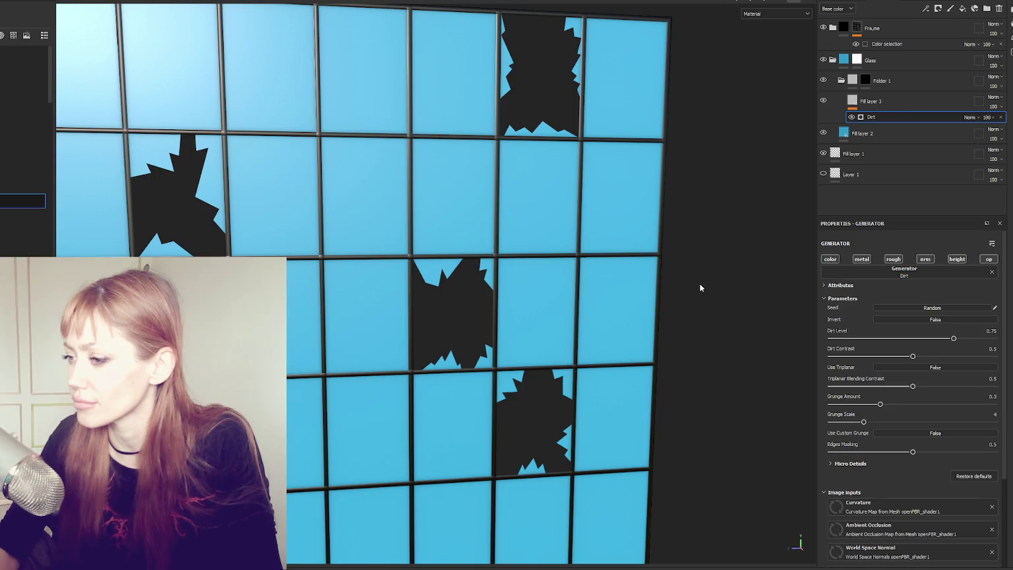
scroll(709, 279, down, 3)
scroll(705, 270, up, 3)
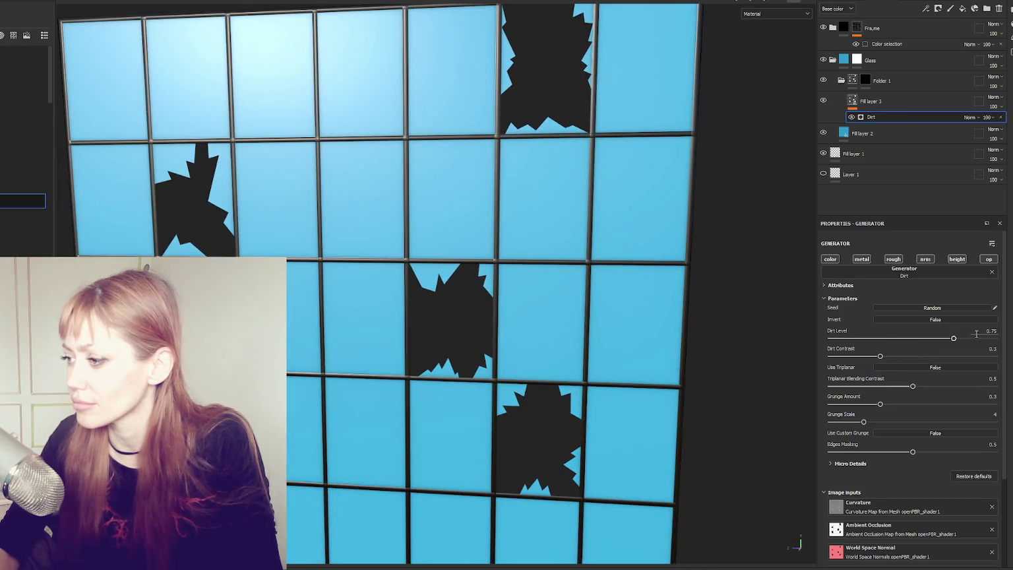
- Add Fill layer 4 inside Folder 1 with a near-black base colour
click(840, 80)
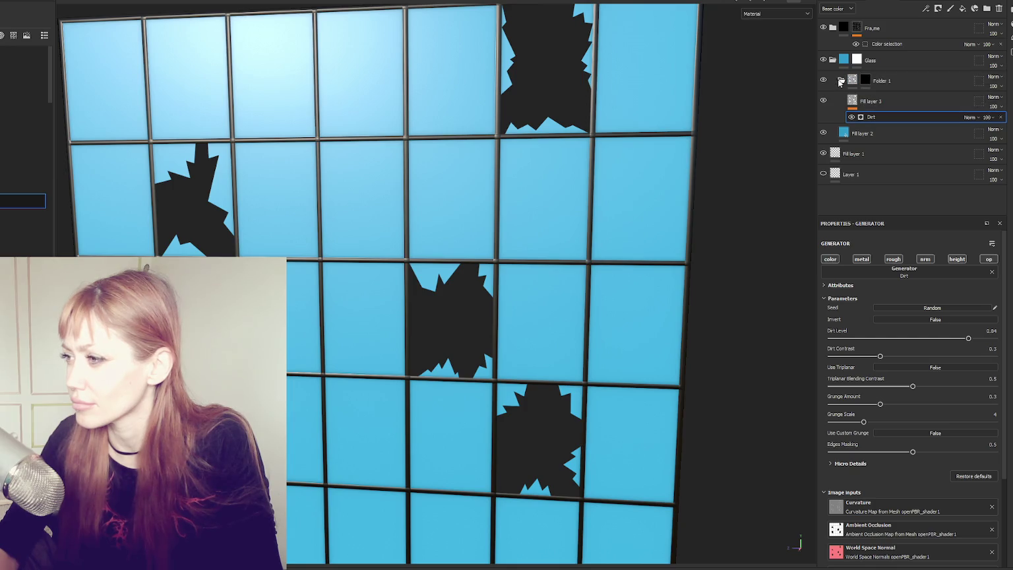
click(896, 80)
click(964, 9)
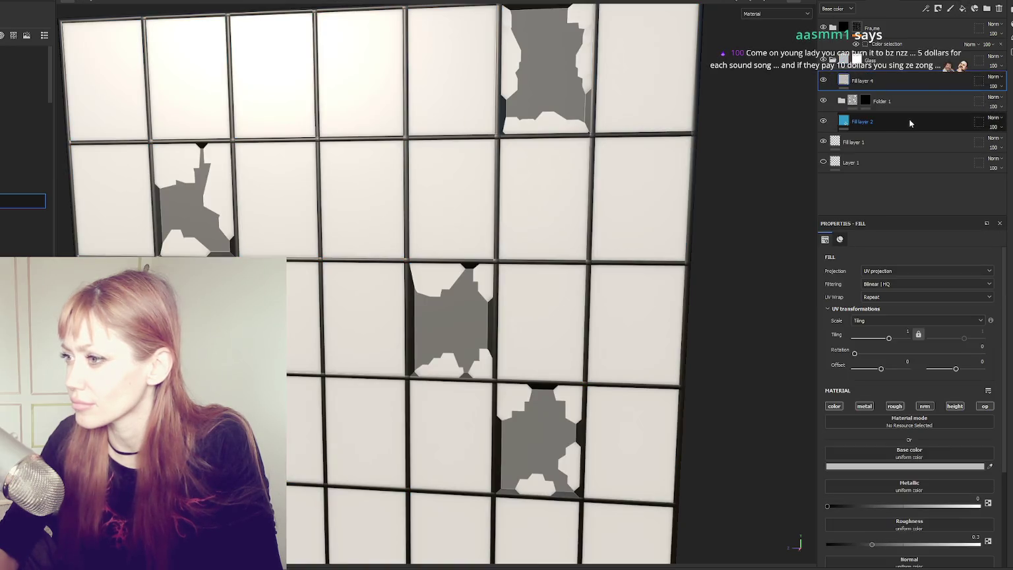
drag(859, 100, 860, 99)
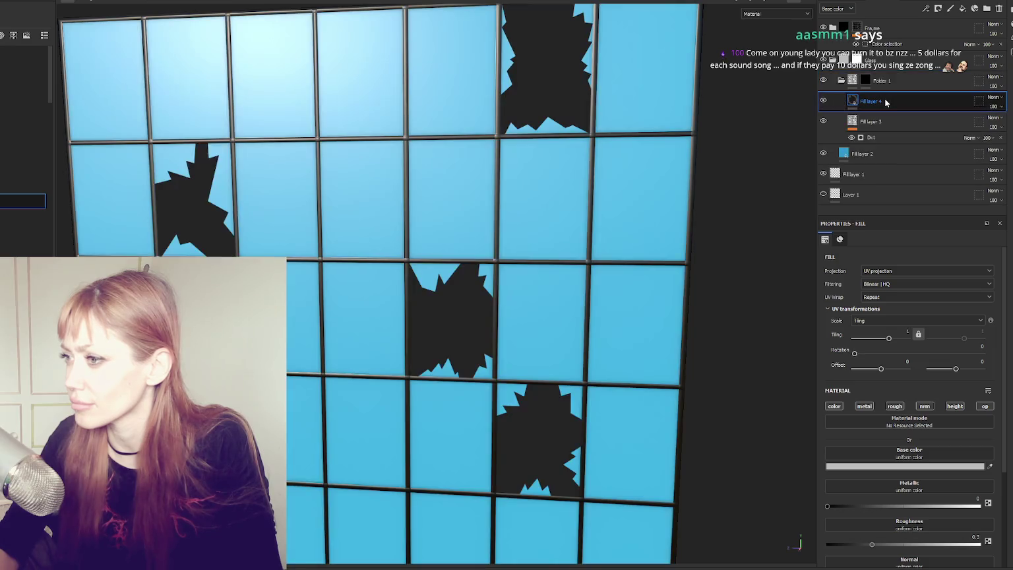
click(895, 467)
click(777, 505)
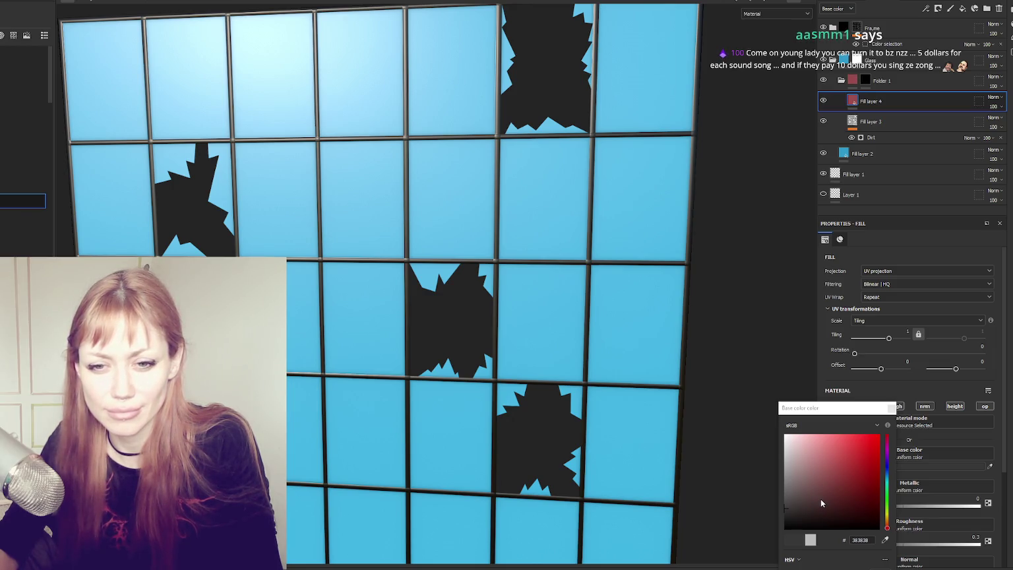
drag(832, 497, 760, 523)
click(891, 407)
- Frame and orbit the window mesh to inspect the panes while reviewing Folder 1's layers
key(f)
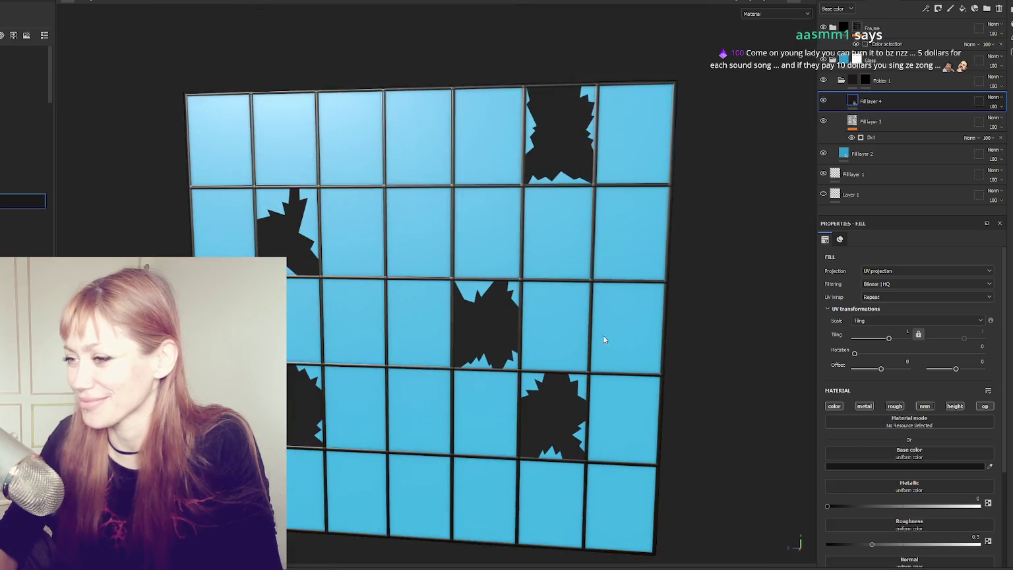
scroll(602, 308, up, 3)
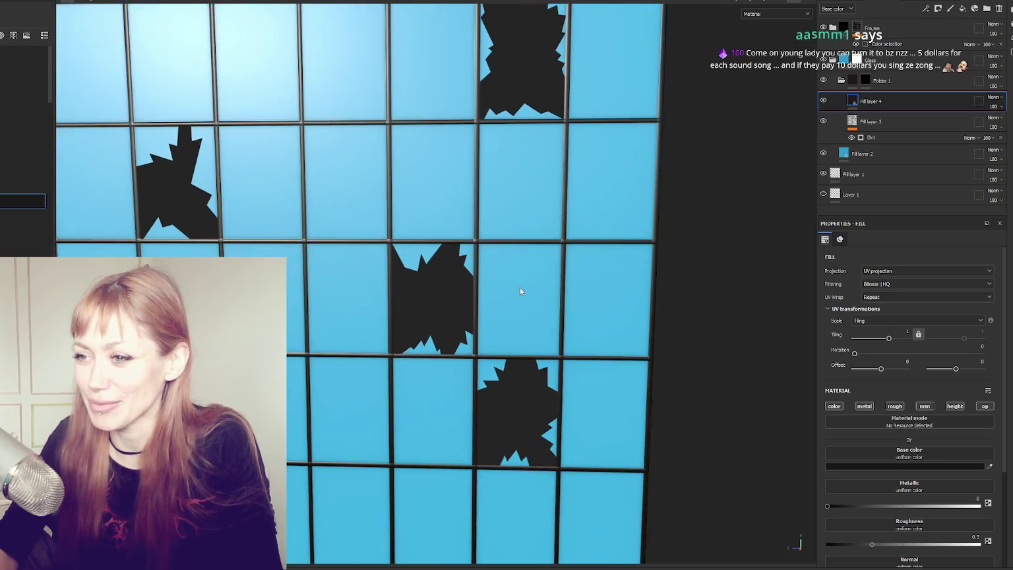
mouse_move(534, 245)
mouse_down()
mouse_move(522, 222)
mouse_move(611, 284)
mouse_move(468, 265)
mouse_move(526, 233)
mouse_up()
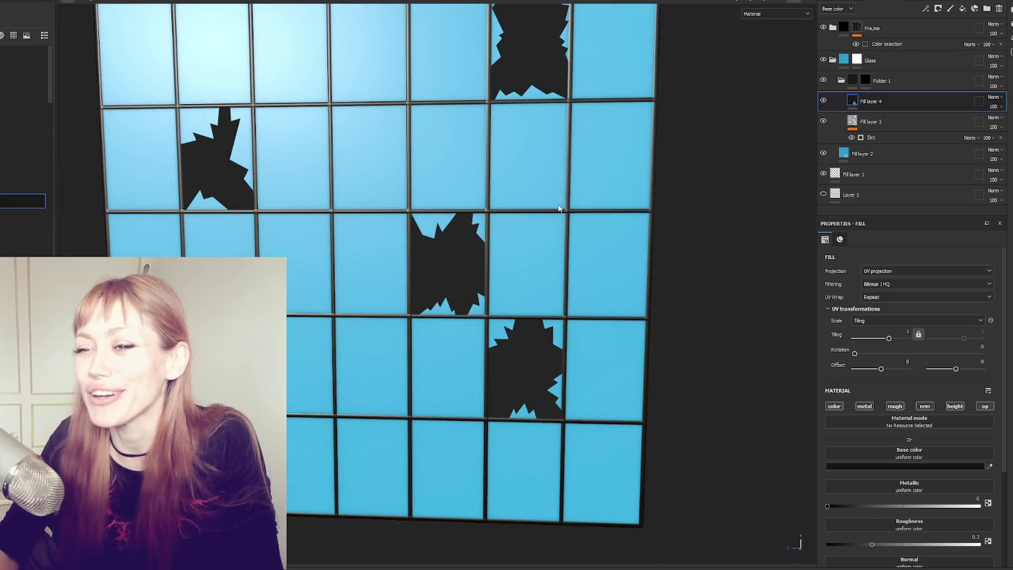
click(841, 80)
click(842, 81)
click(923, 122)
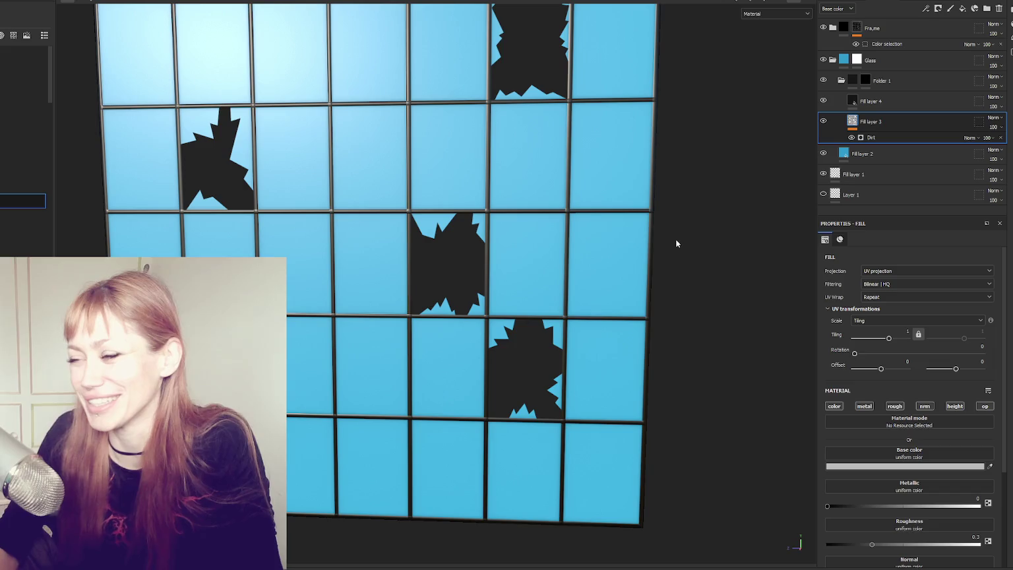
click(842, 82)
click(842, 81)
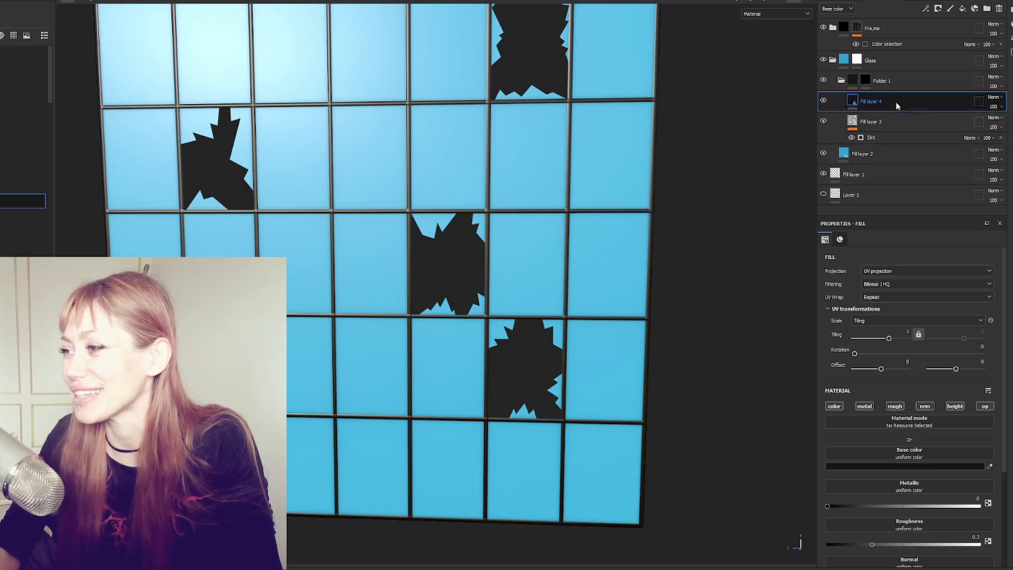
click(841, 82)
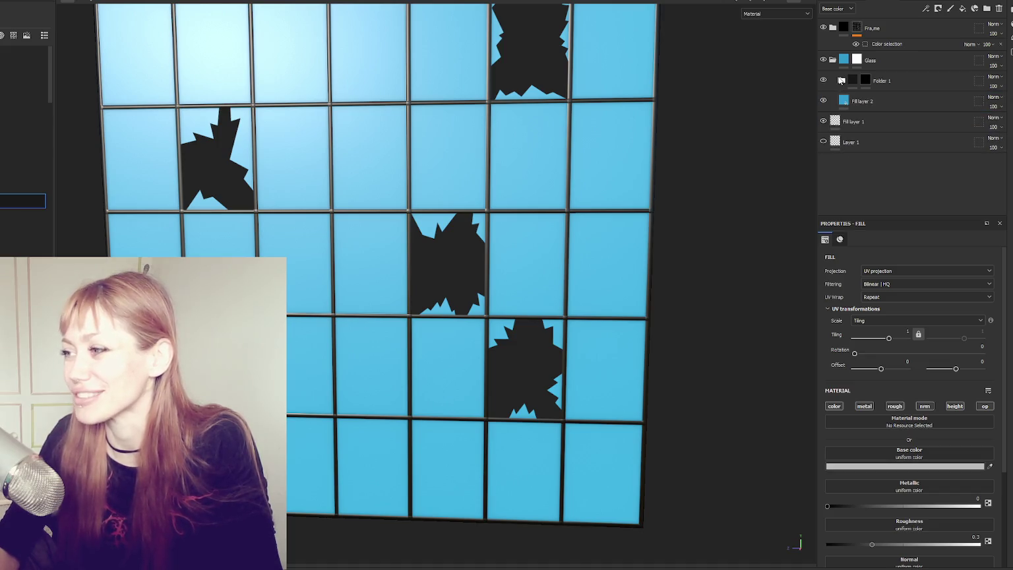
mouse_move(661, 156)
mouse_down()
mouse_move(608, 167)
mouse_move(641, 166)
mouse_up()
scroll(633, 172, down, 3)
scroll(620, 186, up, 3)
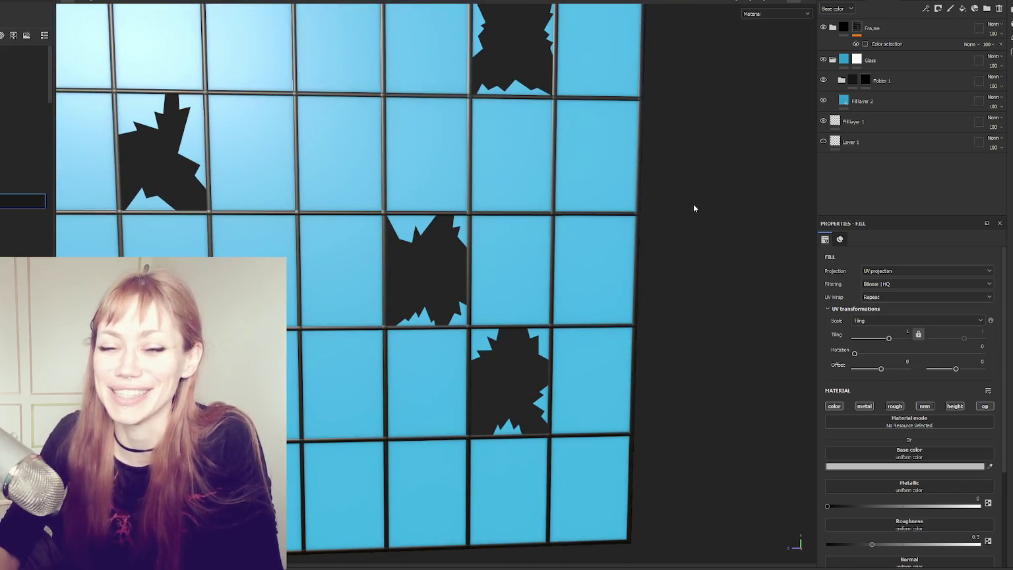
scroll(640, 185, down, 3)
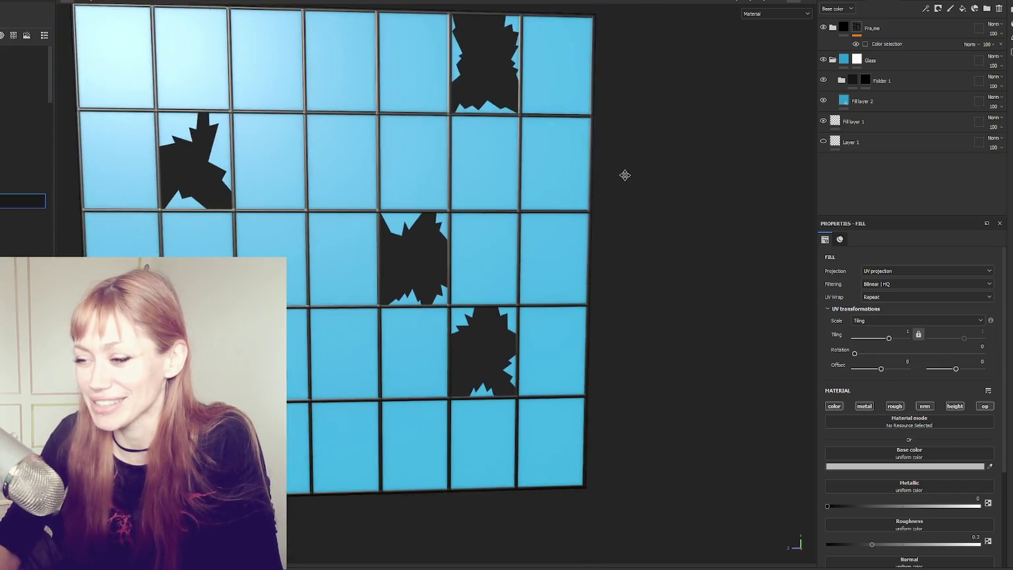
drag(624, 174, 597, 176)
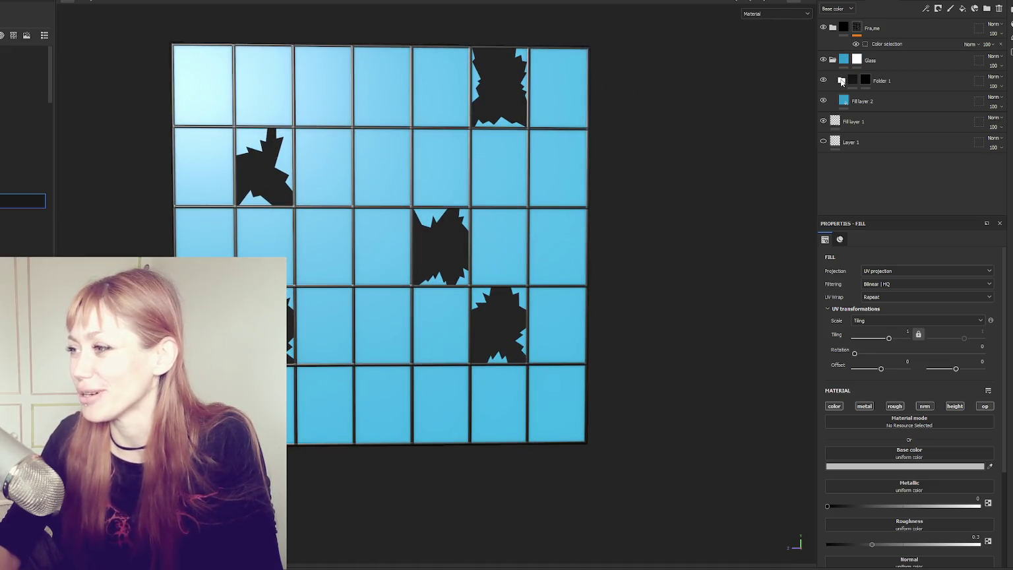
- Reposition Fill layer 2 and add a generator to Folder 1's mask
click(842, 81)
click(841, 80)
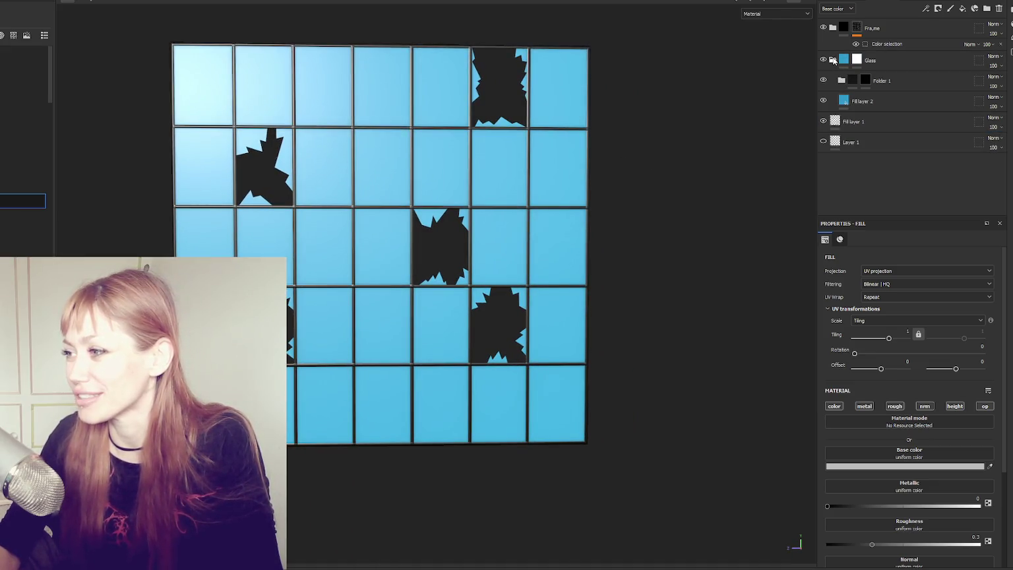
click(859, 103)
drag(861, 104, 865, 81)
click(868, 81)
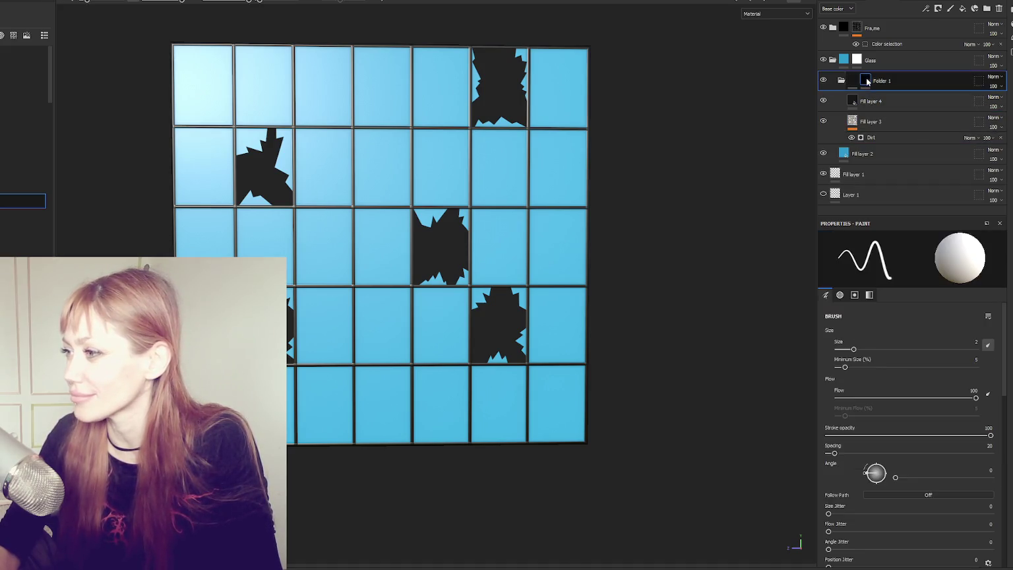
click(890, 102)
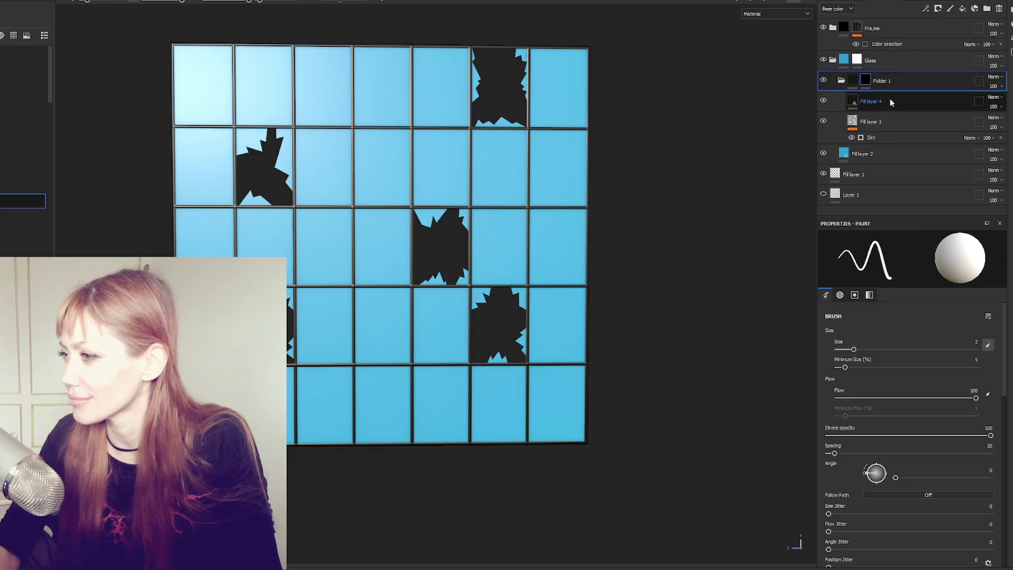
click(925, 8)
click(949, 19)
- Set Folder 1's mask generator to Dirt and delete Fill layer 3's own Dirt effect
click(916, 267)
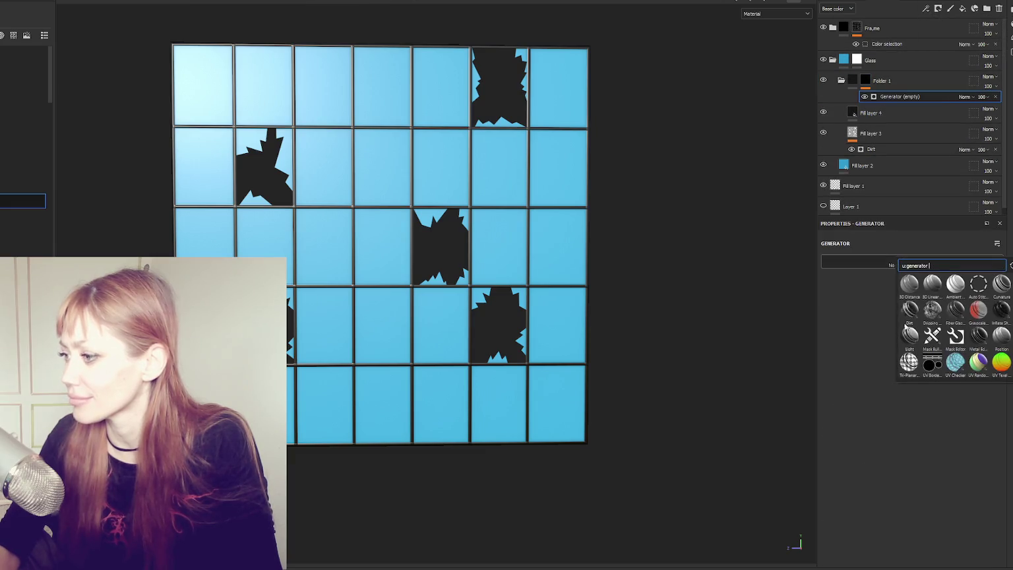
click(908, 312)
click(890, 145)
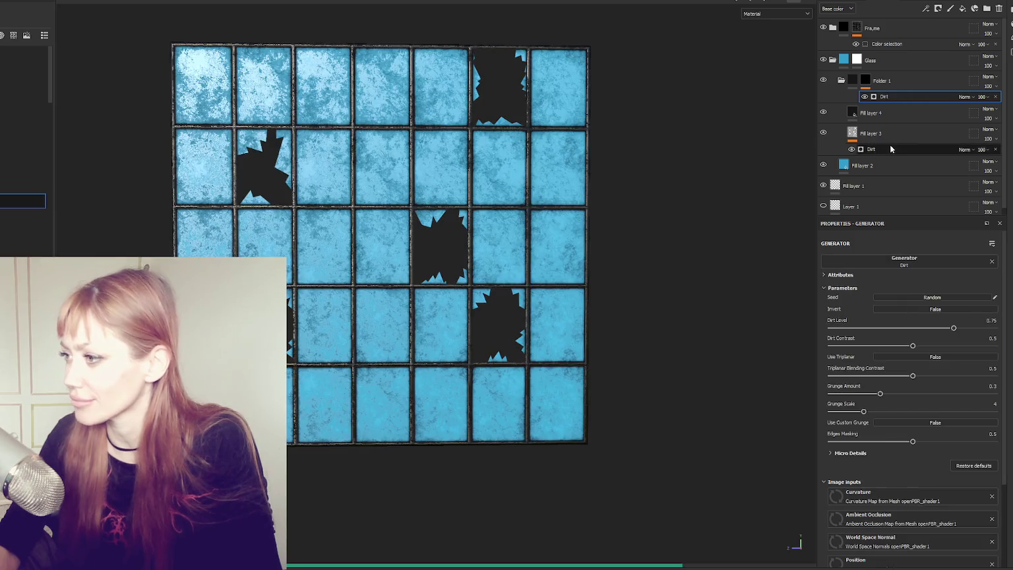
key(Delete)
click(903, 98)
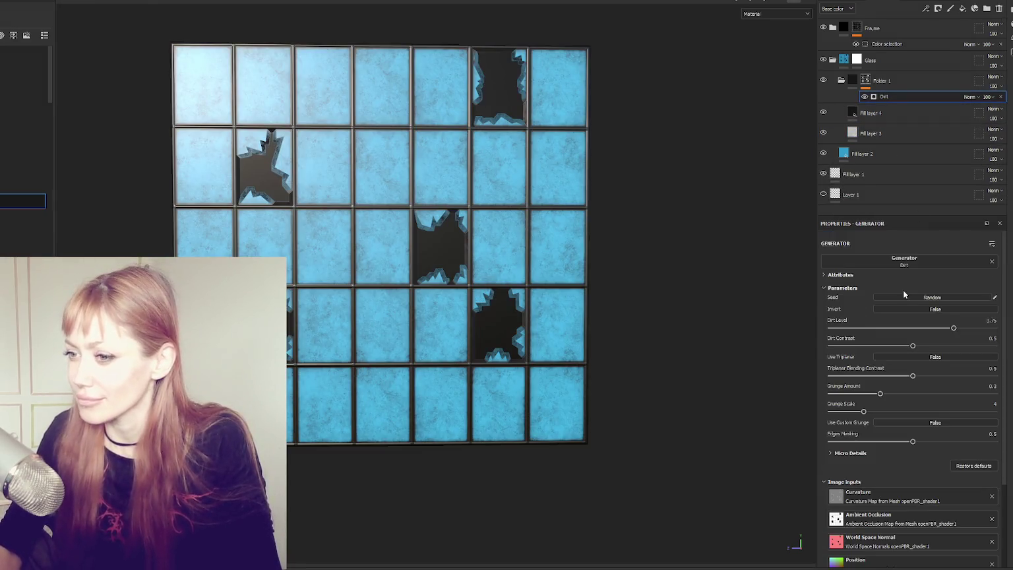
click(910, 132)
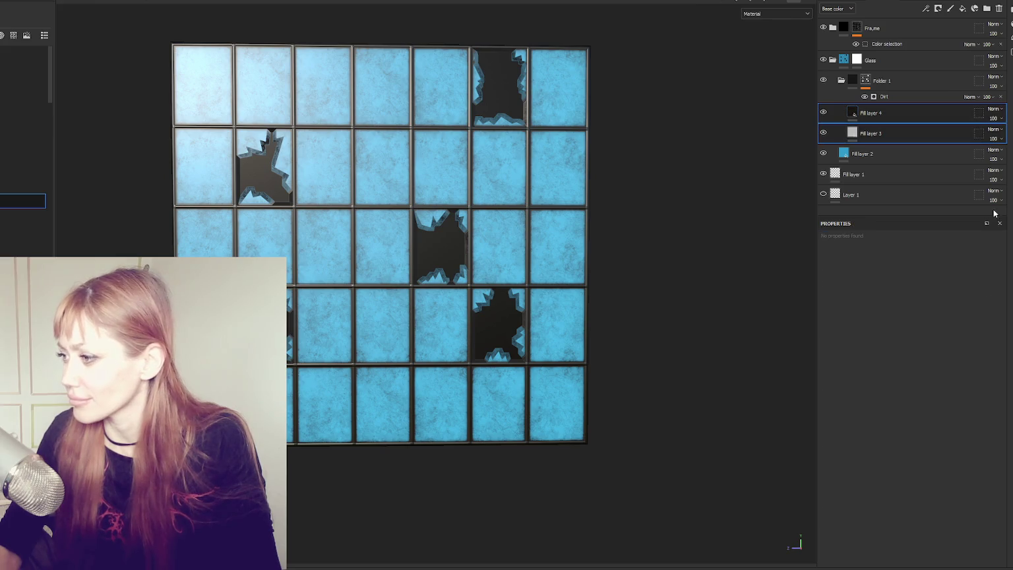
click(920, 113)
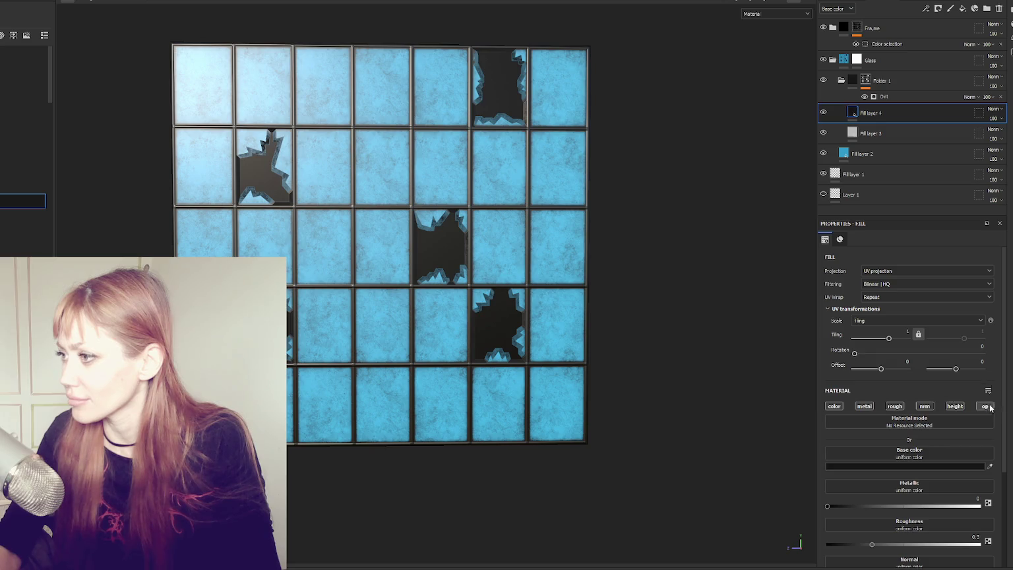
click(917, 95)
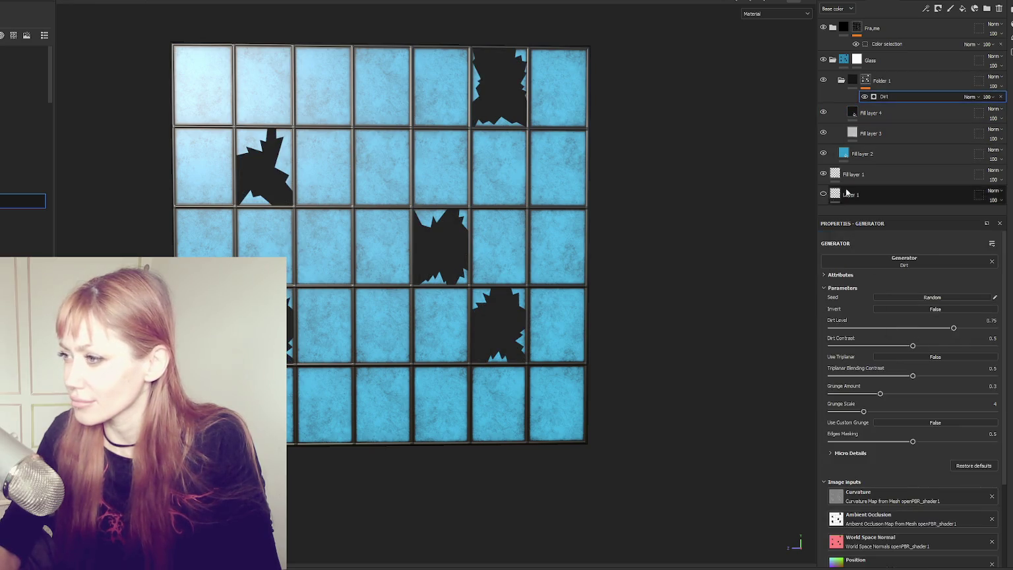
- Duplicate Folder 1 as Folder 1 copy 1
click(886, 115)
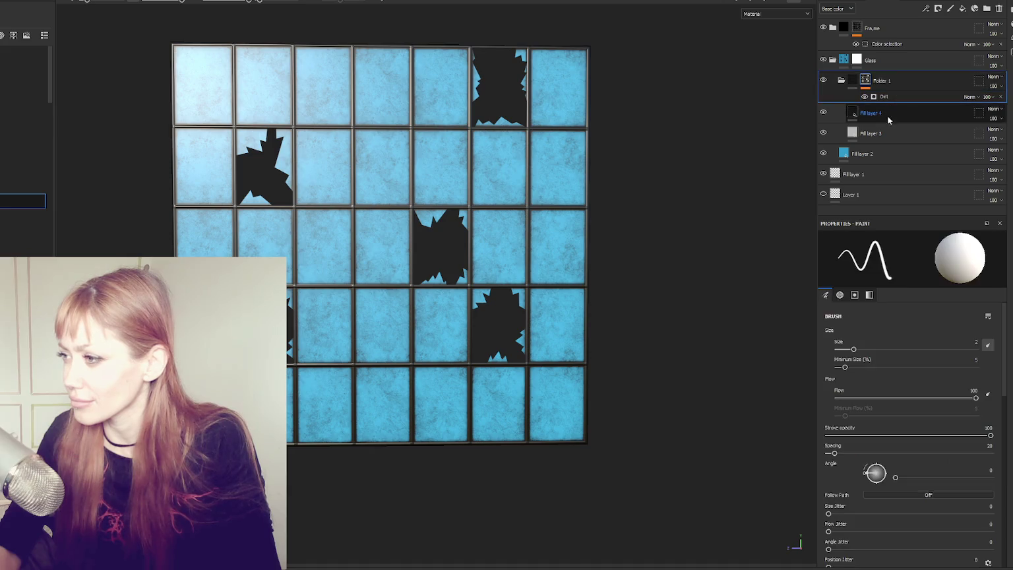
key(ctrl+d)
click(869, 187)
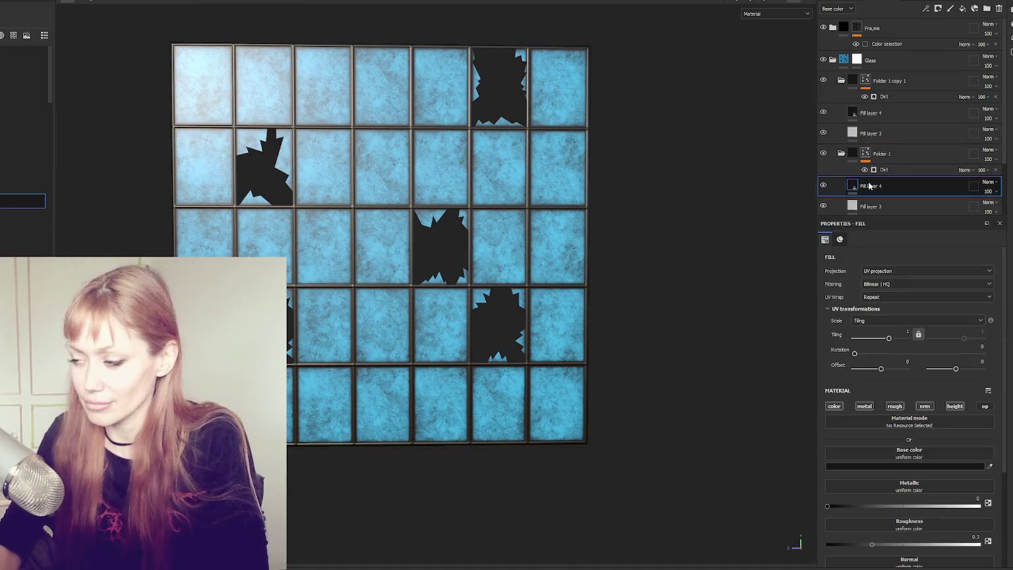
- Move Fill layer 4 under Folder 1 copy 1, randomize its Dirt seed and set Dirt Level 0.53
drag(869, 187, 876, 128)
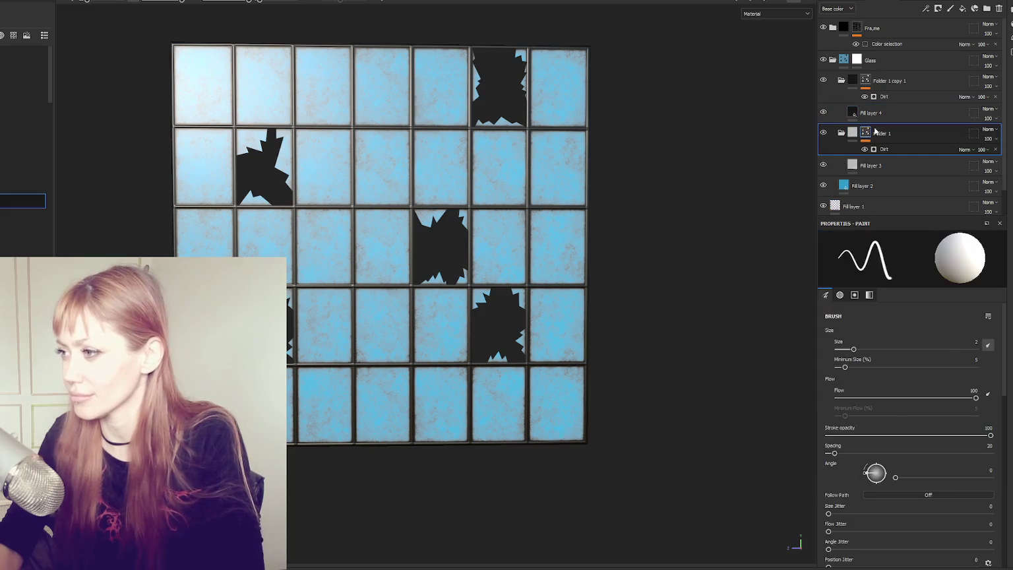
click(883, 97)
click(978, 322)
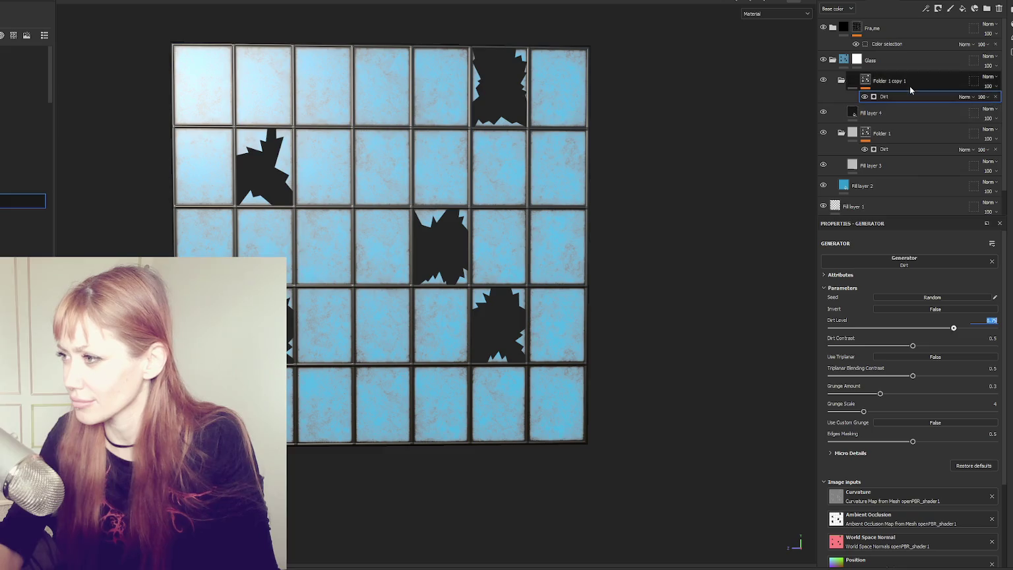
scroll(943, 354, down, 3)
scroll(943, 354, up, 2)
click(932, 271)
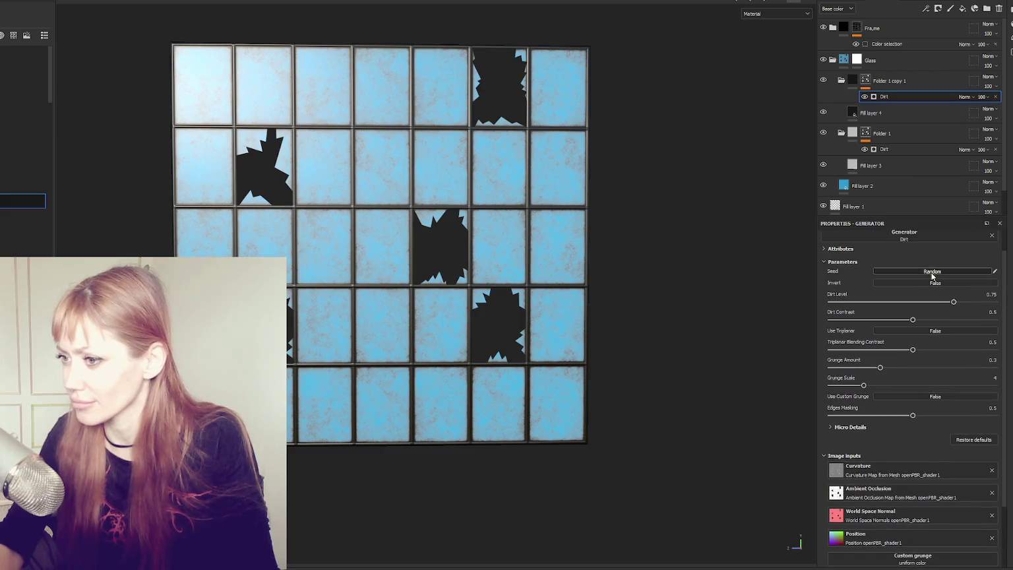
drag(937, 301, 921, 302)
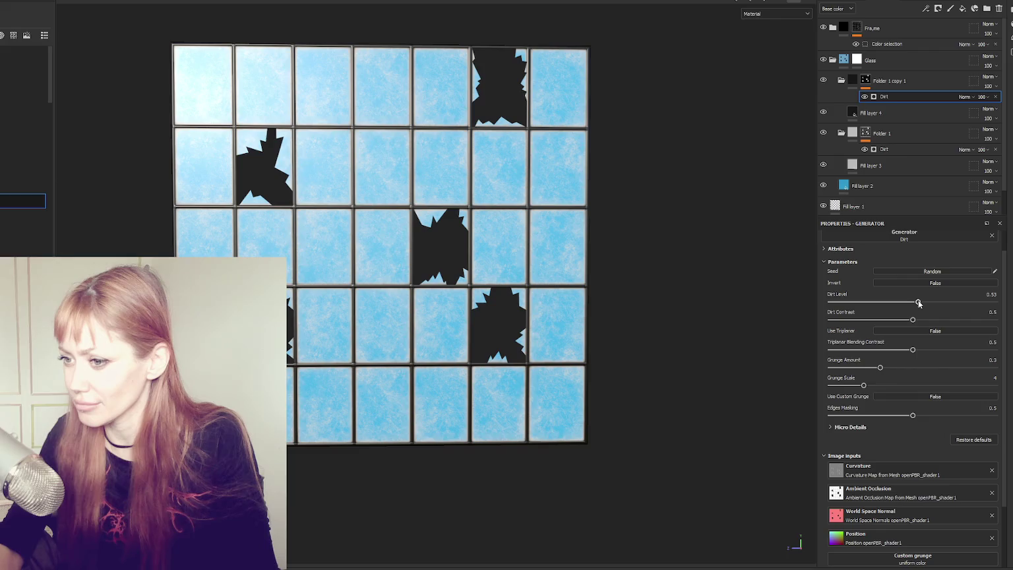
- Tune the copy's Dirt generator to Dirt Level 0.83, Contrast 0.5, Grunge Amount 0.32, Grunge Scale 2
click(890, 115)
click(895, 167)
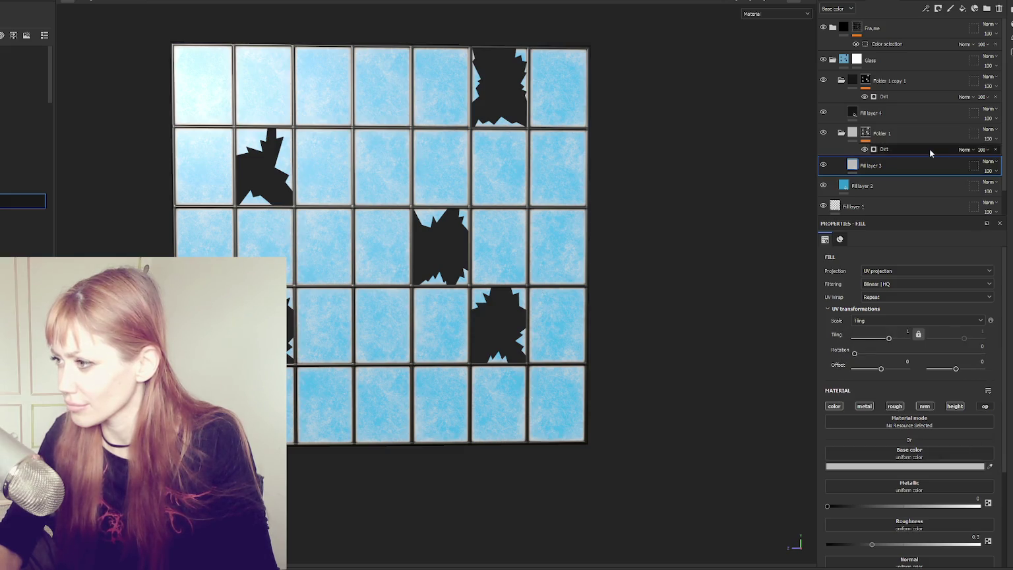
click(904, 117)
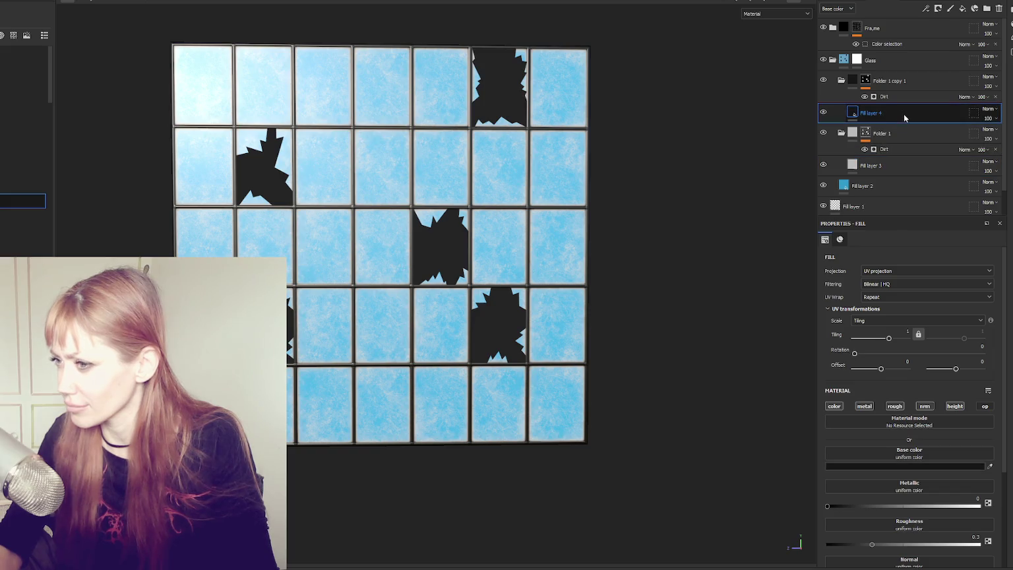
click(887, 98)
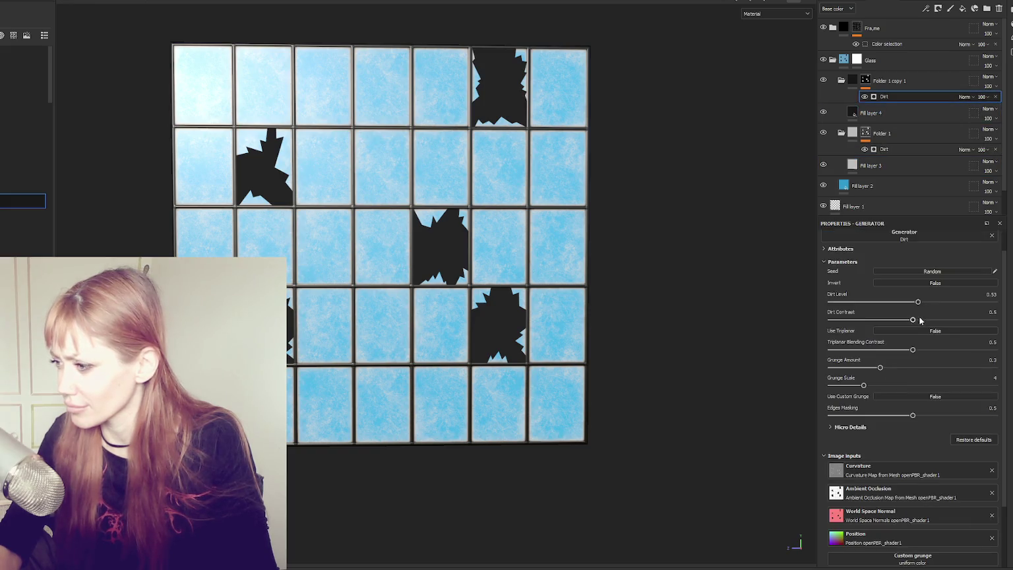
click(966, 302)
click(879, 319)
mouse_move(881, 320)
mouse_down()
mouse_move(928, 321)
mouse_move(913, 320)
mouse_up()
mouse_move(880, 367)
mouse_down()
mouse_move(865, 367)
mouse_move(883, 367)
mouse_up()
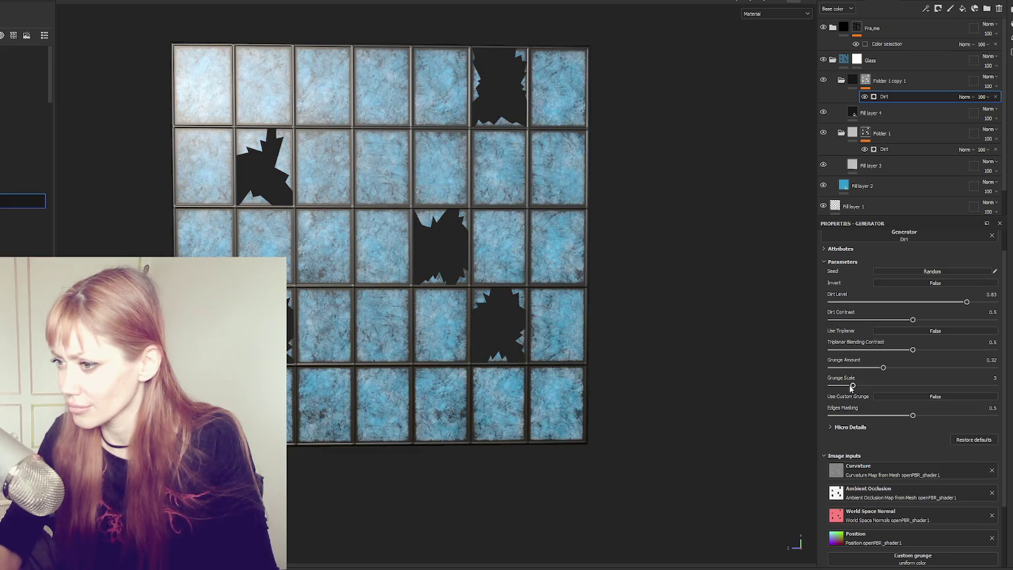
click(887, 385)
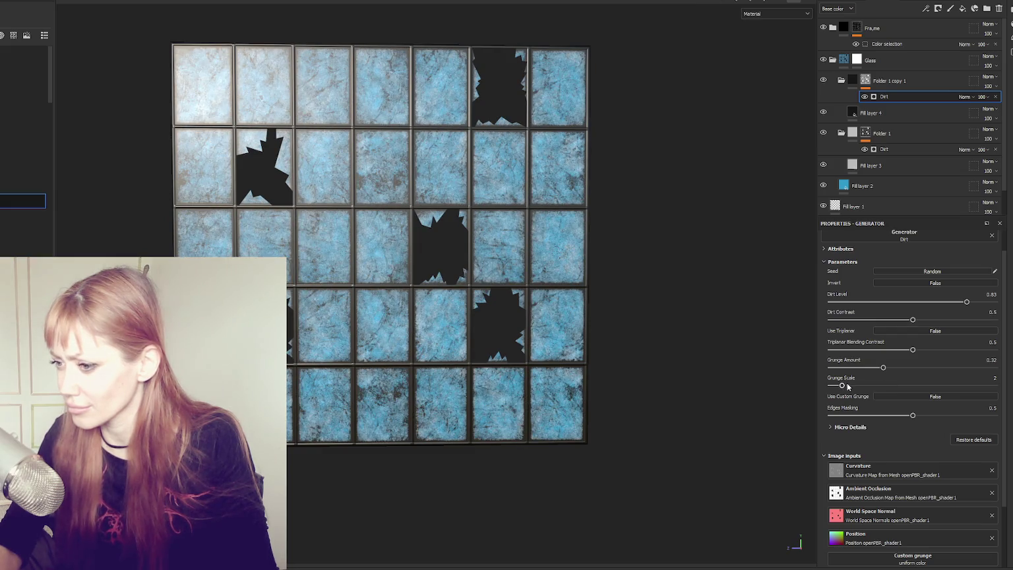
drag(580, 329, 607, 343)
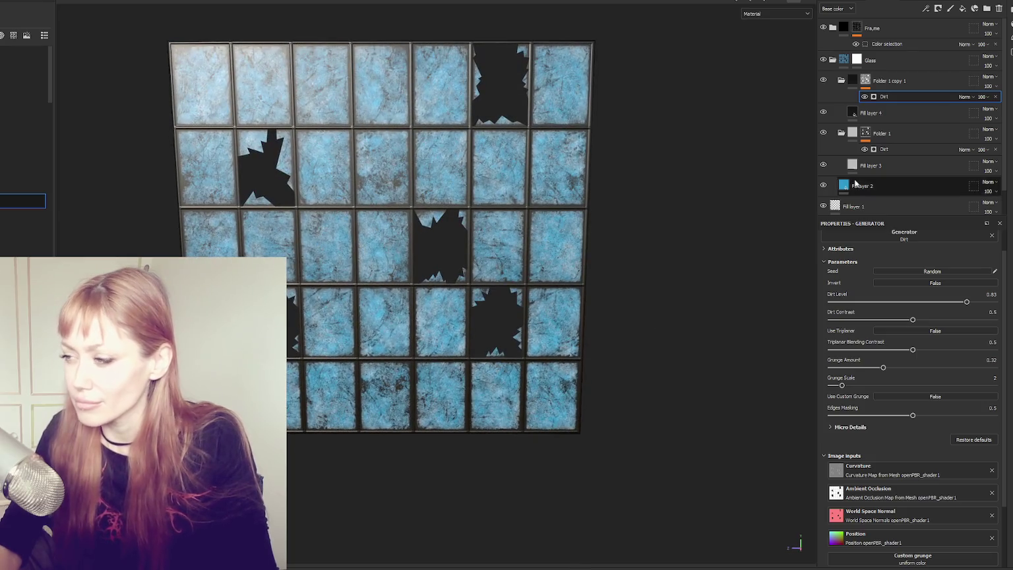
click(838, 74)
- Change the glass Fill layer 2 base colour from blue to grey 787878
click(838, 74)
click(864, 186)
click(897, 466)
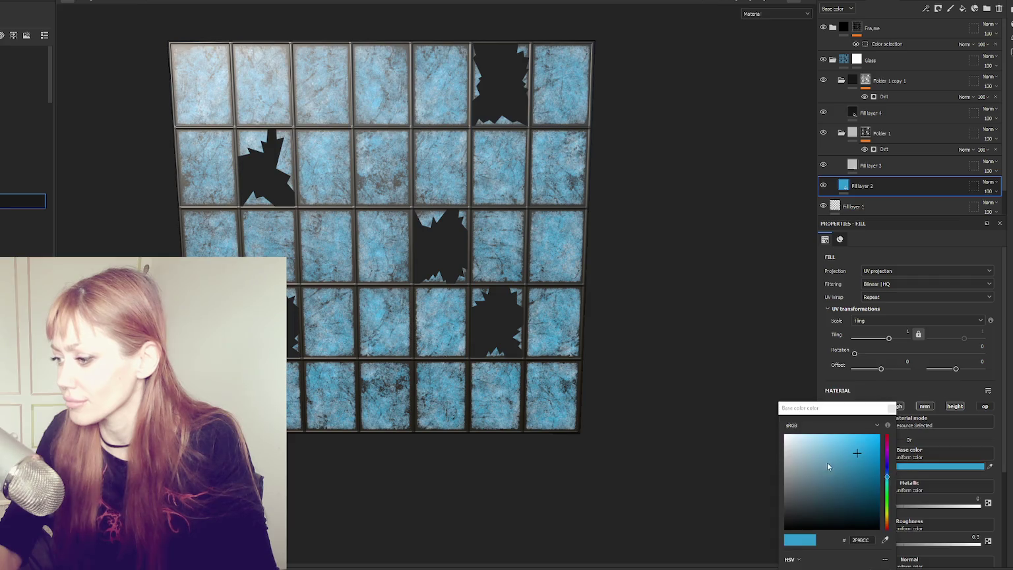
drag(786, 470, 756, 484)
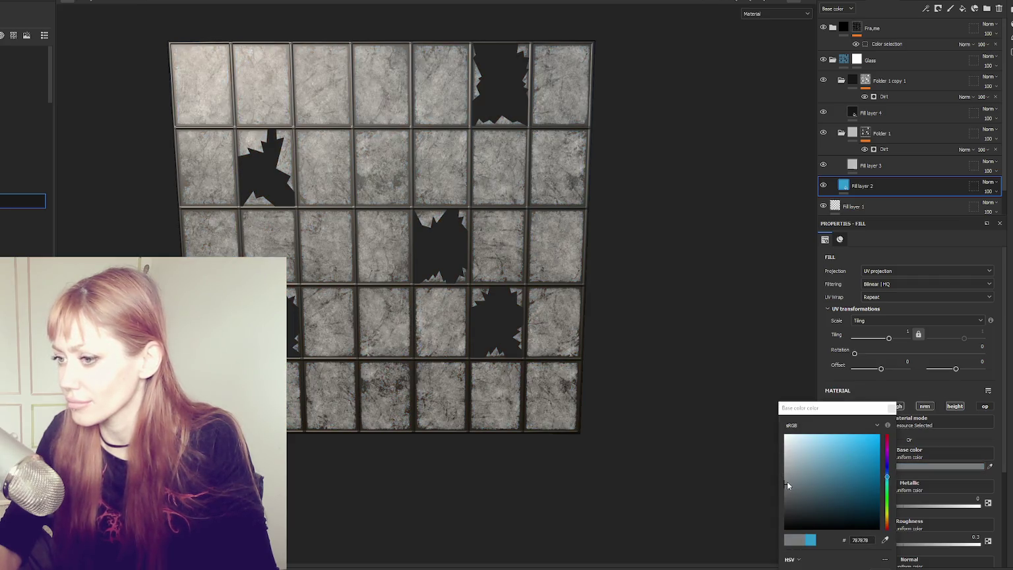
click(891, 407)
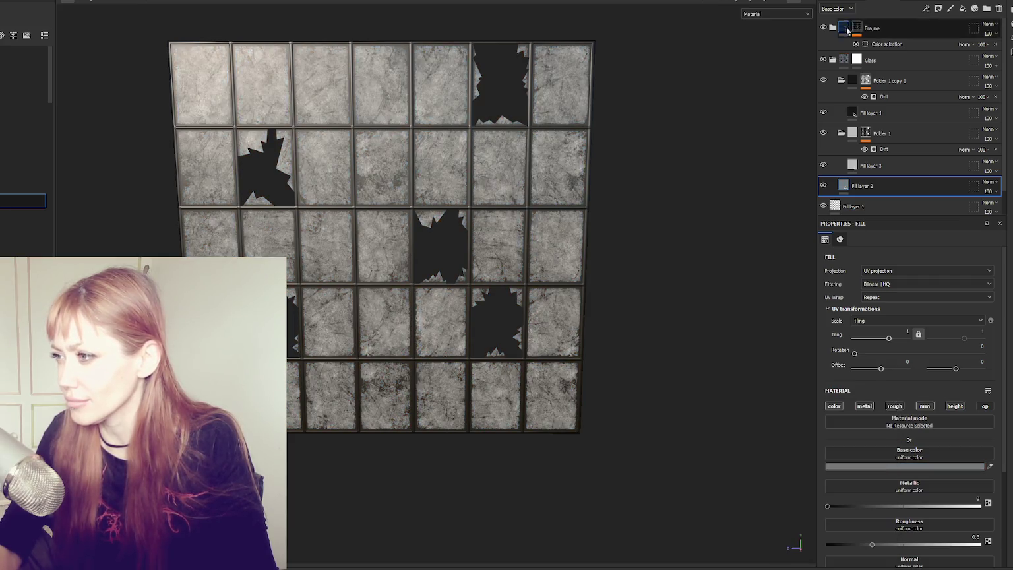
click(832, 61)
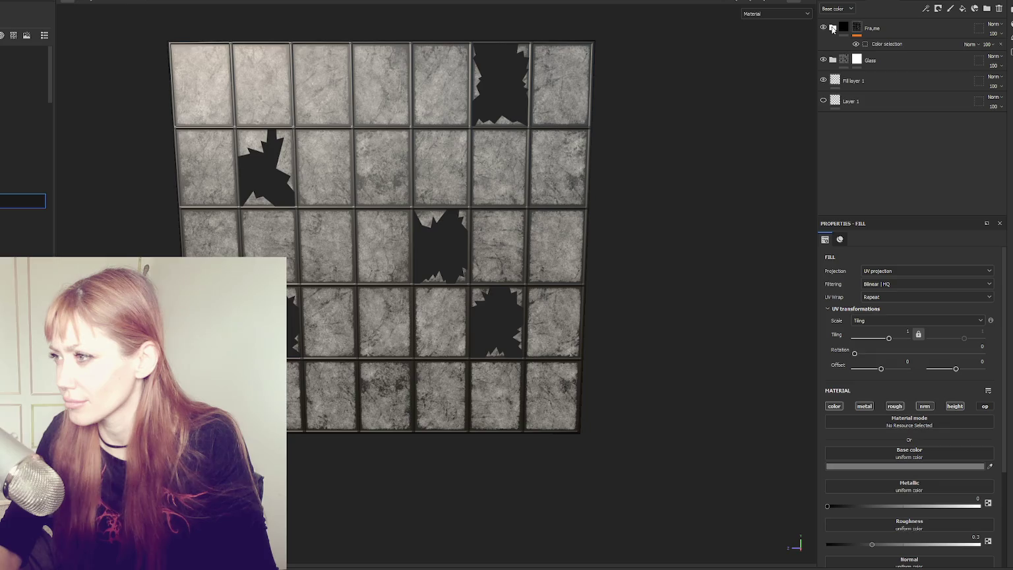
- Make the Frame folder's black Fill layer 2 metallic at about 0.93 and add new folders above it
click(832, 29)
click(892, 63)
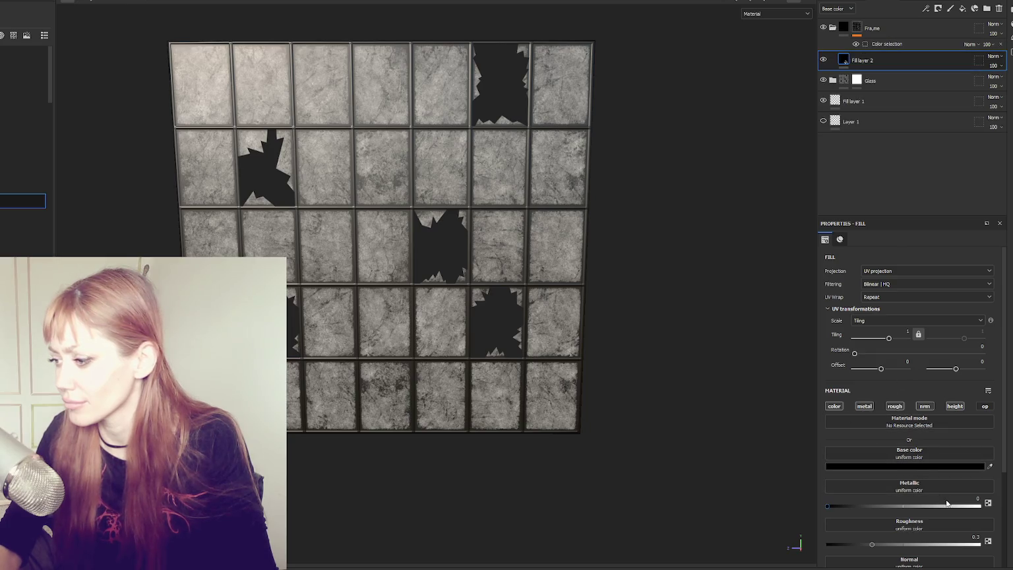
drag(946, 506, 971, 506)
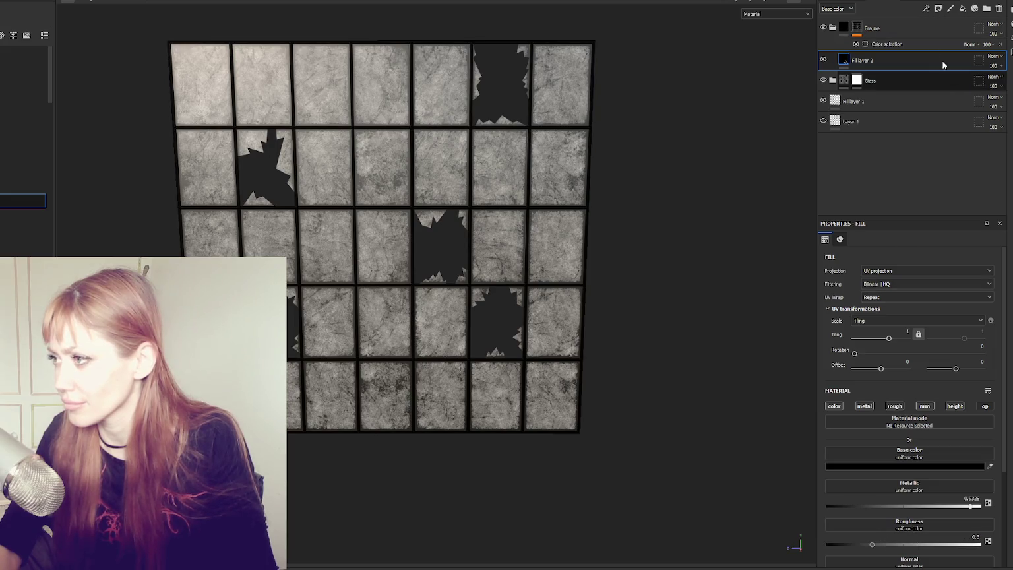
click(986, 8)
click(986, 8)
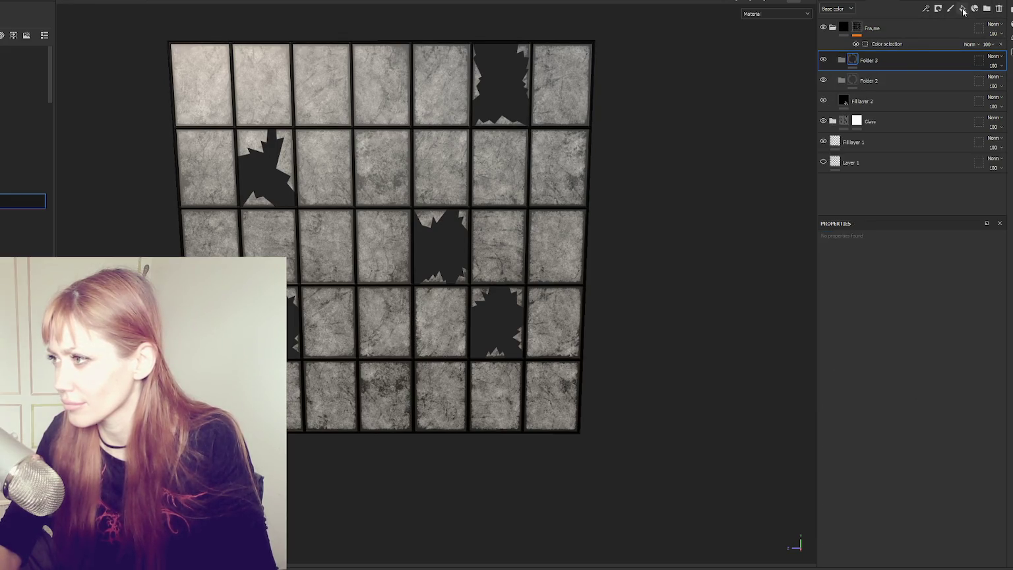
- Add a fill layer and give Folder 3 a black mask with a Dirt generator
click(962, 9)
right_click(896, 62)
click(905, 79)
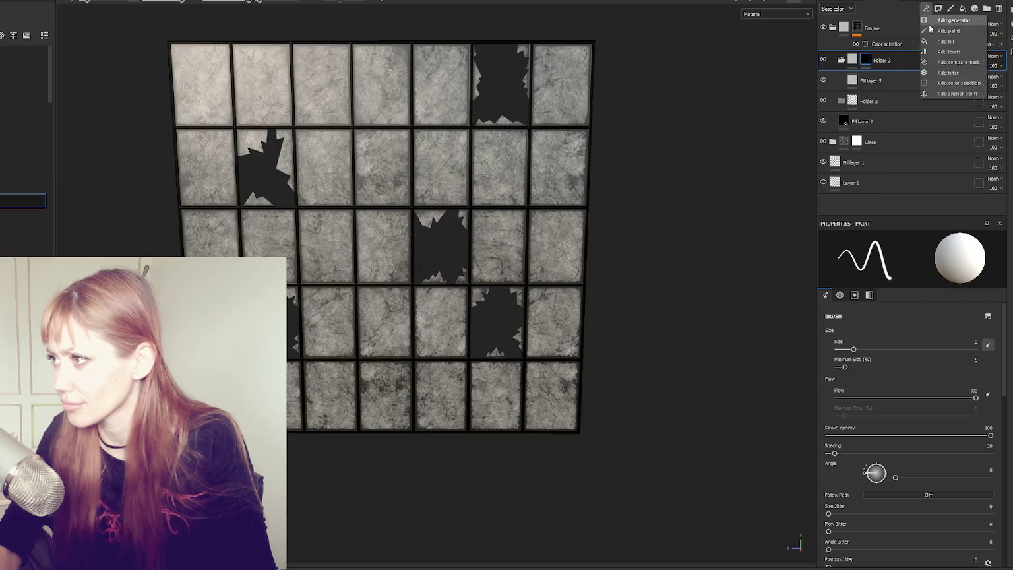
click(938, 9)
click(950, 17)
click(912, 262)
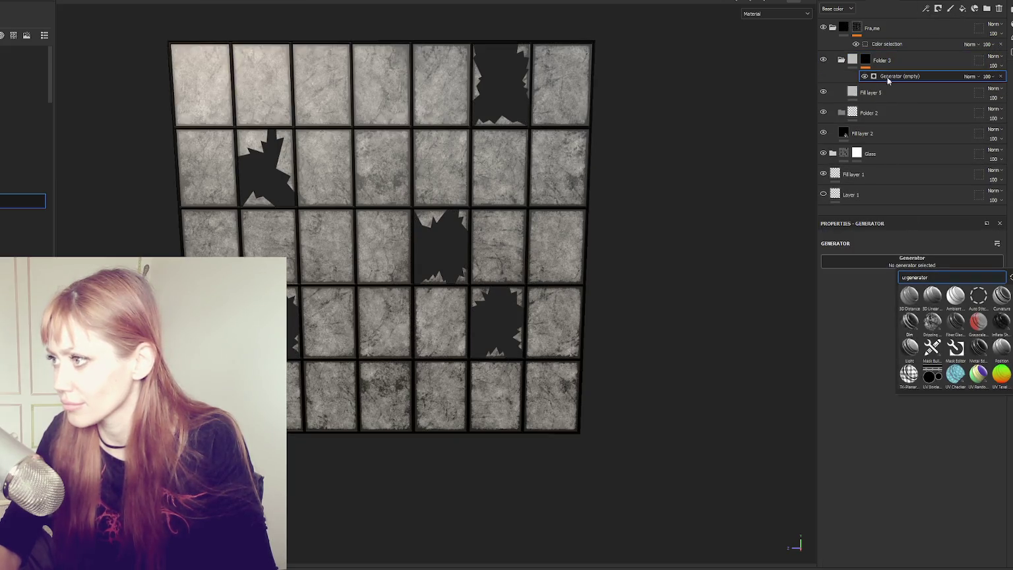
click(909, 322)
- Make Fill layer 5 fully metallic with low roughness and reorder it below Fill layer 2
click(870, 92)
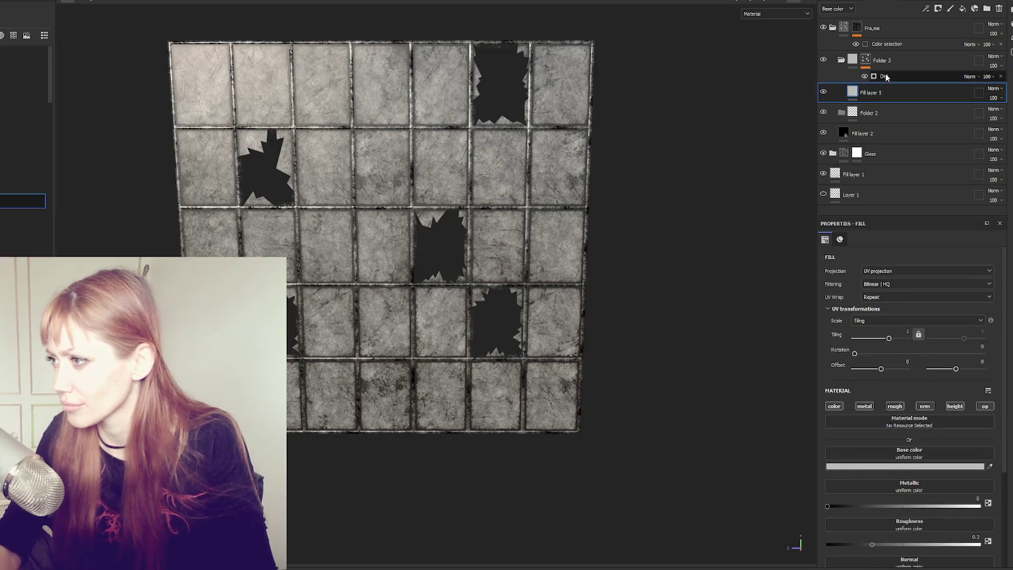
scroll(941, 479, down, 2)
drag(948, 455, 979, 453)
drag(872, 492, 853, 491)
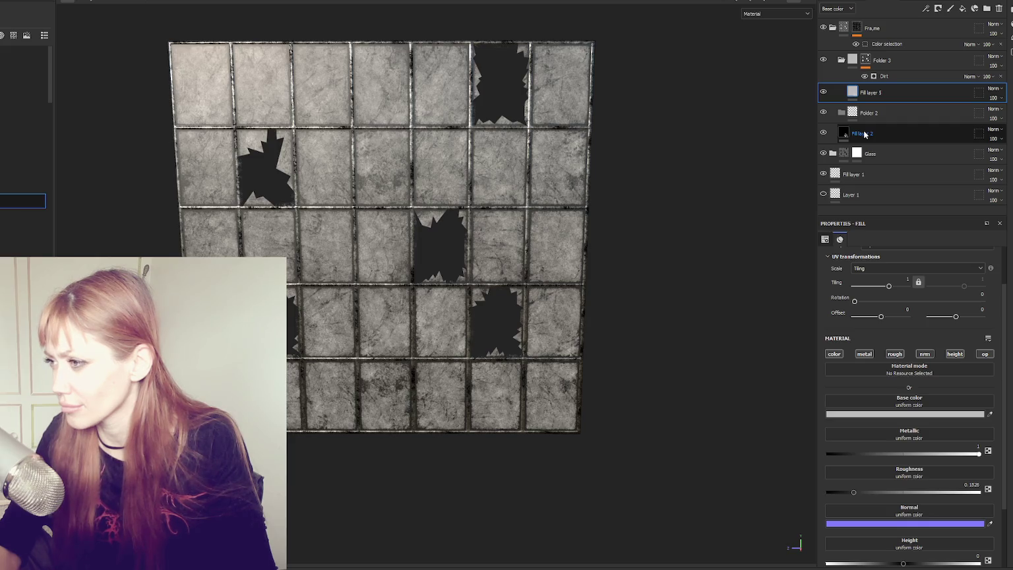
drag(864, 134, 869, 84)
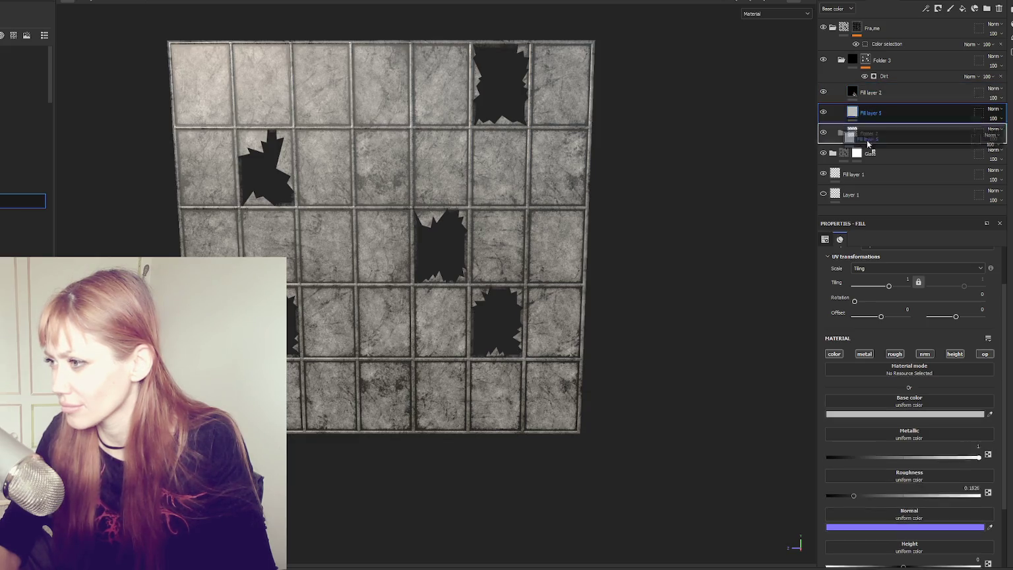
drag(866, 148, 869, 138)
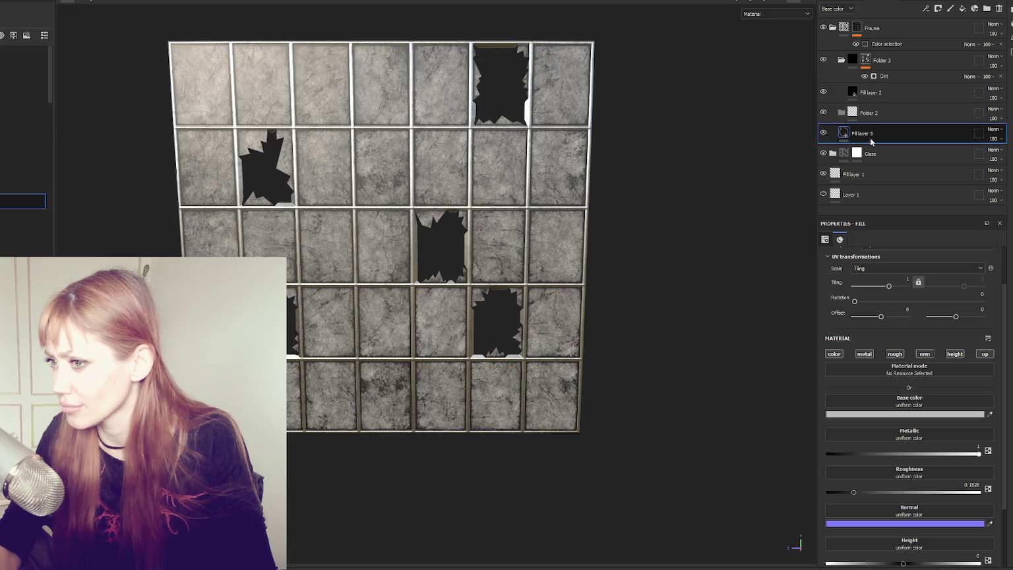
- Make Fill layer 2 less metallic and much rougher
click(887, 77)
click(871, 93)
click(919, 453)
click(953, 492)
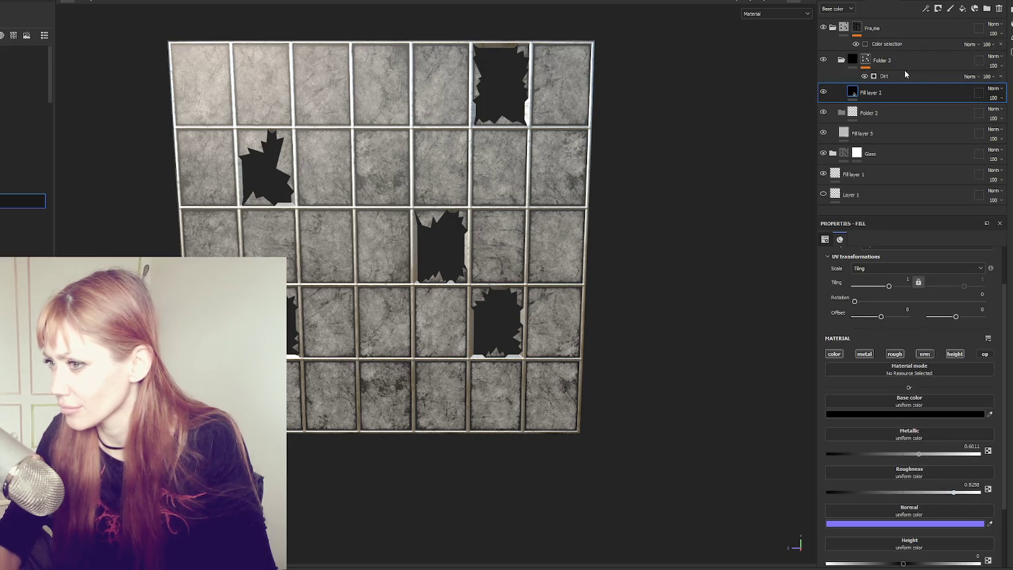
- Set Folder 3's Dirt mask to Dirt Contrast 0.33 and Dirt Level about 0.87
click(905, 74)
drag(913, 345, 885, 345)
drag(979, 327, 956, 328)
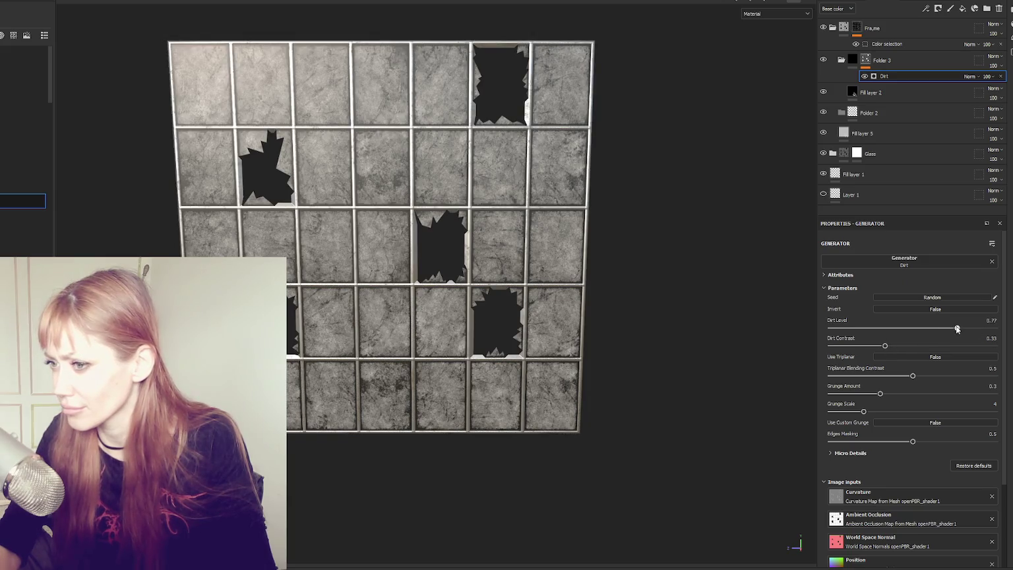
click(942, 329)
drag(959, 328, 974, 328)
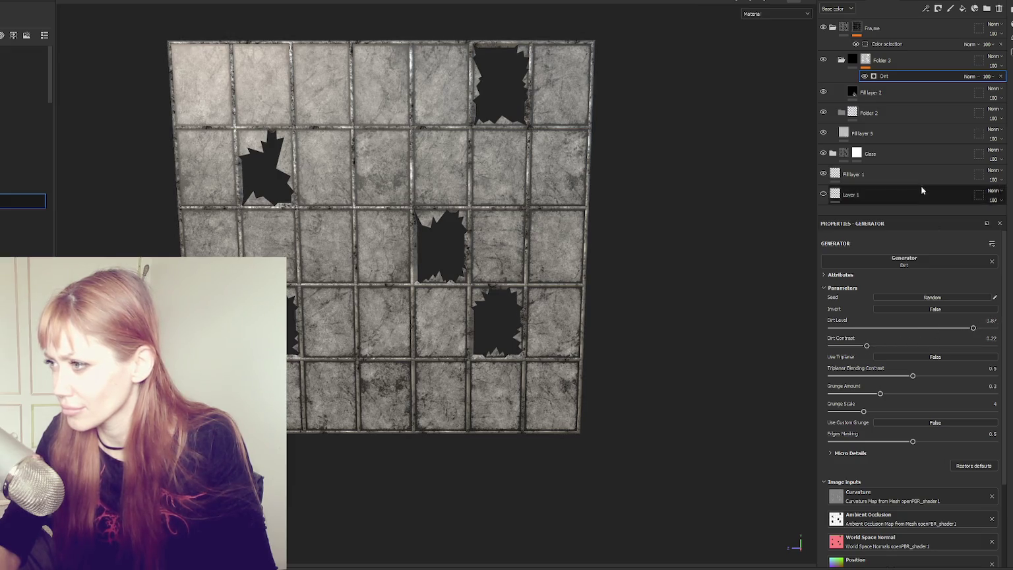
- Set Fill layer 5's base colour to dark grey 444444
click(910, 137)
click(882, 415)
drag(757, 486, 744, 503)
click(744, 503)
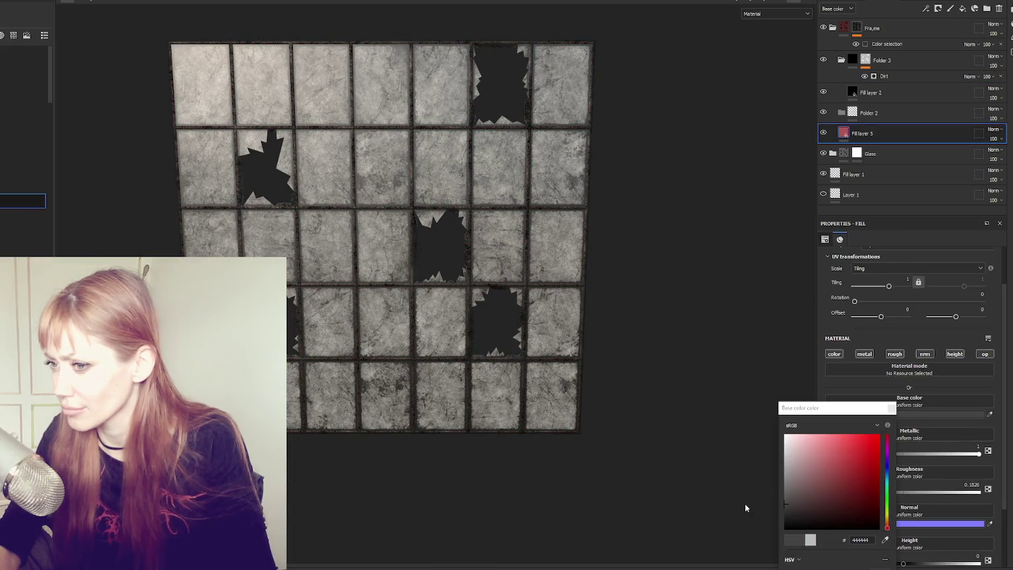
click(899, 402)
scroll(762, 305, down, 2)
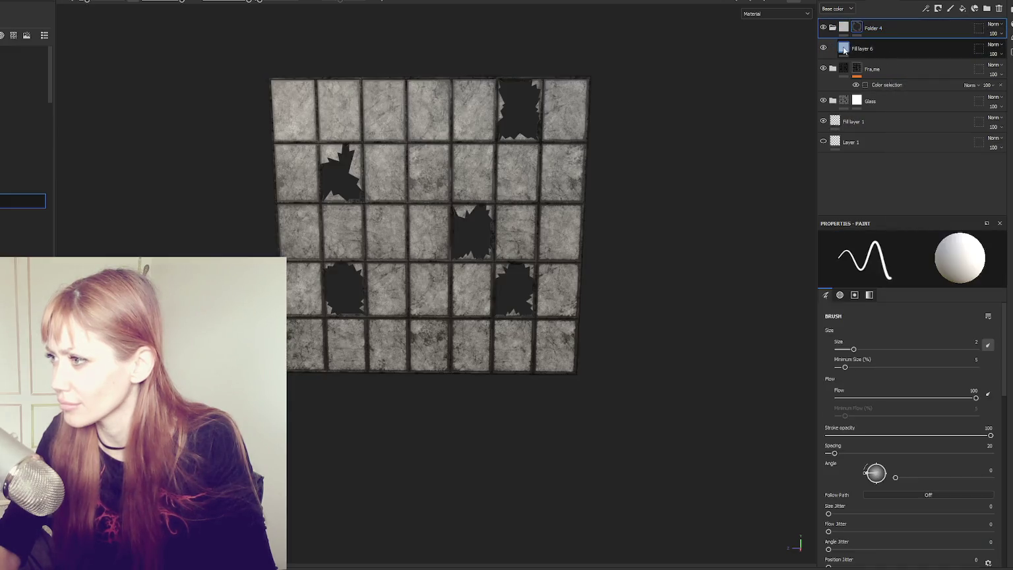
- Give the new folder's mask a Dirt generator and start tinting Fill layer 6 red-brown
click(897, 260)
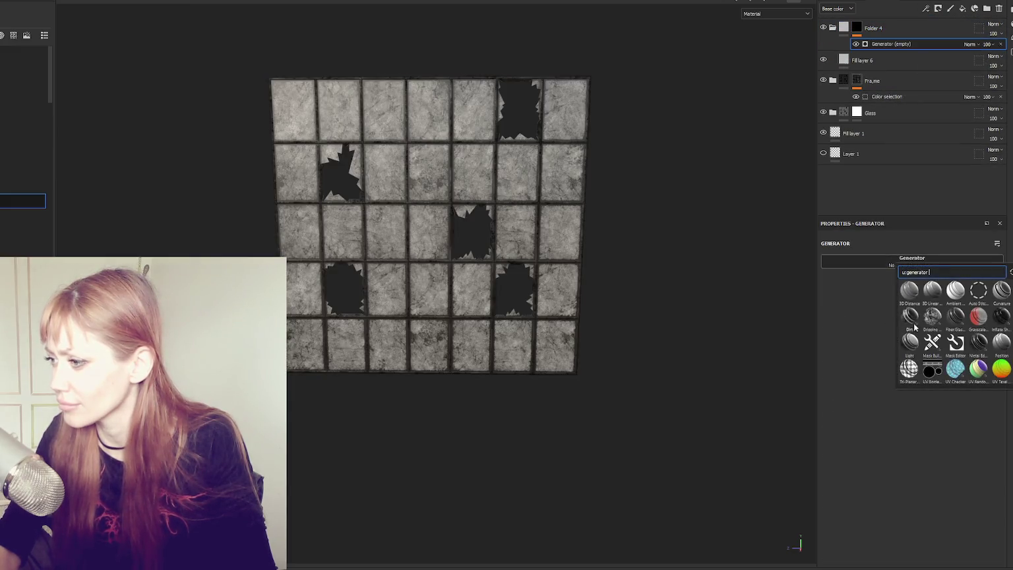
click(909, 316)
click(862, 60)
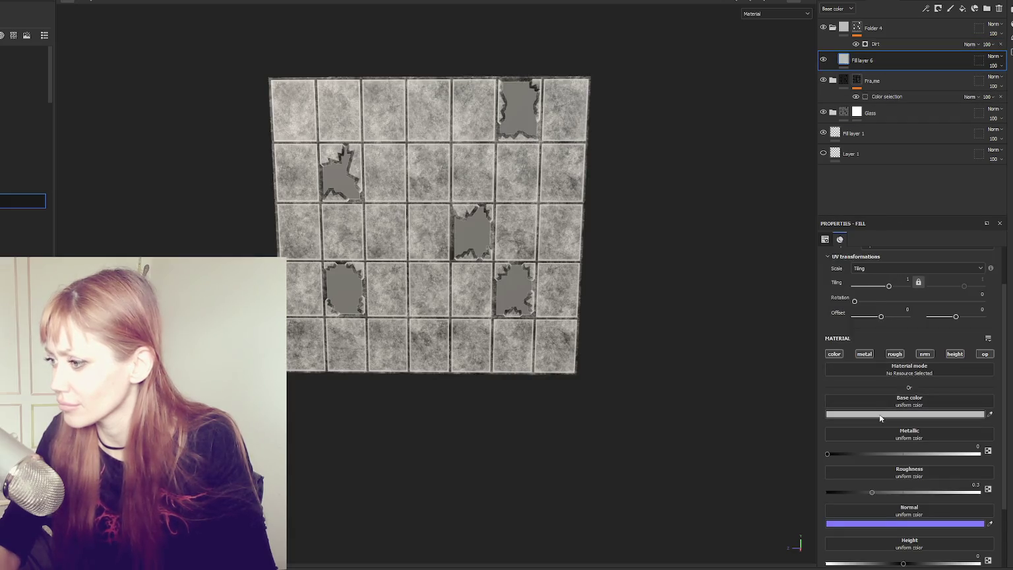
click(940, 414)
click(865, 447)
click(887, 522)
click(865, 482)
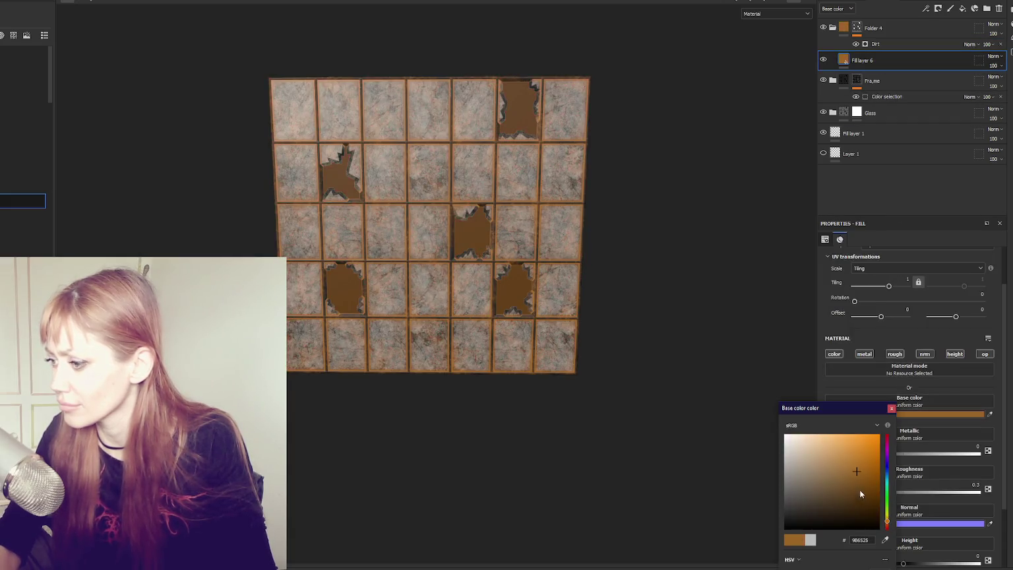
- Refine Fill layer 6's base colour to a dark rusty red-brown, 5A2B1B
click(887, 525)
click(872, 502)
click(875, 496)
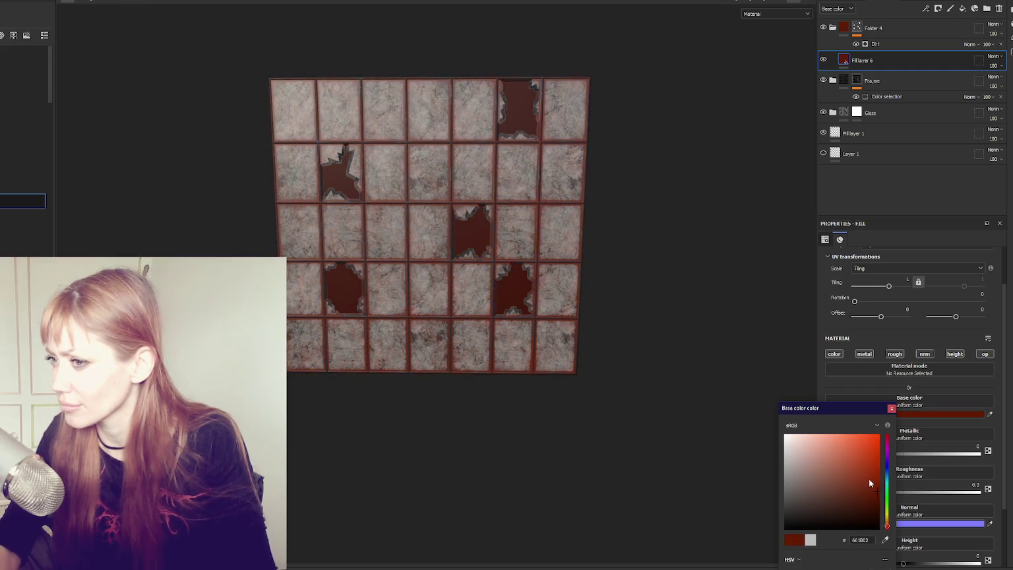
click(851, 489)
click(829, 489)
click(842, 502)
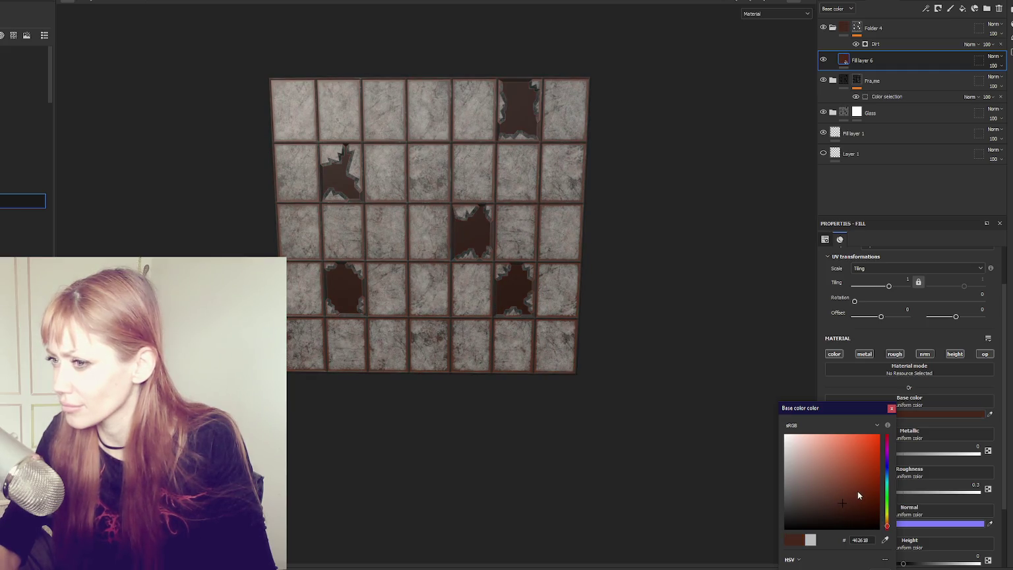
click(852, 504)
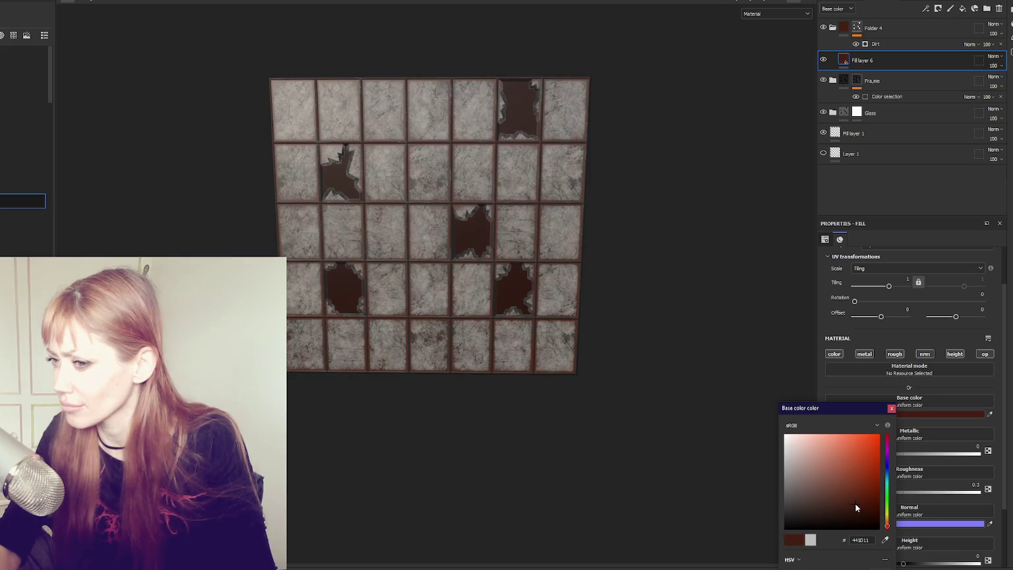
click(850, 495)
scroll(664, 284, up, 5)
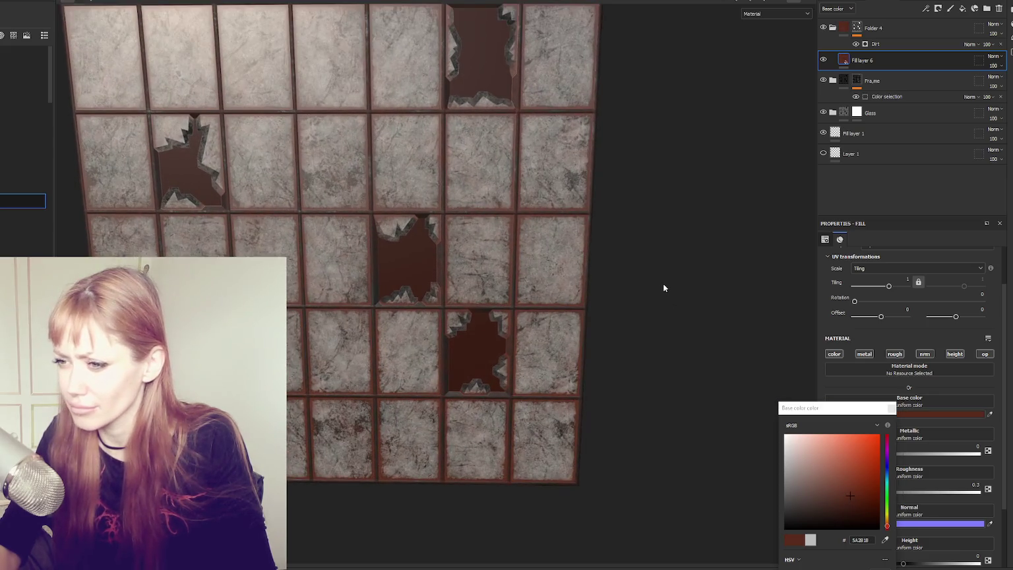
click(874, 44)
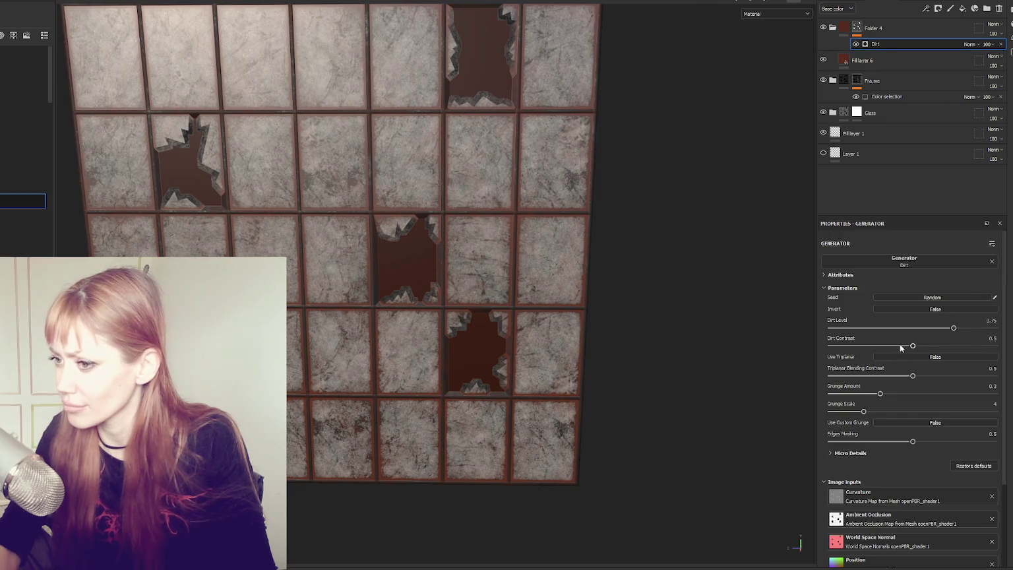
- Raise Dirt Level to 0.82, randomize the seed, and lower Dirt Contrast to 0.53
click(965, 327)
scroll(565, 294, down, 3)
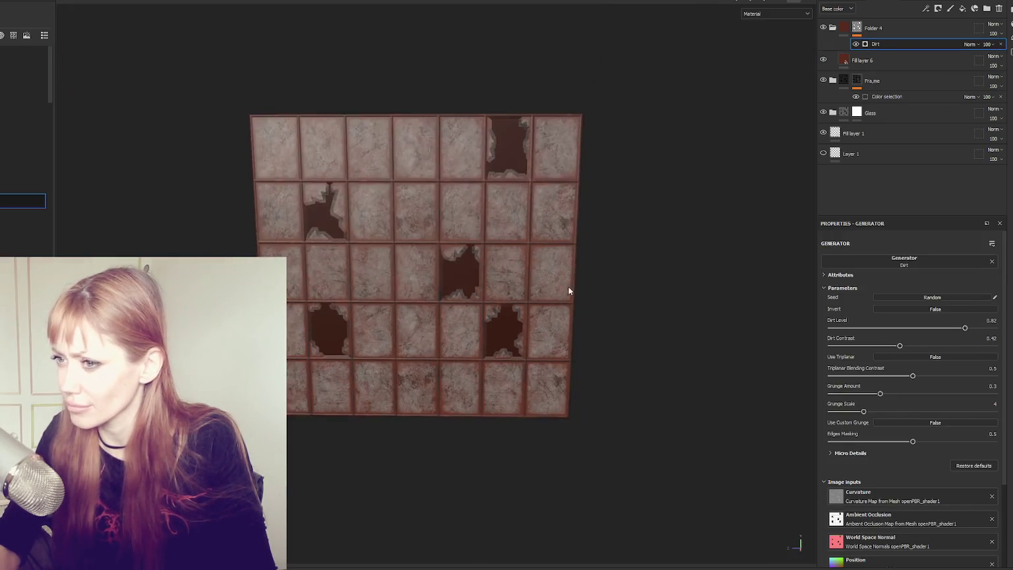
scroll(579, 270, up, 1)
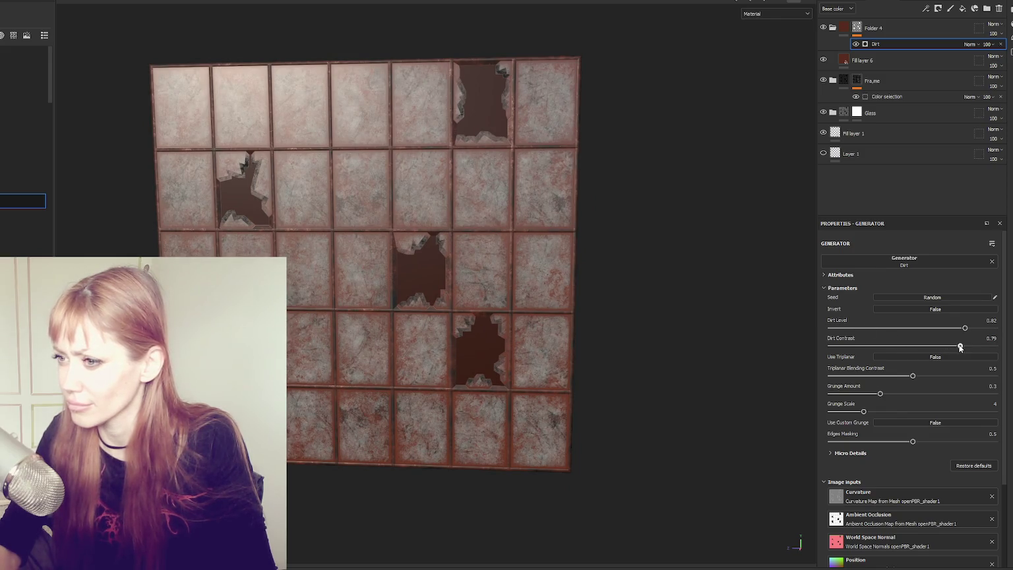
click(933, 298)
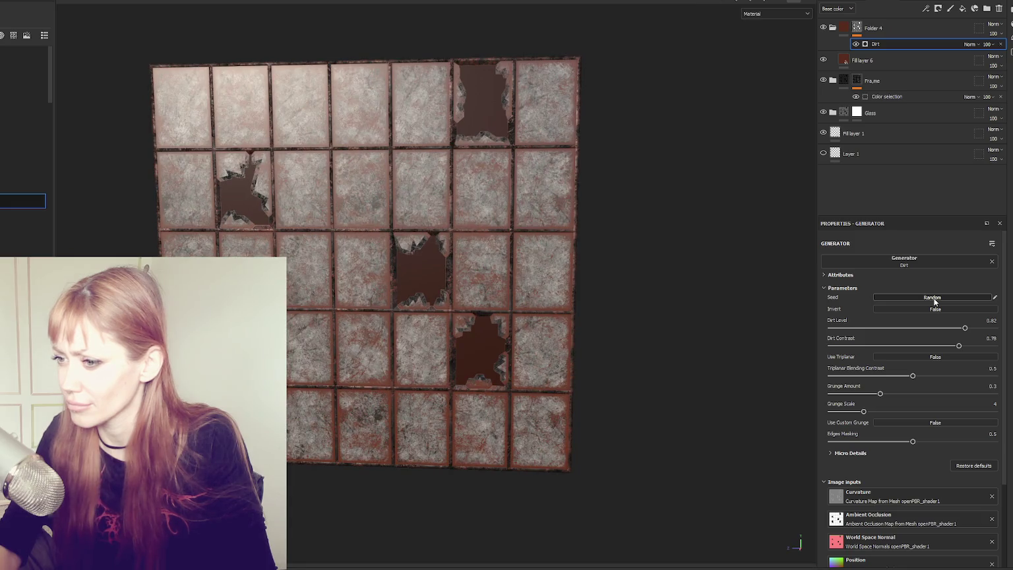
scroll(722, 310, down, 2)
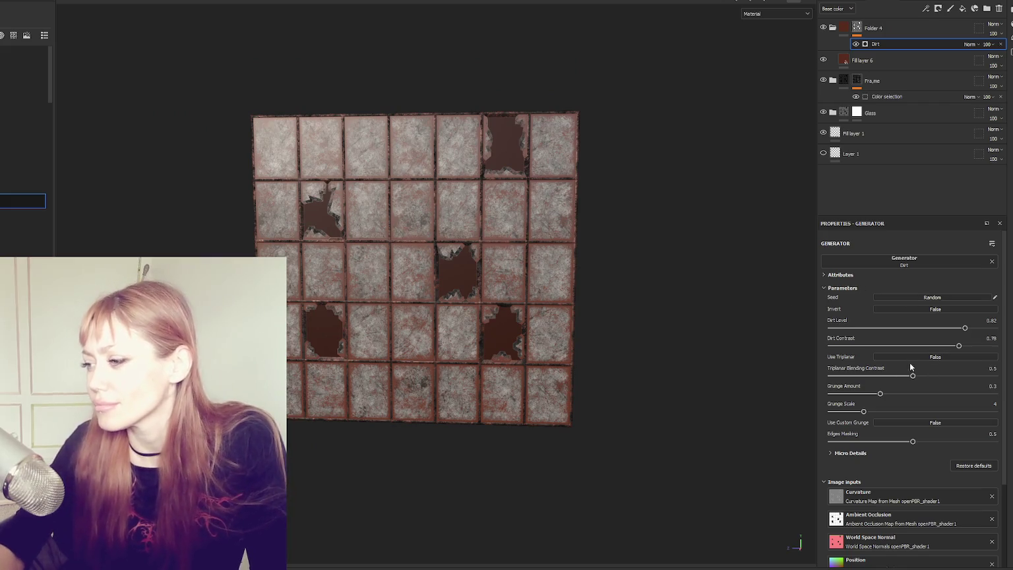
drag(903, 345, 918, 346)
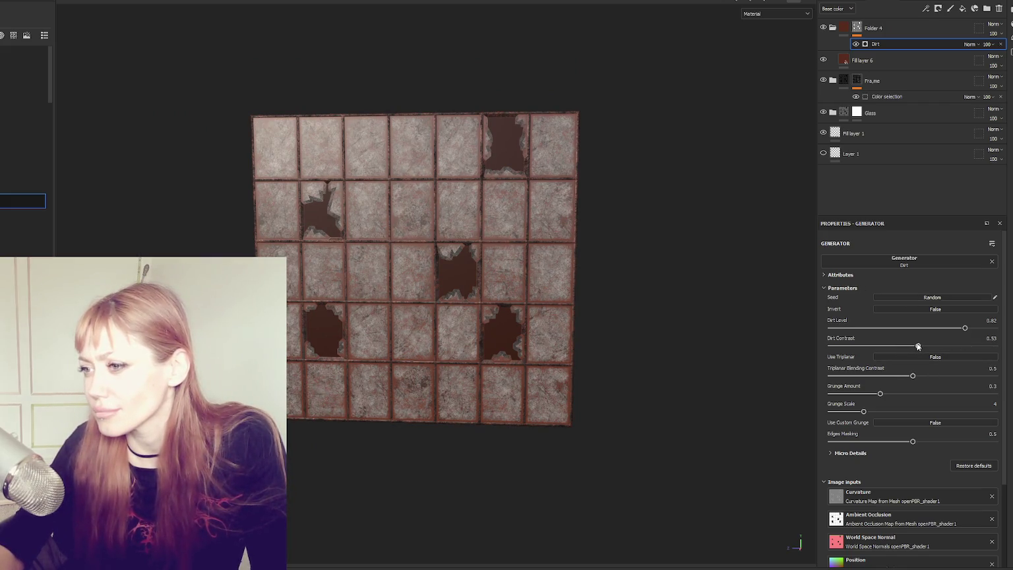
click(877, 60)
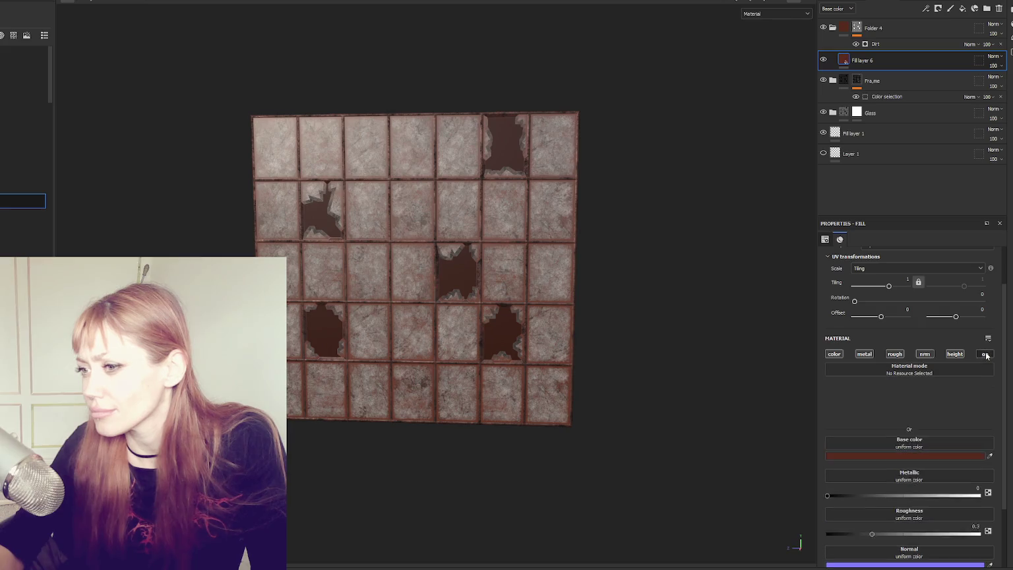
- Make Fill layer 6 non-metallic and fully rough, with a dark brown 331B0C base colour
click(978, 453)
click(979, 491)
drag(821, 458, 820, 457)
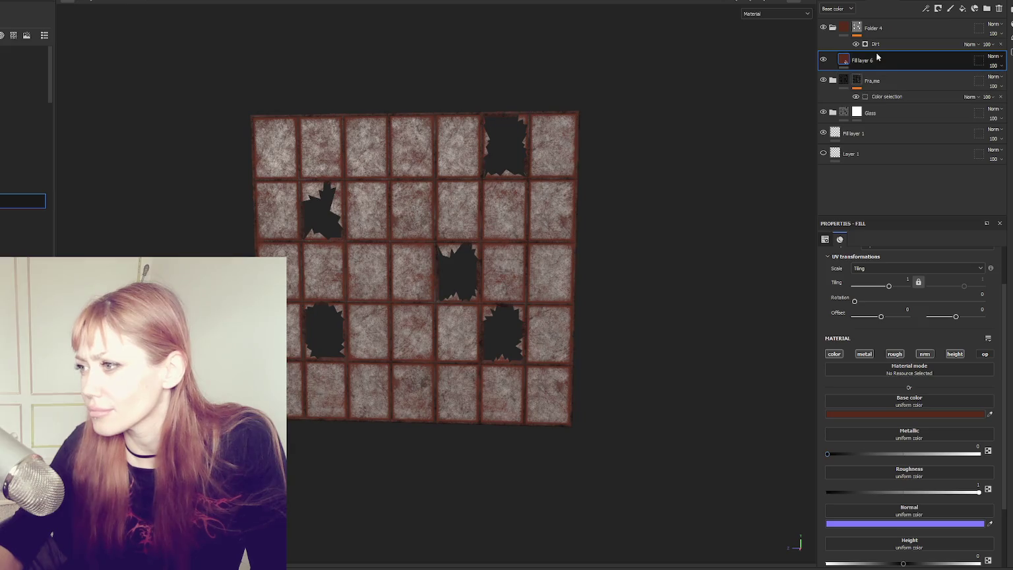
click(936, 414)
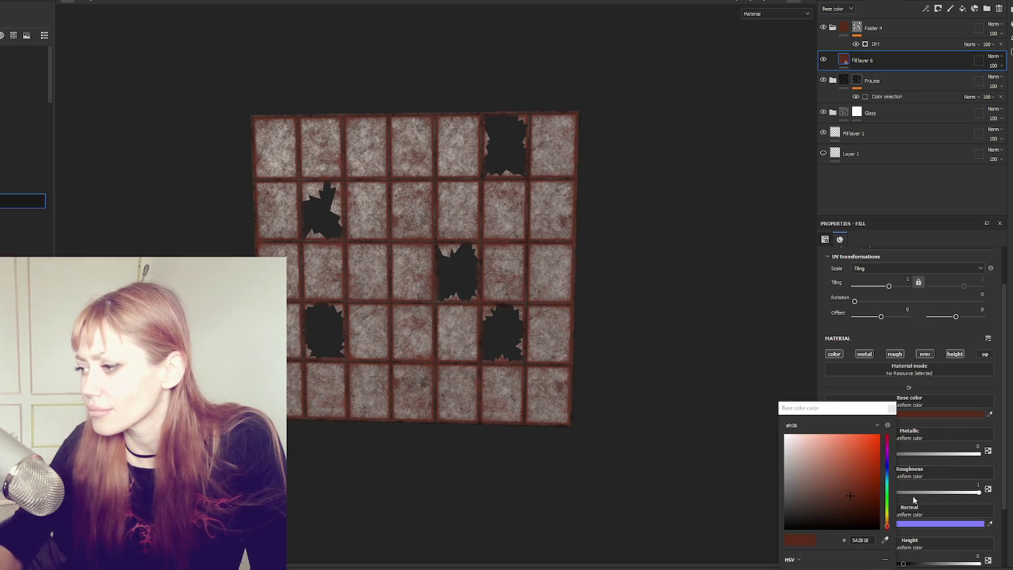
click(859, 511)
drag(885, 526, 887, 523)
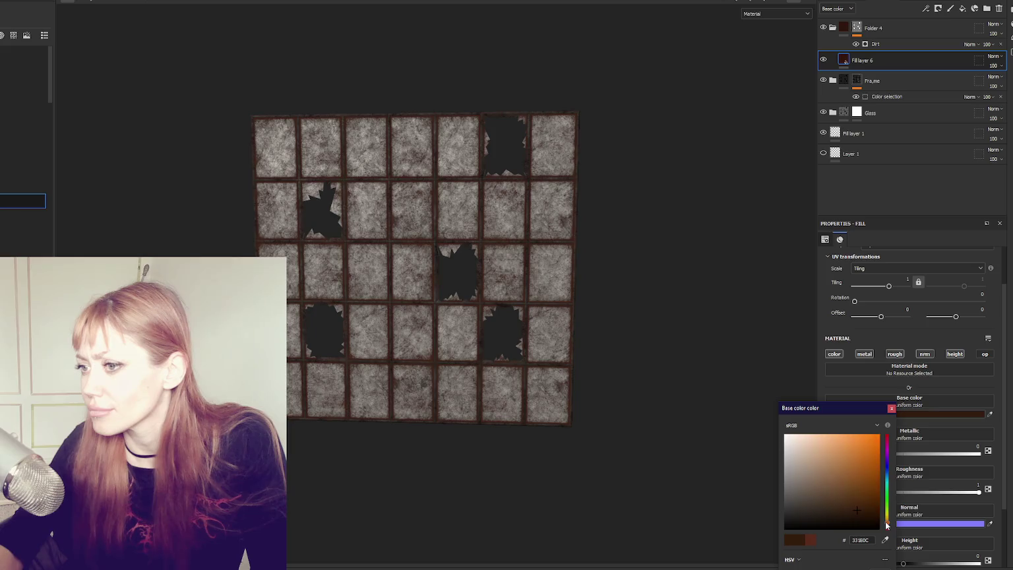
click(928, 167)
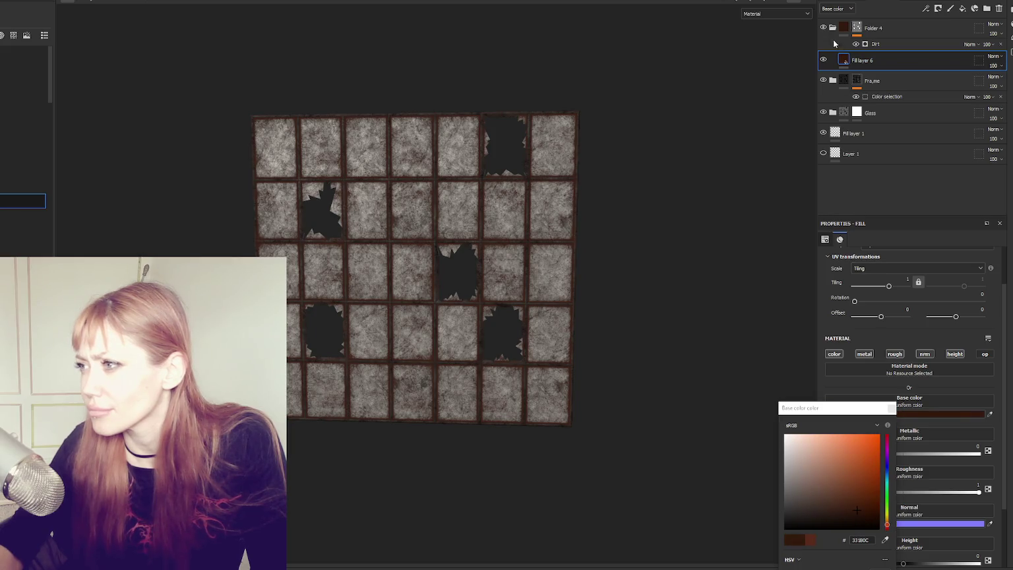
- Group Folder 4 and Fill layer 6 into a new Folder 5
click(824, 28)
click(824, 29)
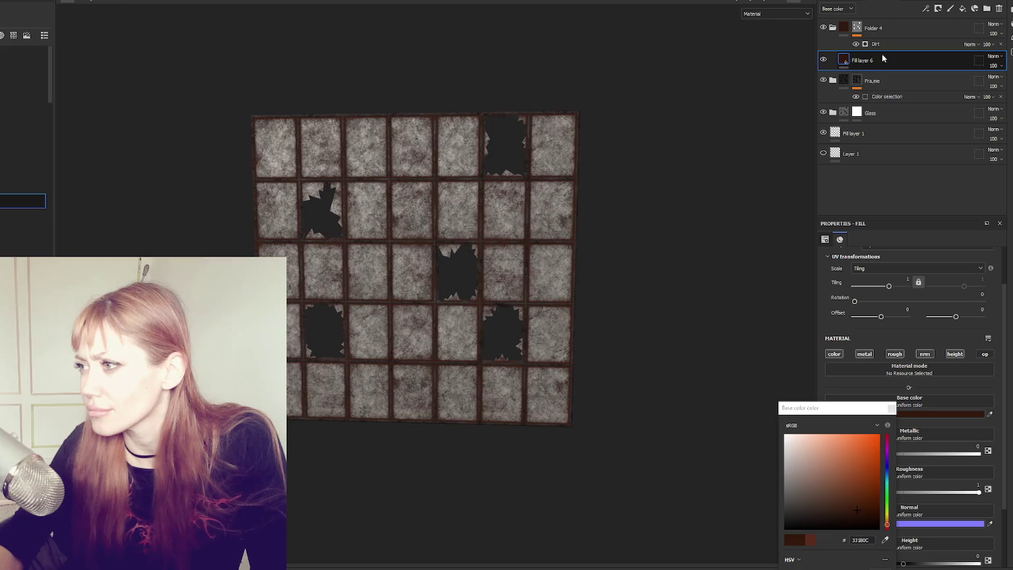
shift+click(874, 28)
key(ctrl+g)
right_click(897, 34)
- Add a white mask to Folder 5 and pick a soft brush preset at about size 29
click(923, 44)
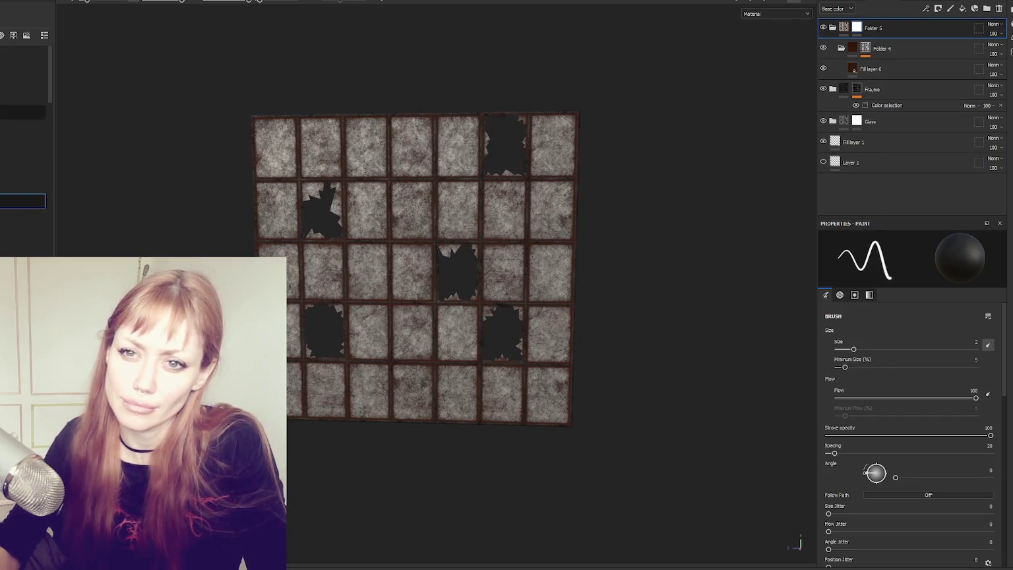
click(23, 201)
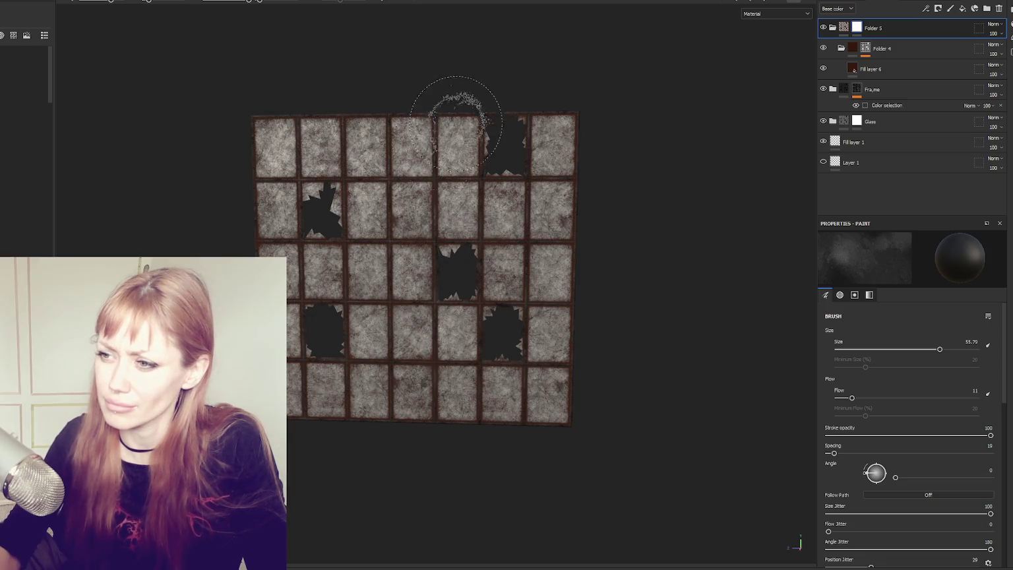
key(bracketleft)
key(bracketleft)
key(bracketleft)
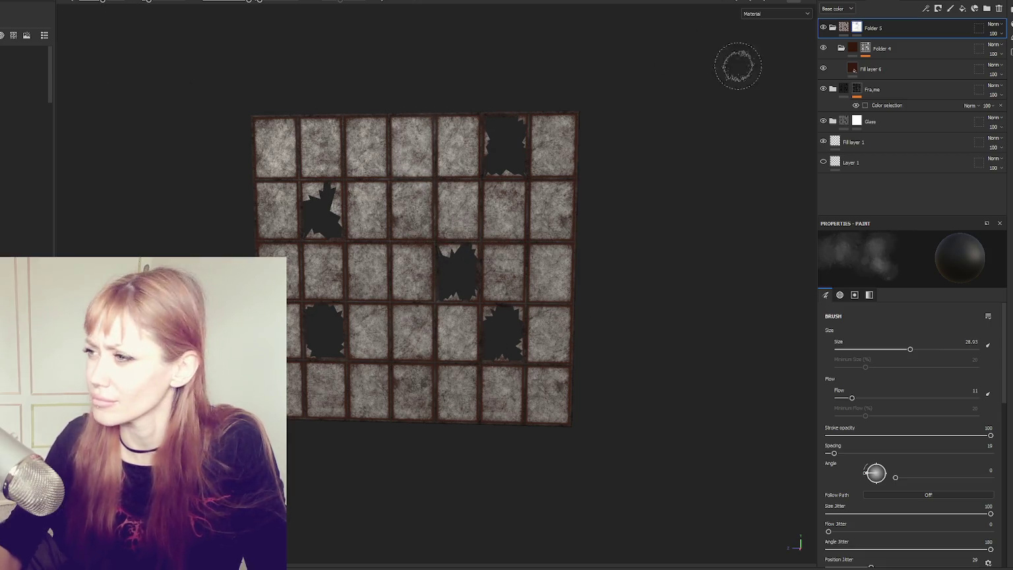
- Group Glass's Folder 1 and Folder 1 copy 1 into a masked Folder 6, brush about 59
click(902, 120)
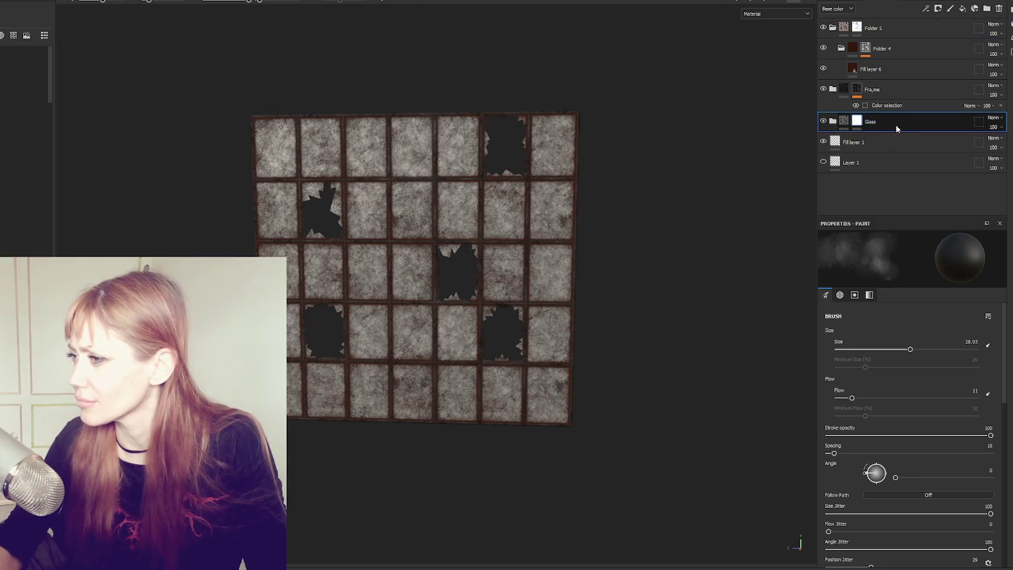
click(833, 121)
click(885, 143)
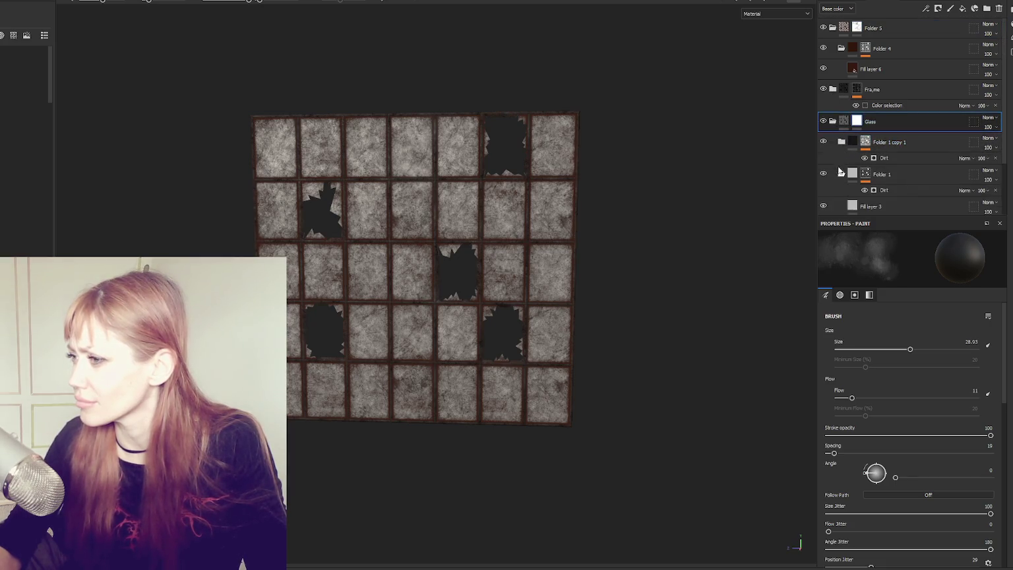
double_click(891, 175)
key(ctrl+g)
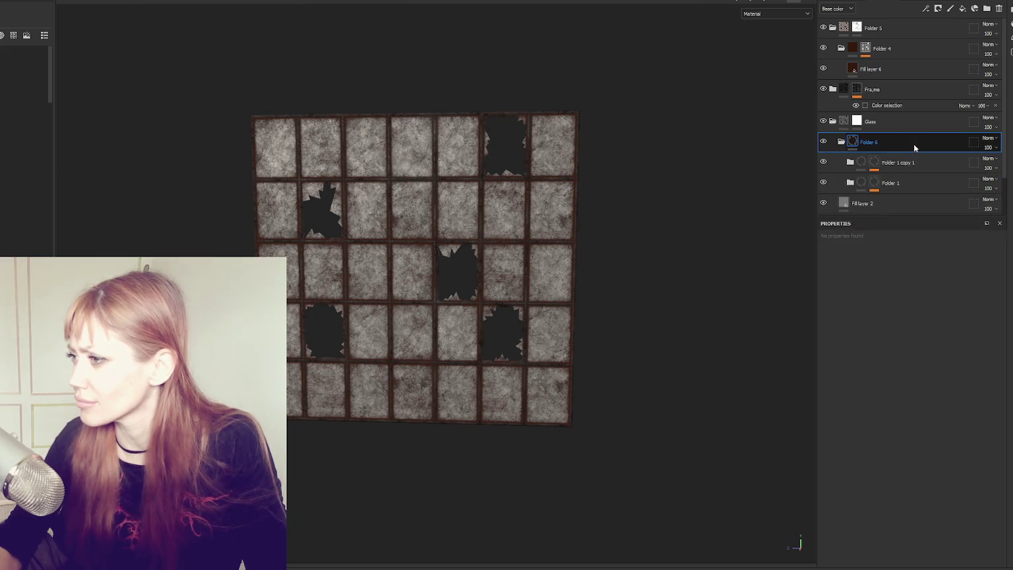
right_click(880, 142)
key(Escape)
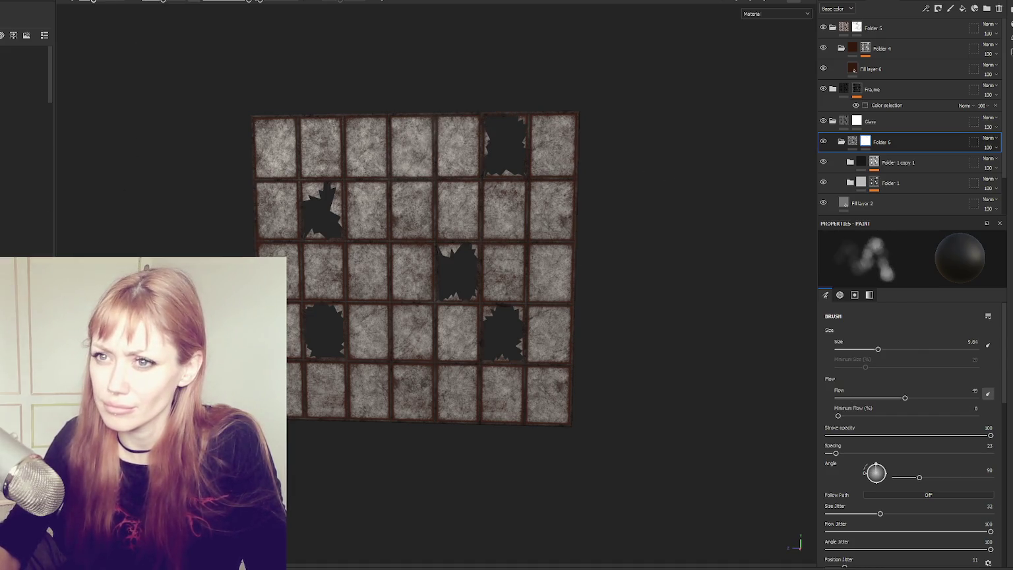
drag(94, 2, 101, 2)
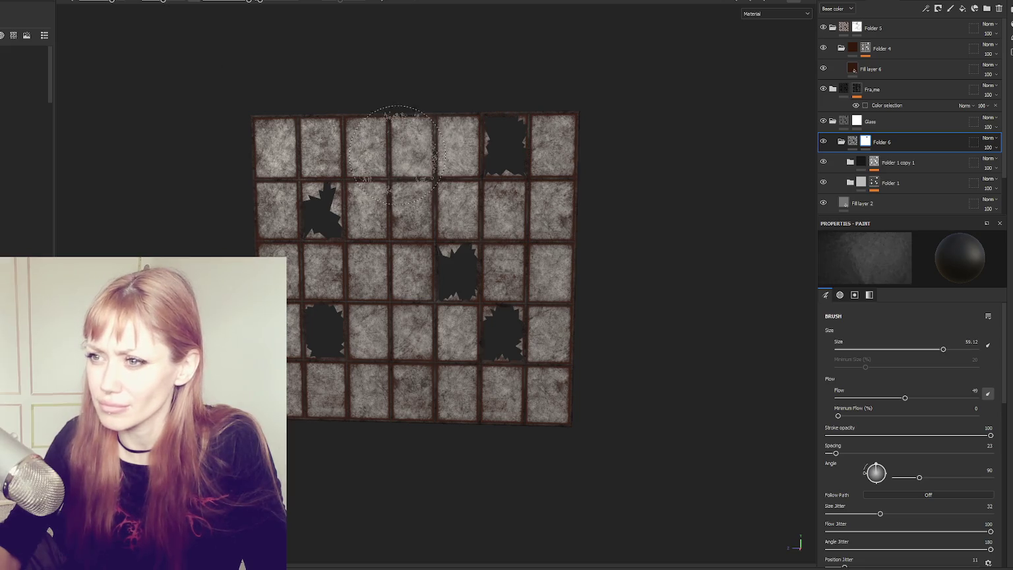
key(bracketright)
key(bracketright)
key(bracketright)
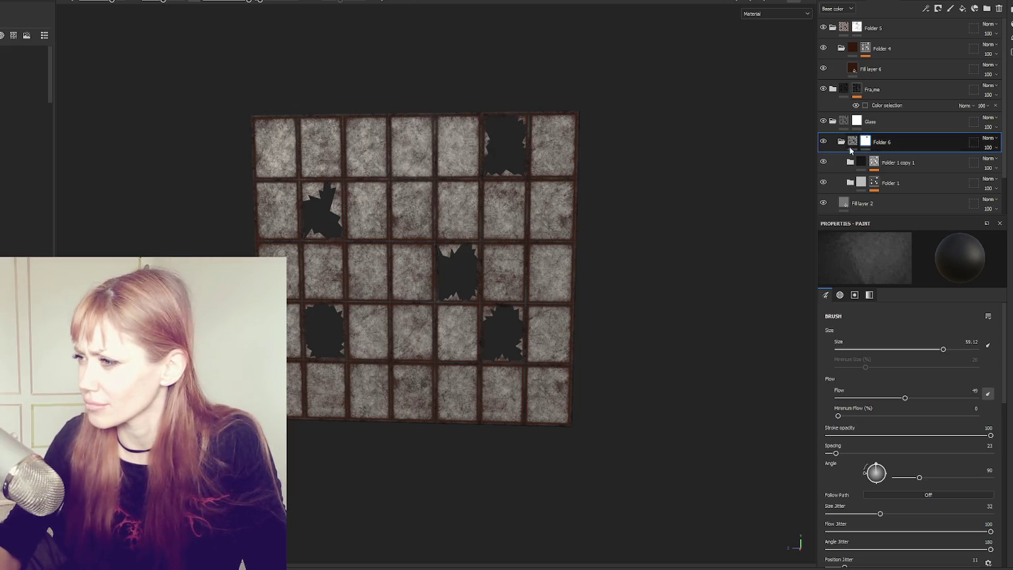
click(841, 146)
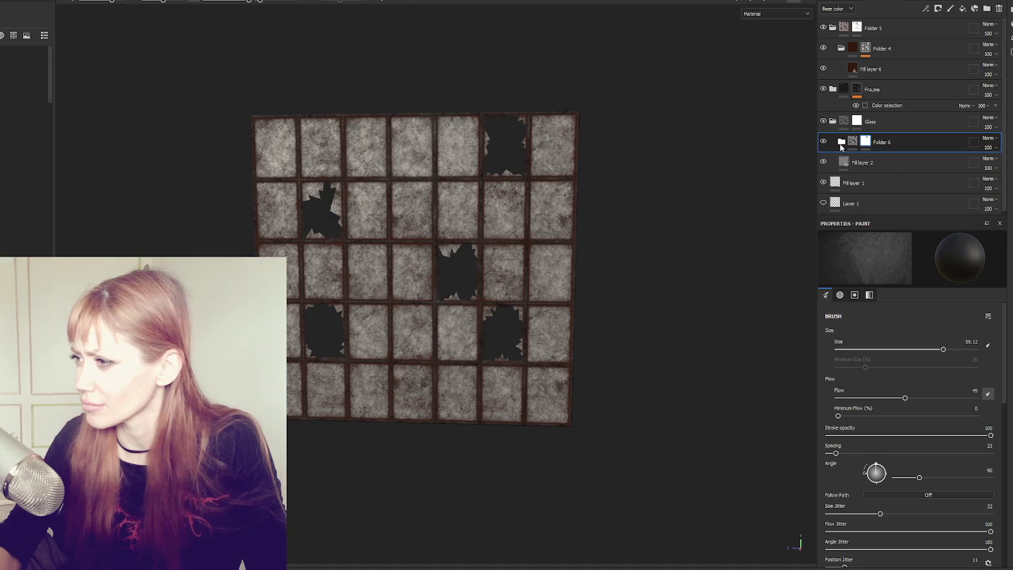
- Toggle the Glass folder and Folder 5 visibility to compare the panes, then select Folder 5
click(824, 123)
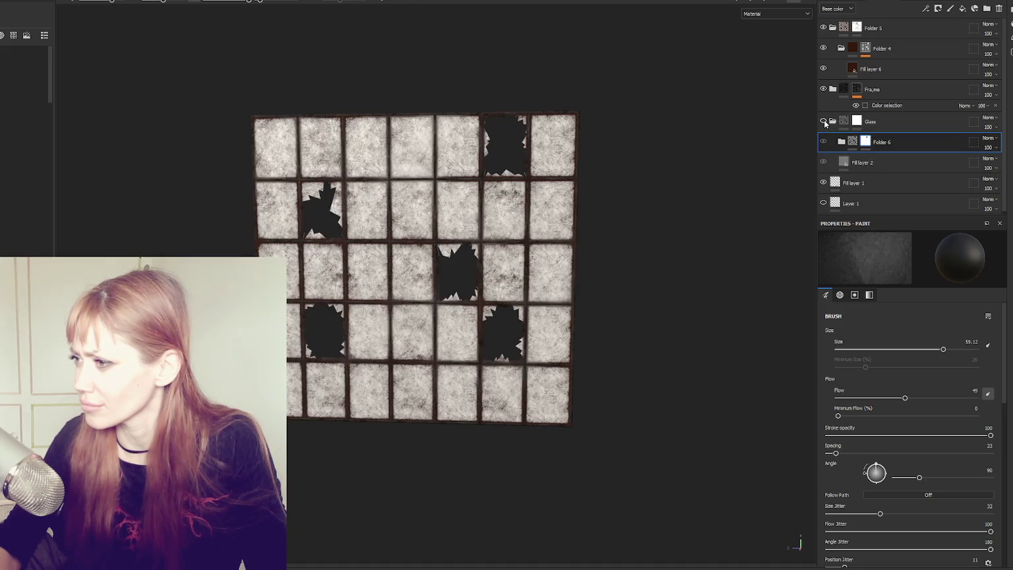
click(824, 137)
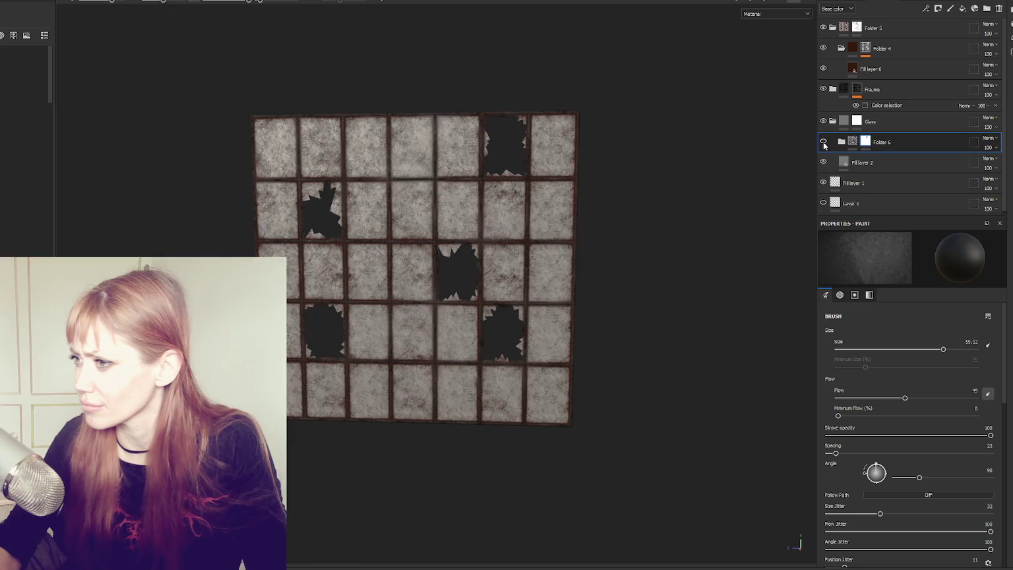
click(833, 121)
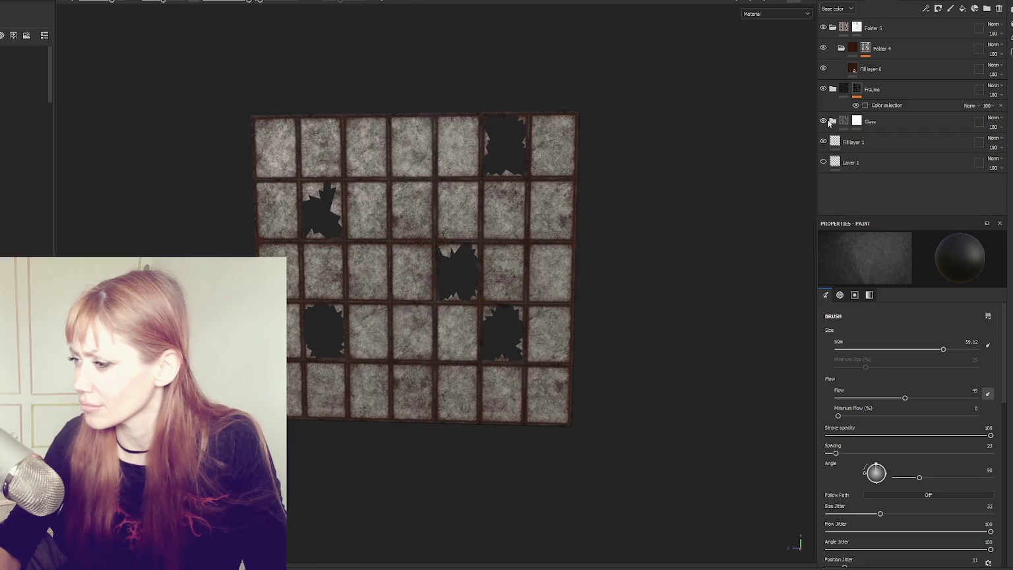
click(822, 122)
click(823, 121)
click(824, 28)
click(823, 122)
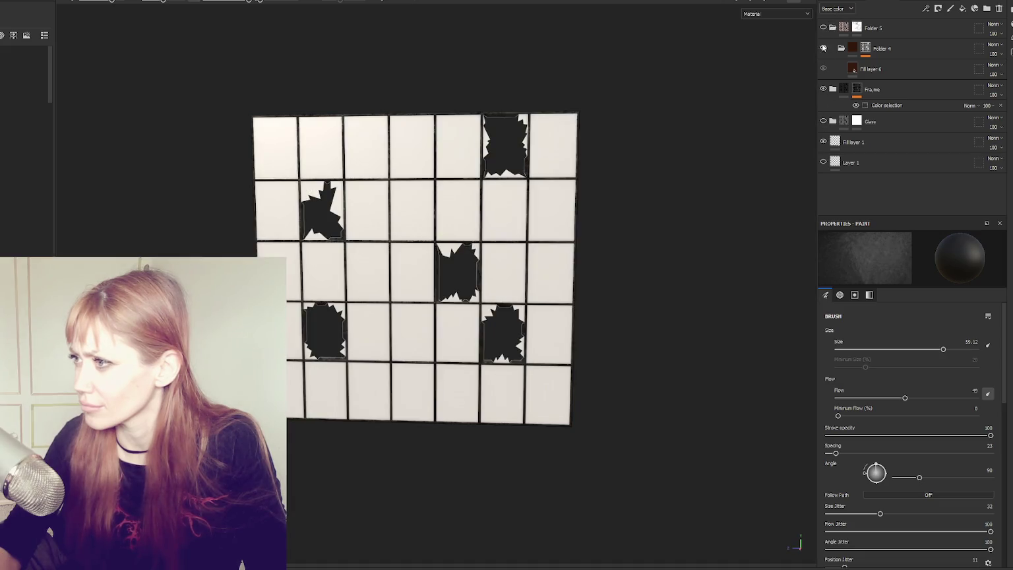
click(823, 28)
click(859, 28)
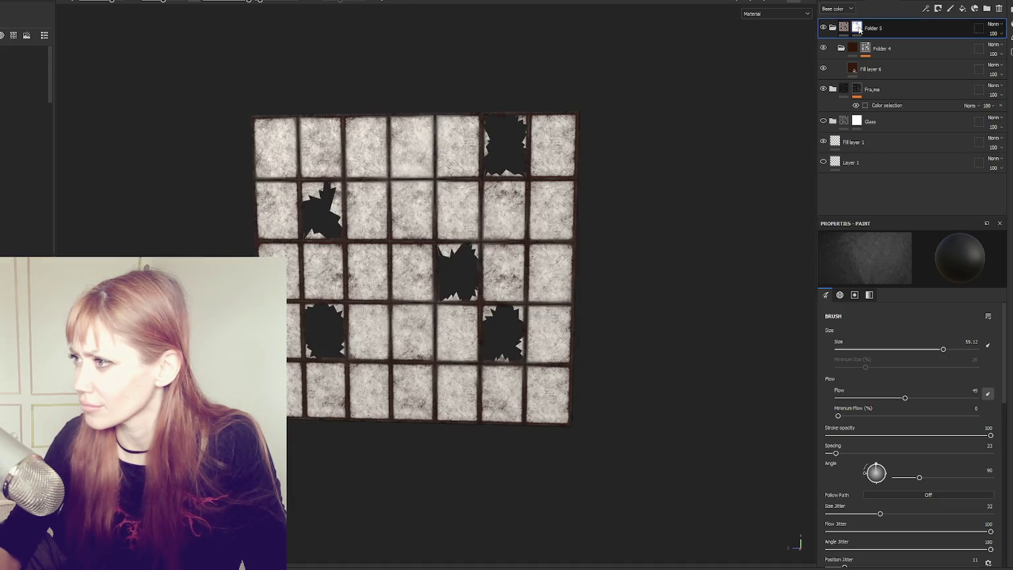
- Paint bright patches on the top, second and third row panes at brush size 24
key(bracketleft)
key(bracketleft)
key(bracketleft)
click(456, 206)
click(412, 209)
click(366, 210)
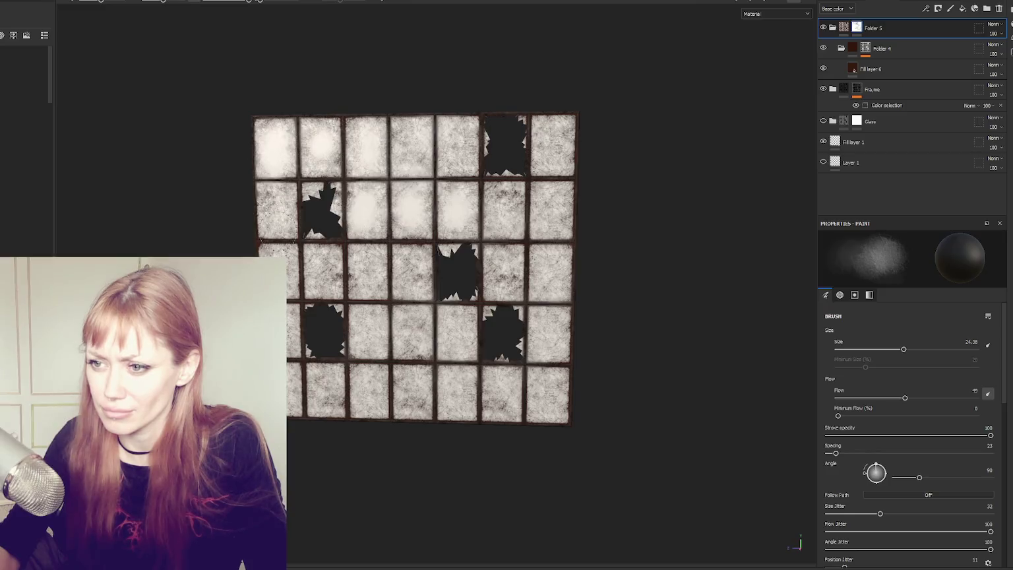
click(274, 207)
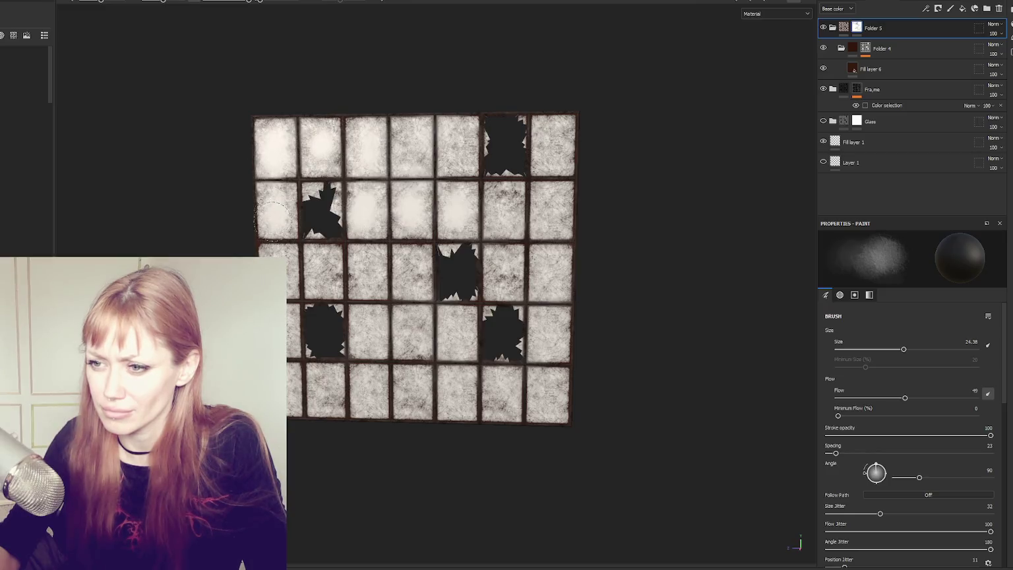
click(318, 270)
click(367, 267)
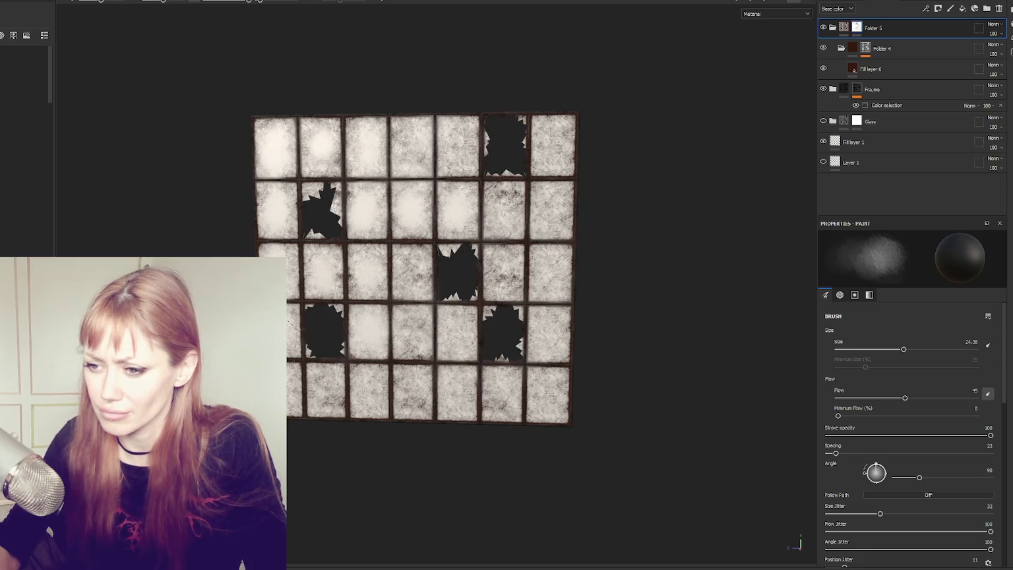
click(324, 388)
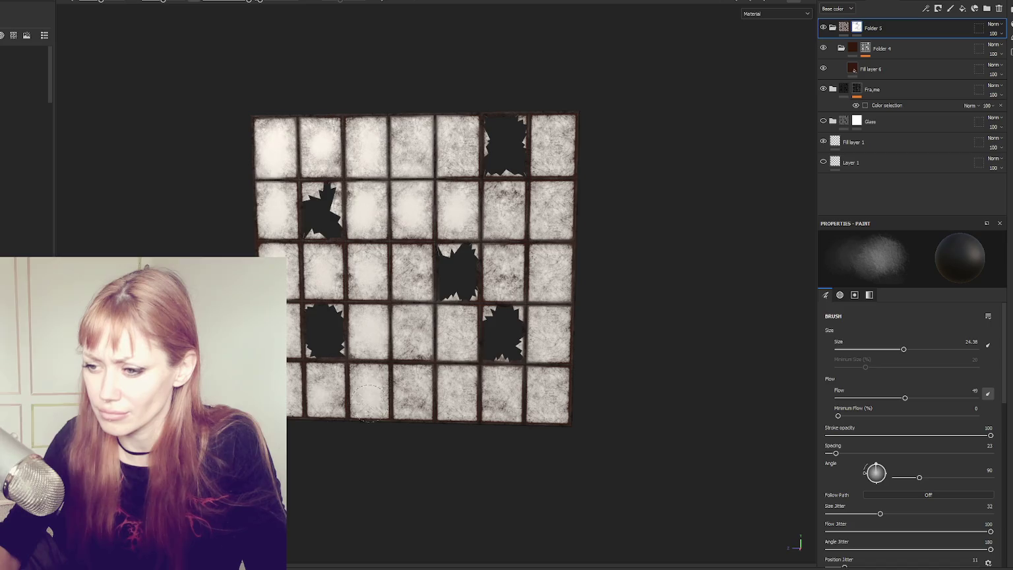
- Brighten more panes in the third, second and top rows, and dab frosty paint on a bottom-row pane
scroll(410, 391, down, 2)
click(412, 277)
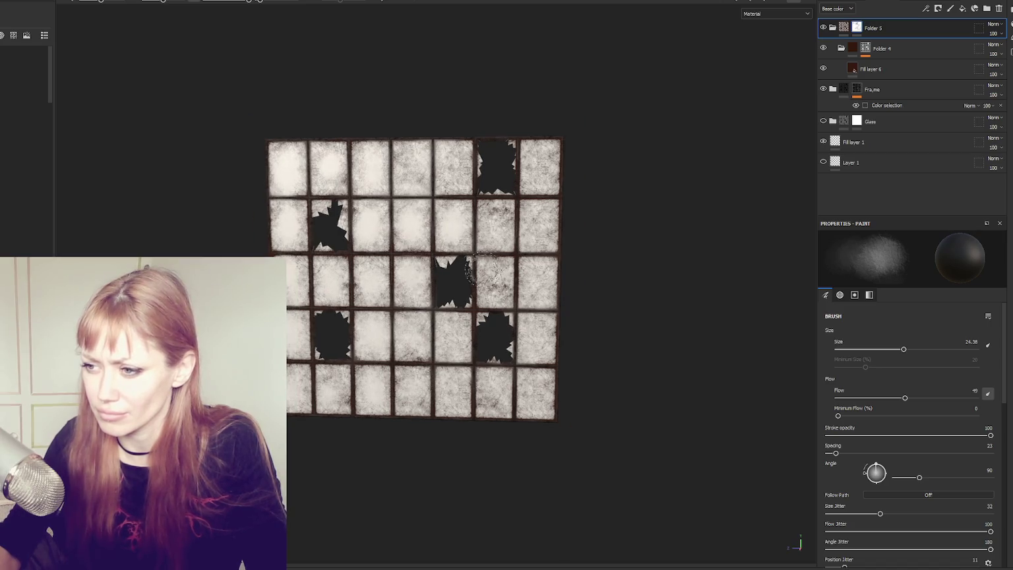
click(495, 224)
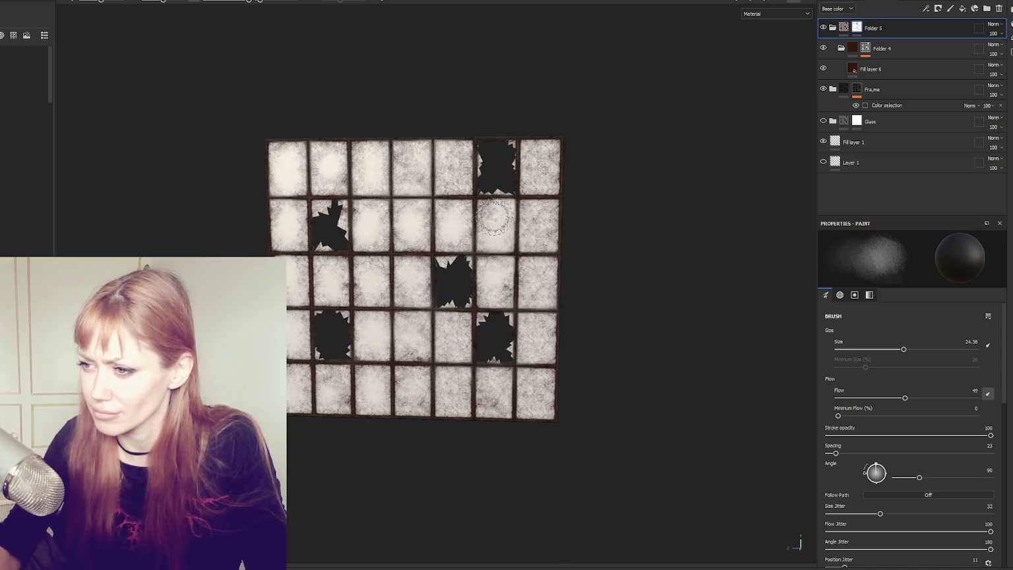
click(540, 165)
click(448, 165)
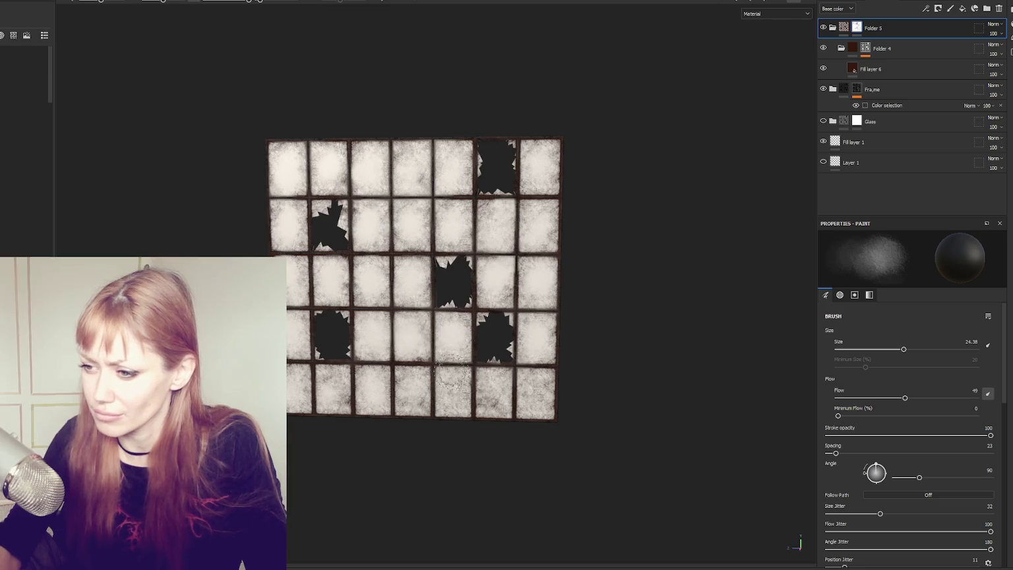
click(494, 392)
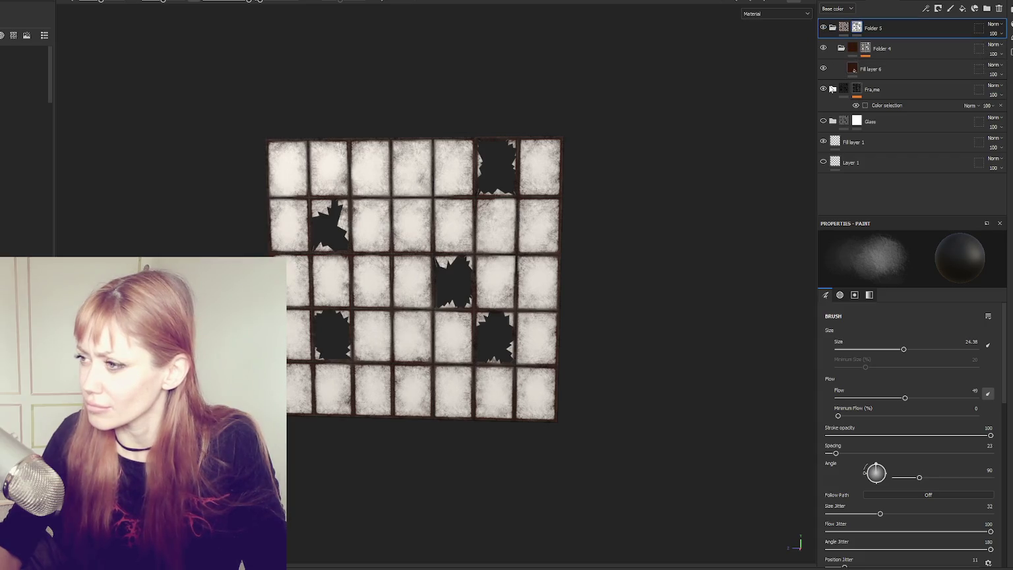
click(844, 121)
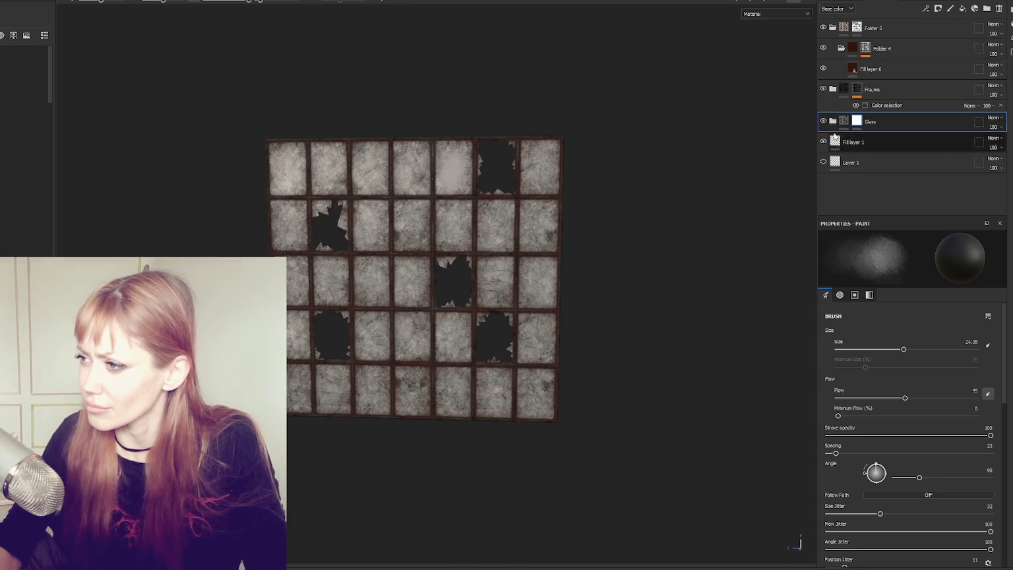
- On Folder 6 at brush size 35, hide Folder 4 and paint a lighter patch on the bottom-right pane
click(832, 121)
click(848, 140)
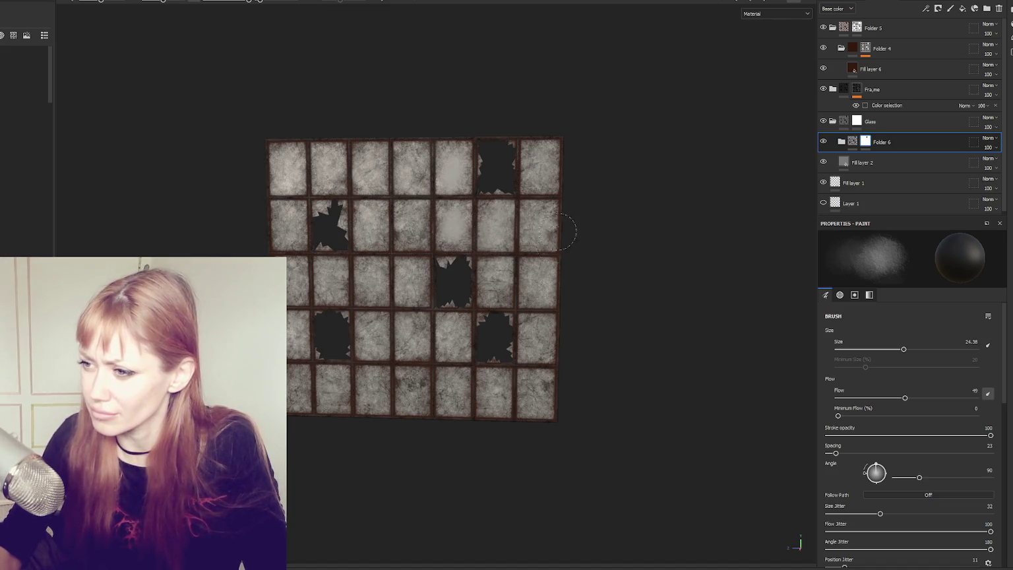
key(bracketright)
key(bracketright)
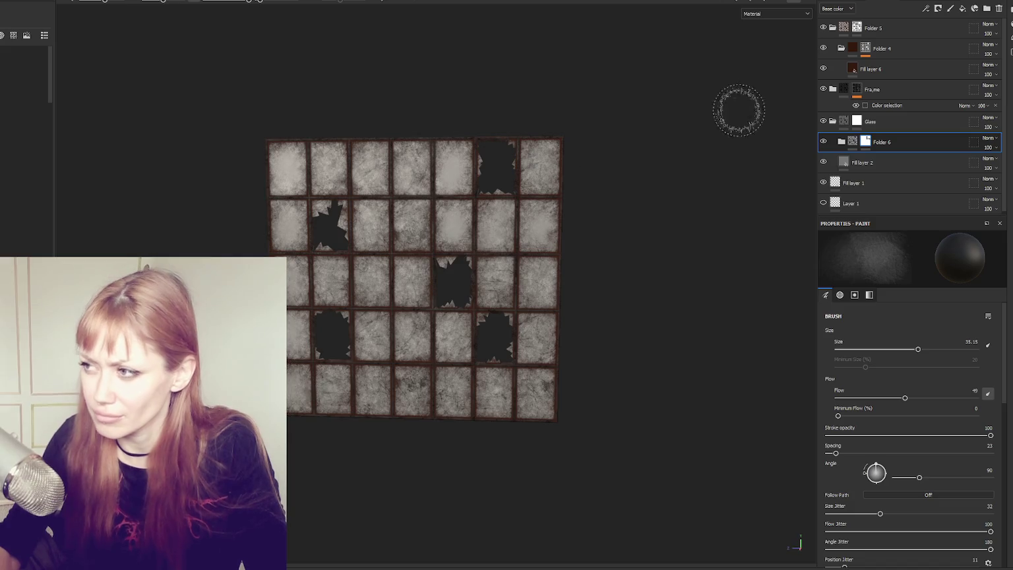
click(822, 49)
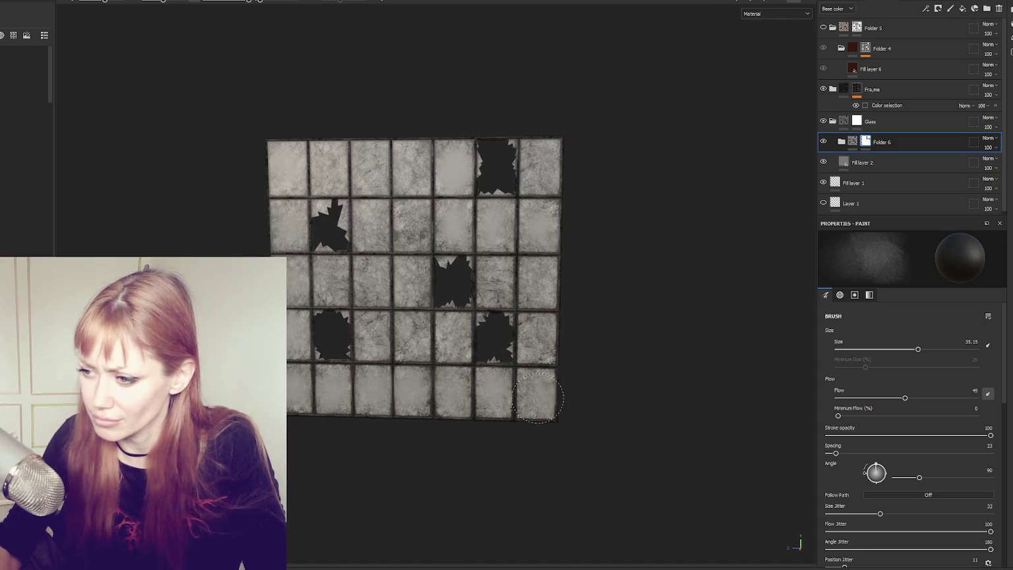
drag(540, 317, 532, 340)
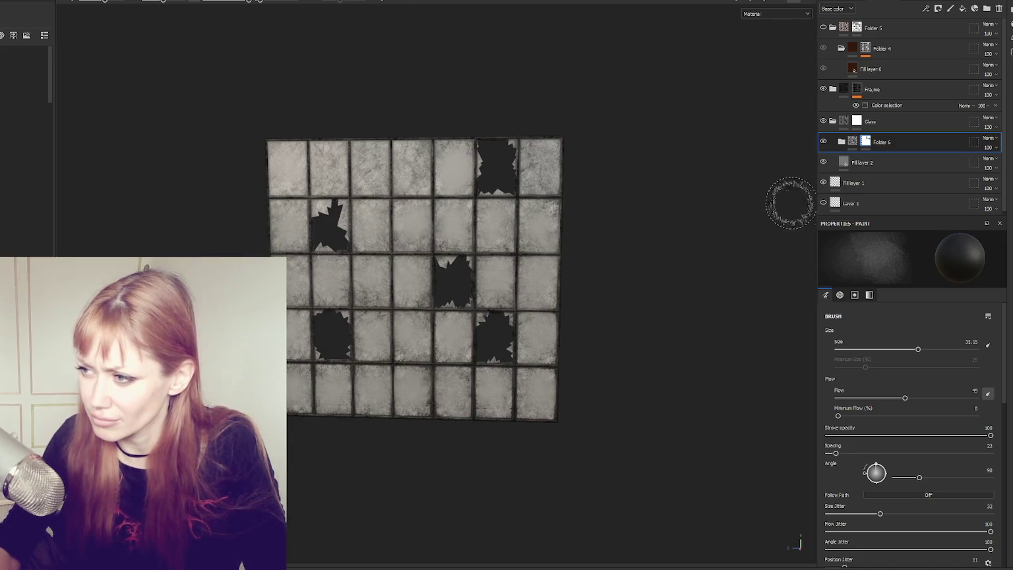
click(877, 163)
- Give Fill layer 2 Metallic 1 and Roughness 0.0562, and show Folder 5 again
drag(938, 455, 980, 454)
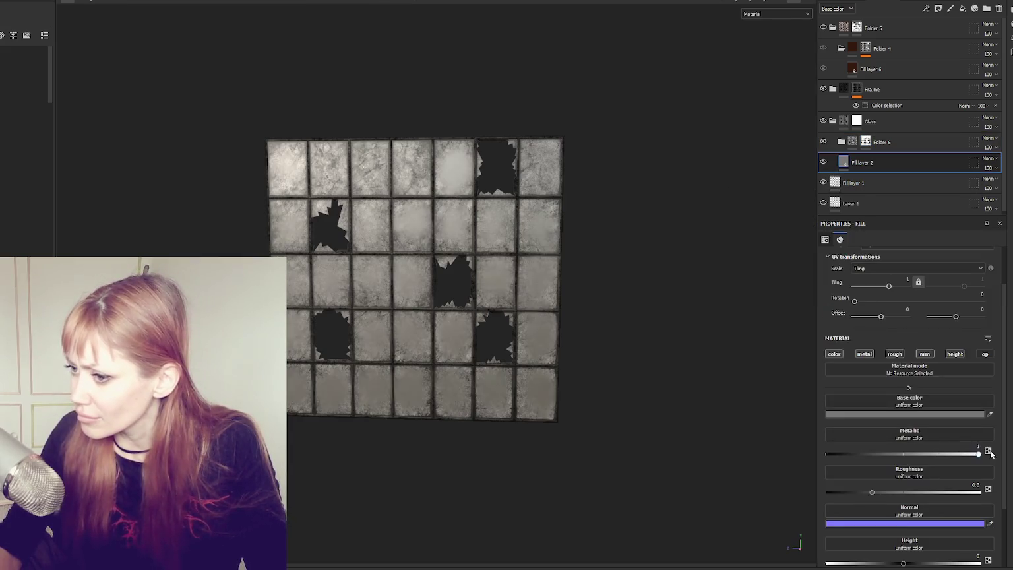
drag(863, 494, 842, 492)
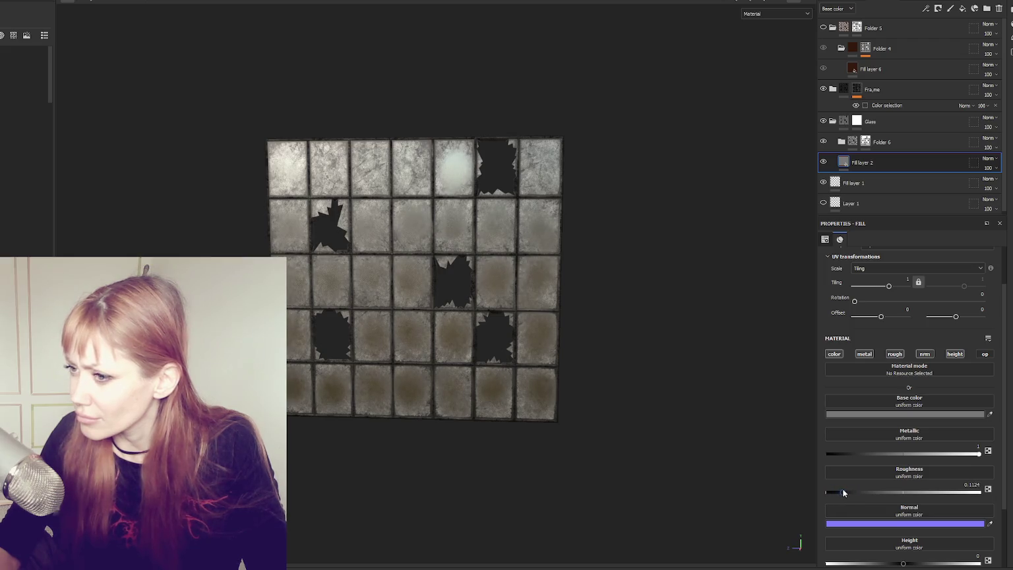
click(822, 27)
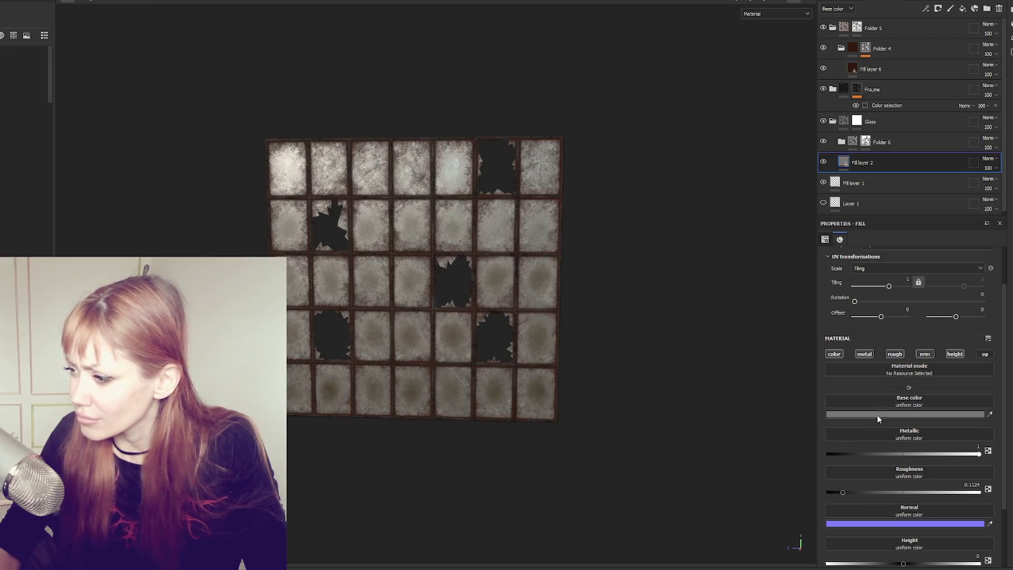
drag(841, 492, 834, 492)
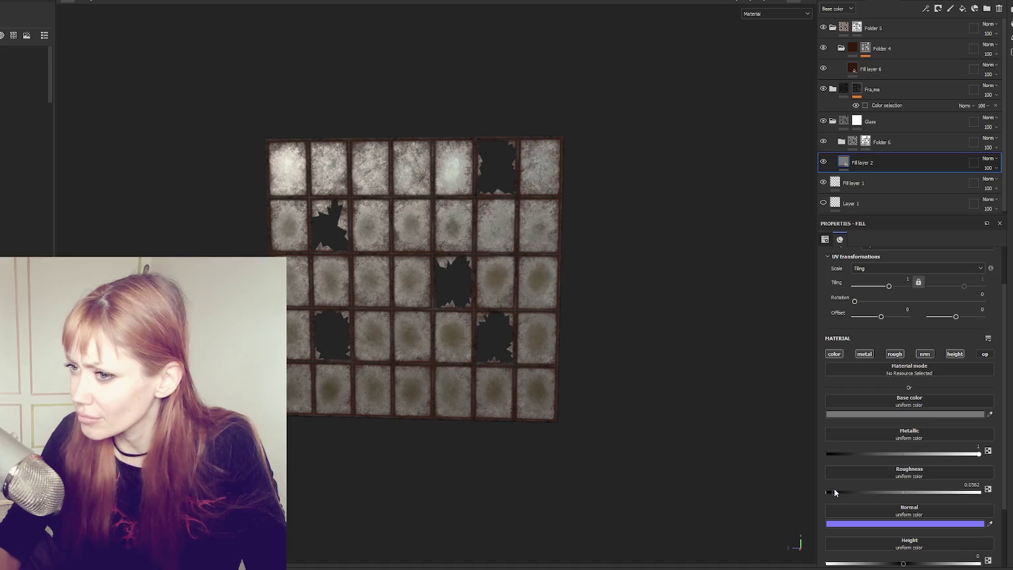
click(856, 27)
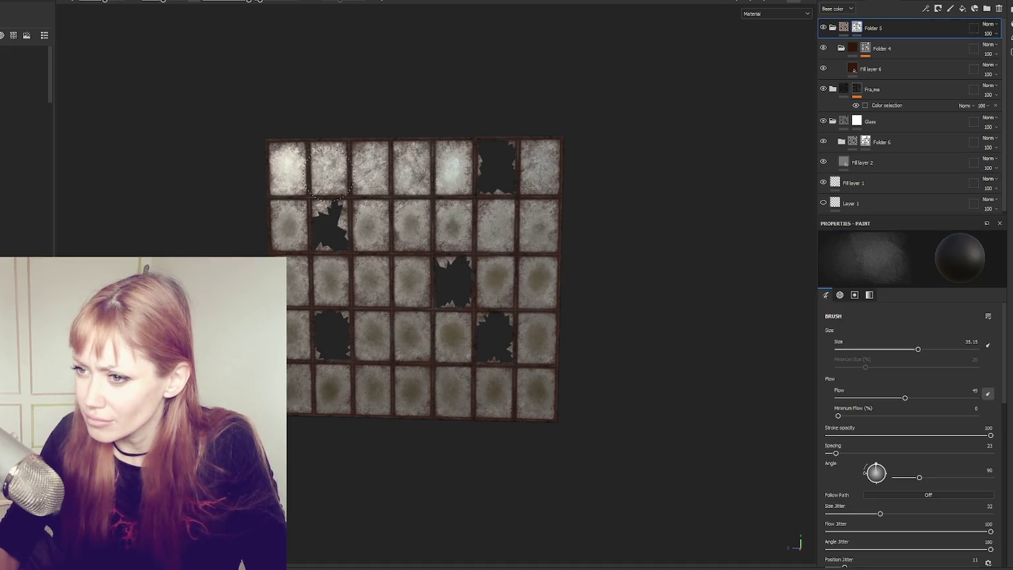
- With Folder 5 hidden, paint the top-right pane bright white on the Glass folder
click(823, 28)
click(870, 121)
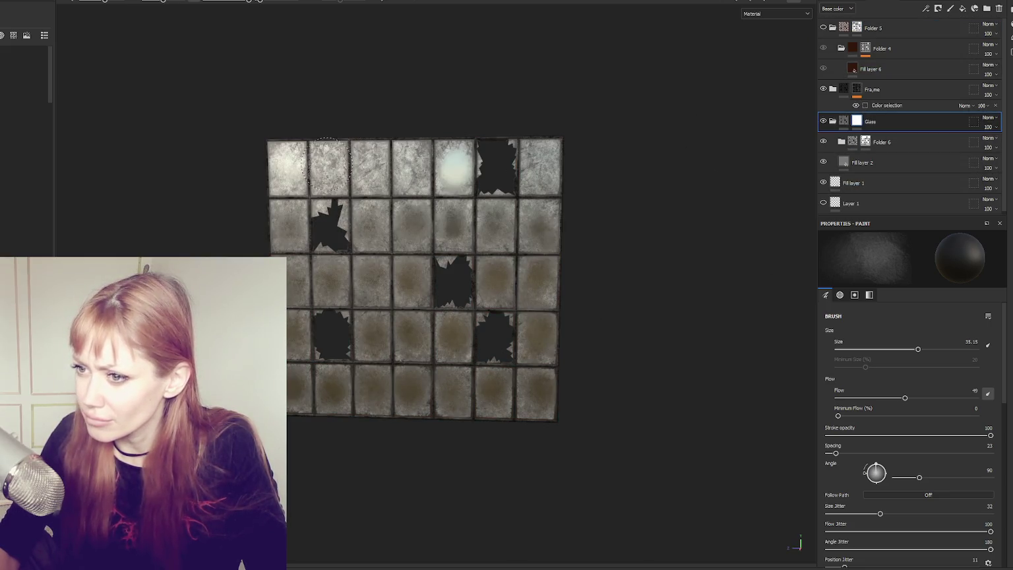
drag(564, 162, 538, 179)
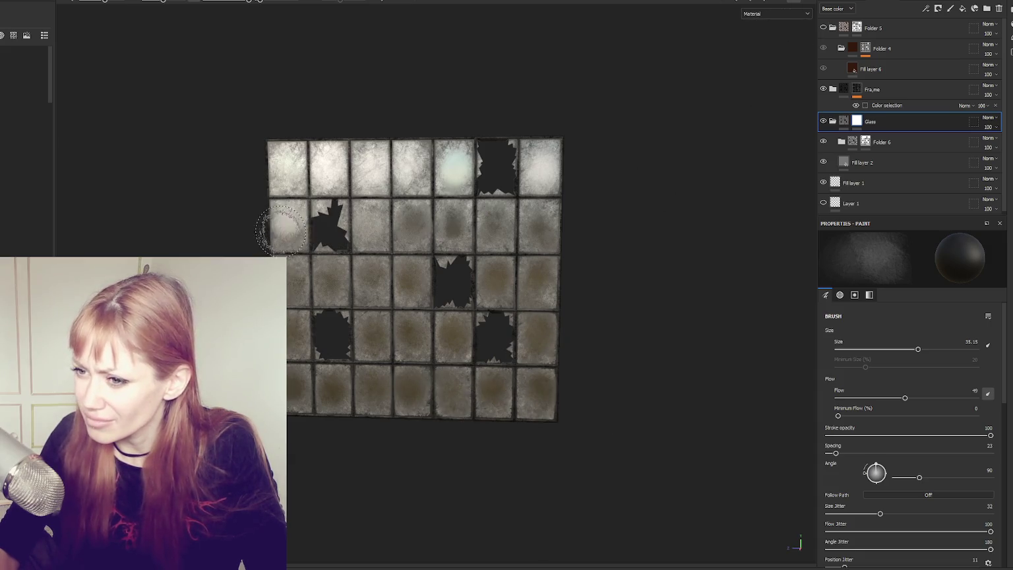
scroll(600, 216, down, 2)
mouse_move(600, 216)
mouse_down()
mouse_move(721, 199)
mouse_move(386, 222)
mouse_up()
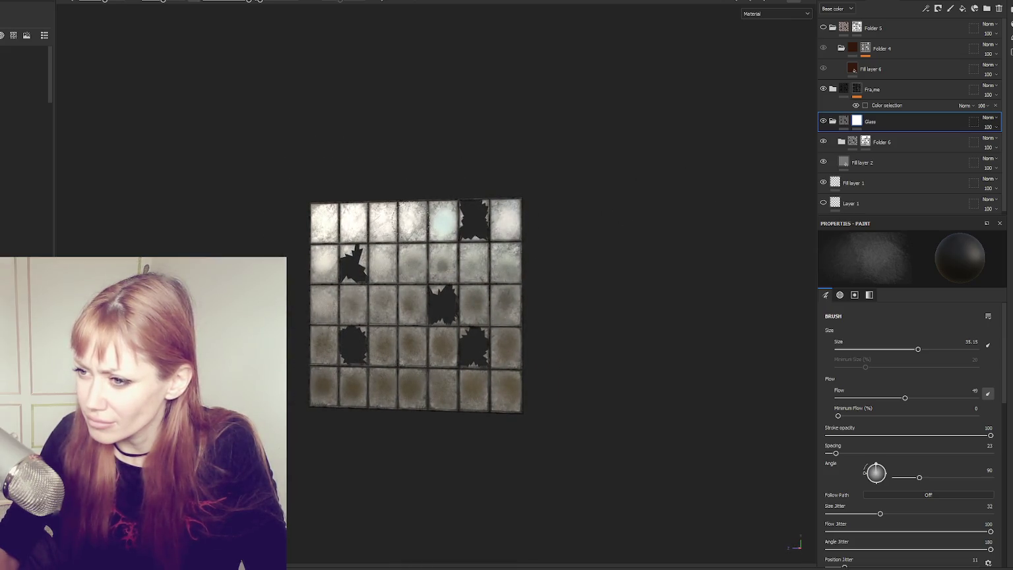
mouse_move(429, 260)
mouse_down()
mouse_move(603, 305)
mouse_move(536, 347)
mouse_up()
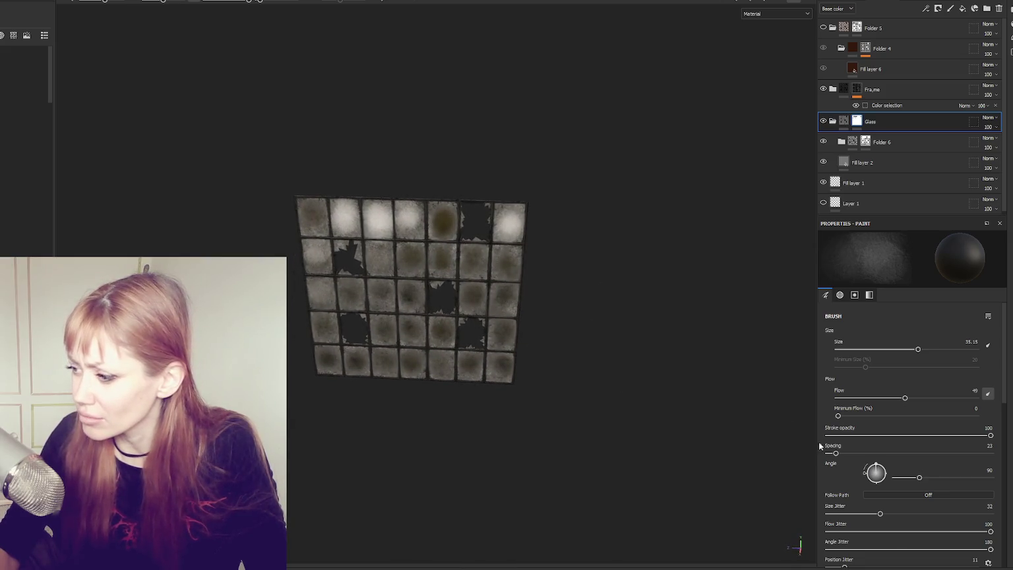
scroll(891, 429, down, 10)
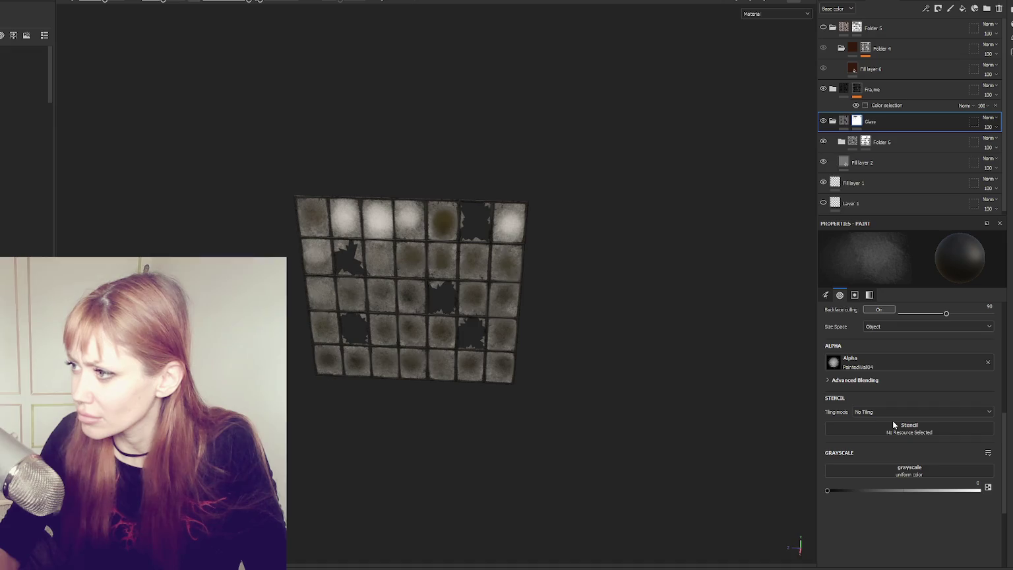
- Show Folder 5 again, inspect the frosty panes from several angles, and open Export textures
right_click(890, 142)
click(923, 263)
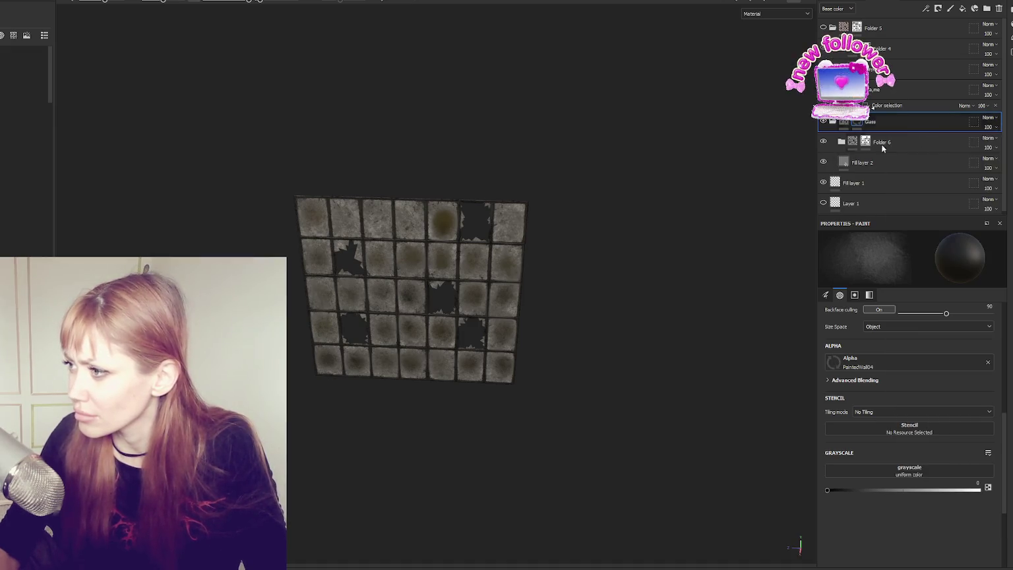
drag(461, 217, 422, 214)
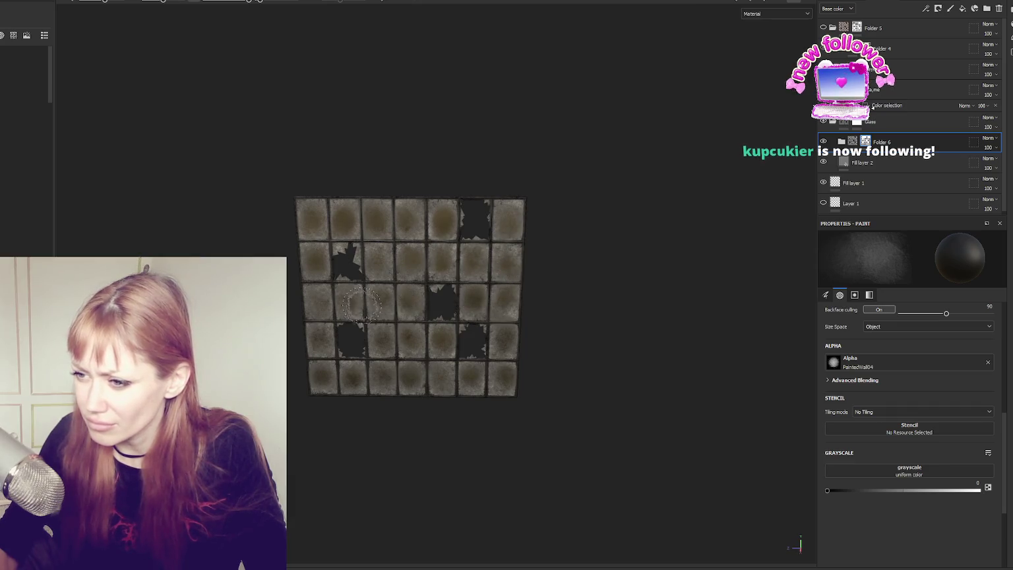
scroll(409, 383, down, 1)
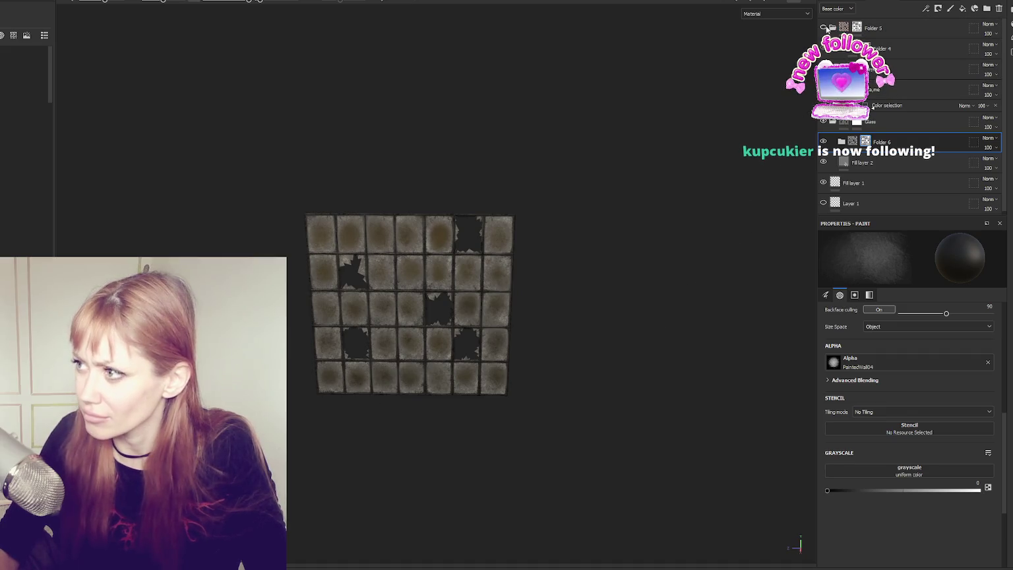
click(826, 29)
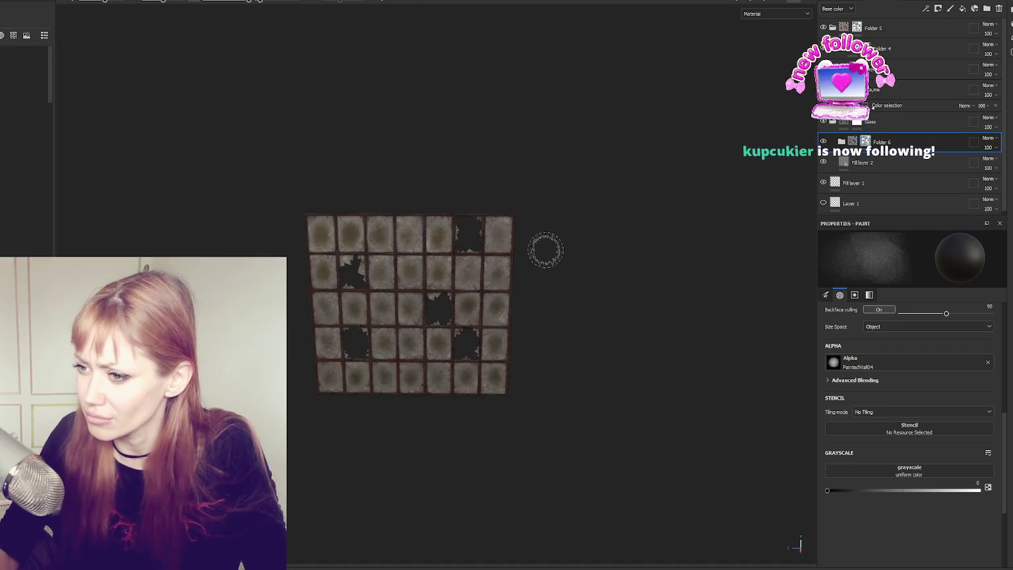
scroll(577, 236, up, 2)
mouse_move(581, 235)
mouse_down()
mouse_move(628, 193)
mouse_move(630, 228)
mouse_up()
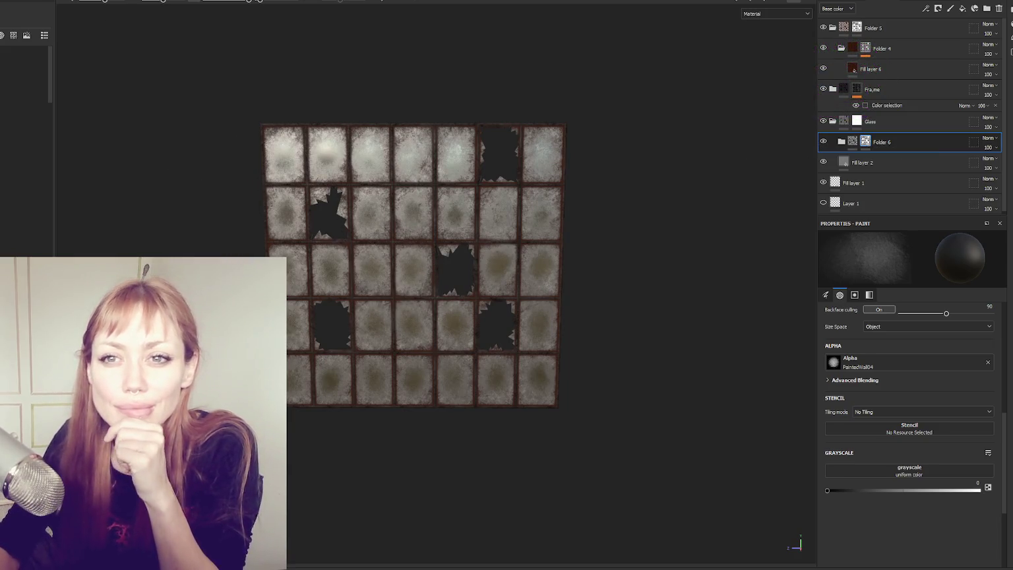
key(ctrl+shift+e)
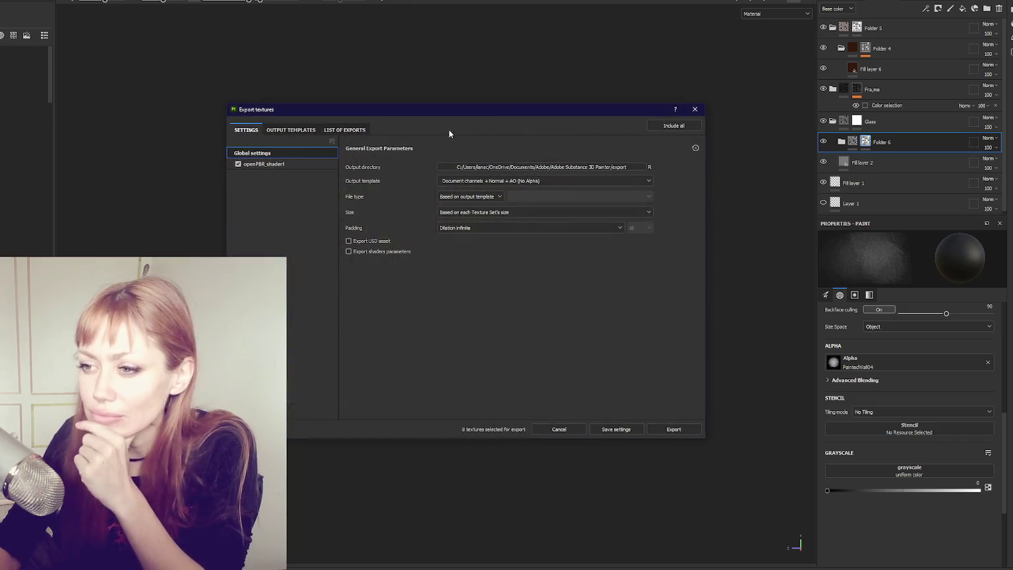
- Export the textures at 2048 with the Unity HD Render Pipeline (Metallic Standard) template
click(570, 169)
click(717, 423)
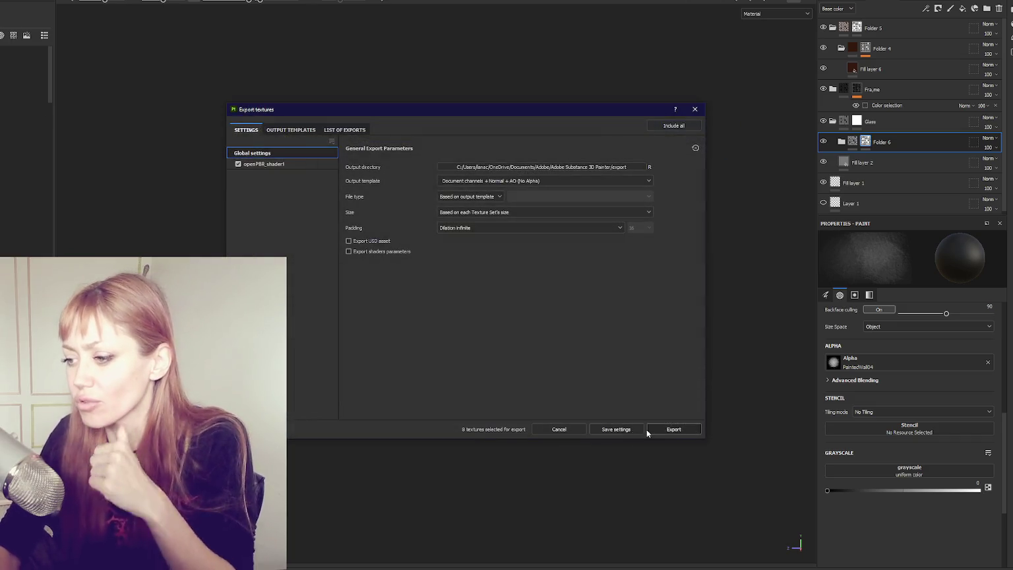
click(695, 109)
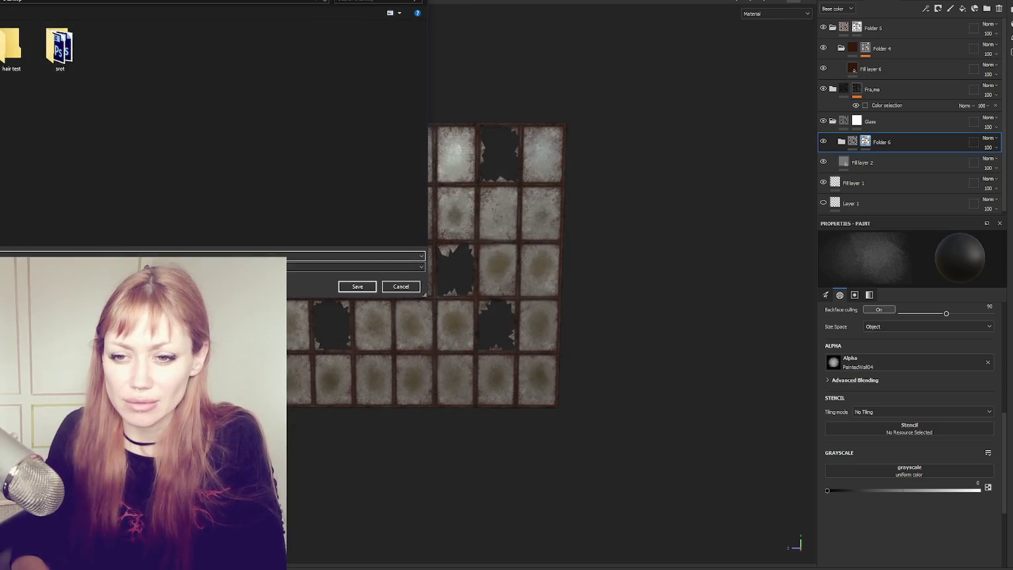
key(Escape)
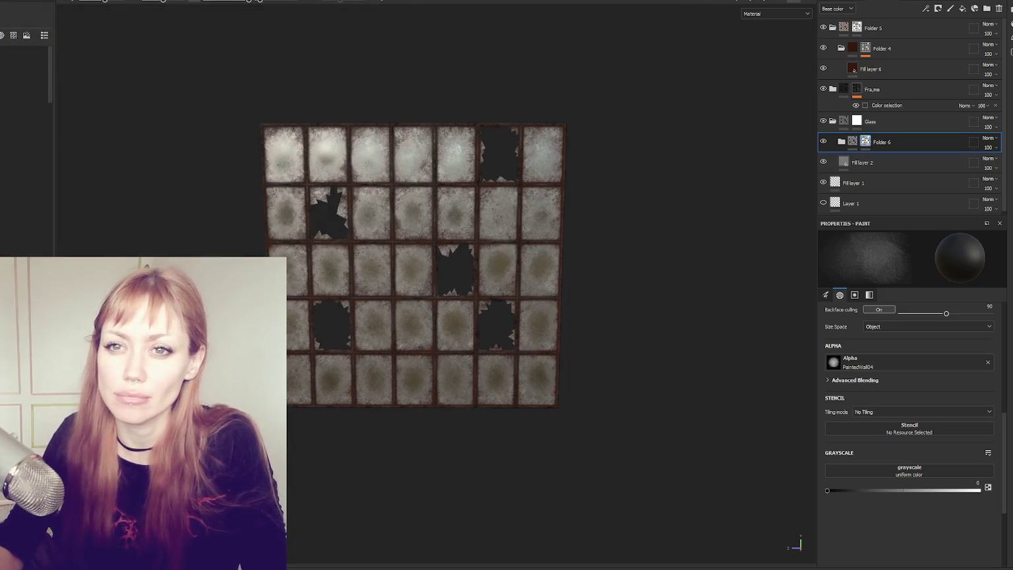
click(6, 108)
click(547, 181)
scroll(550, 212, down, 5)
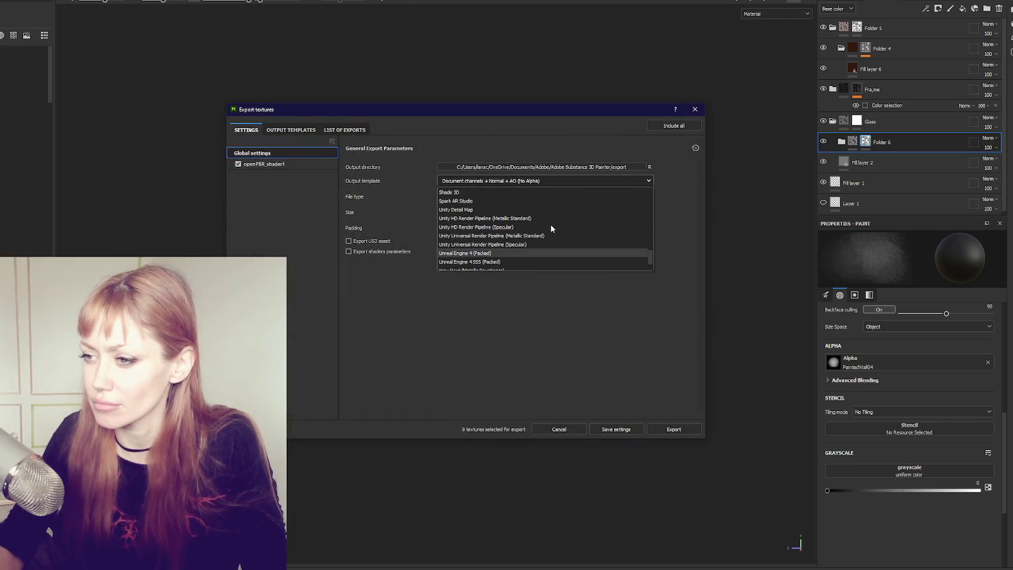
click(550, 221)
click(552, 227)
click(528, 277)
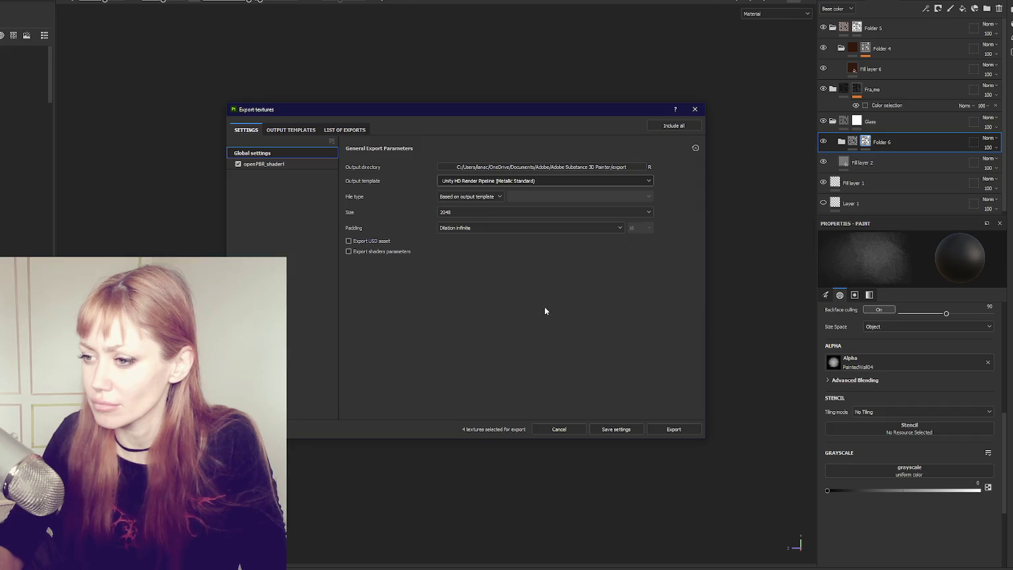
click(673, 429)
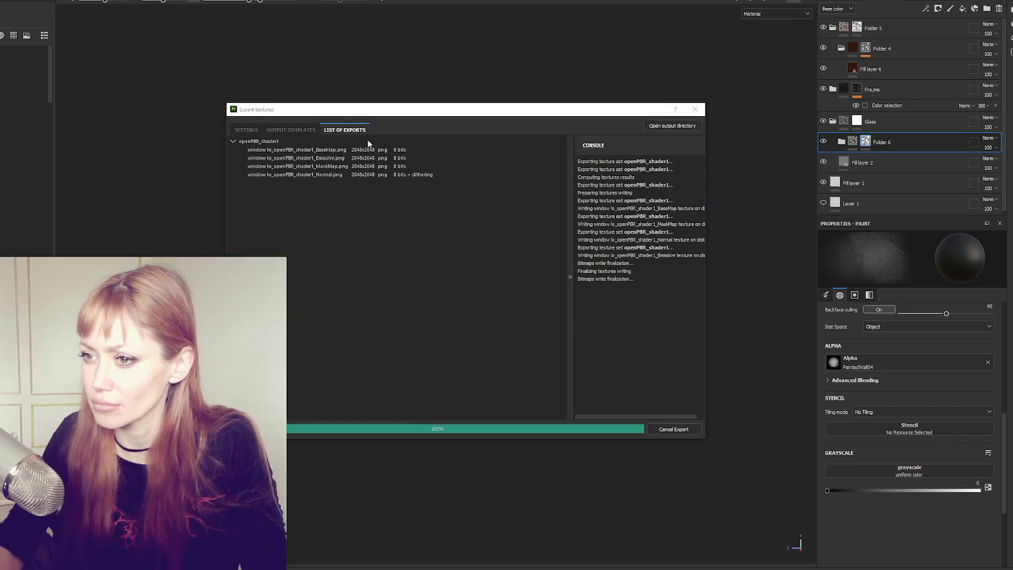
- Export a Grayscale.png opacity map with the Opacity template and close the dialog
click(247, 130)
click(480, 180)
scroll(462, 218, up, 5)
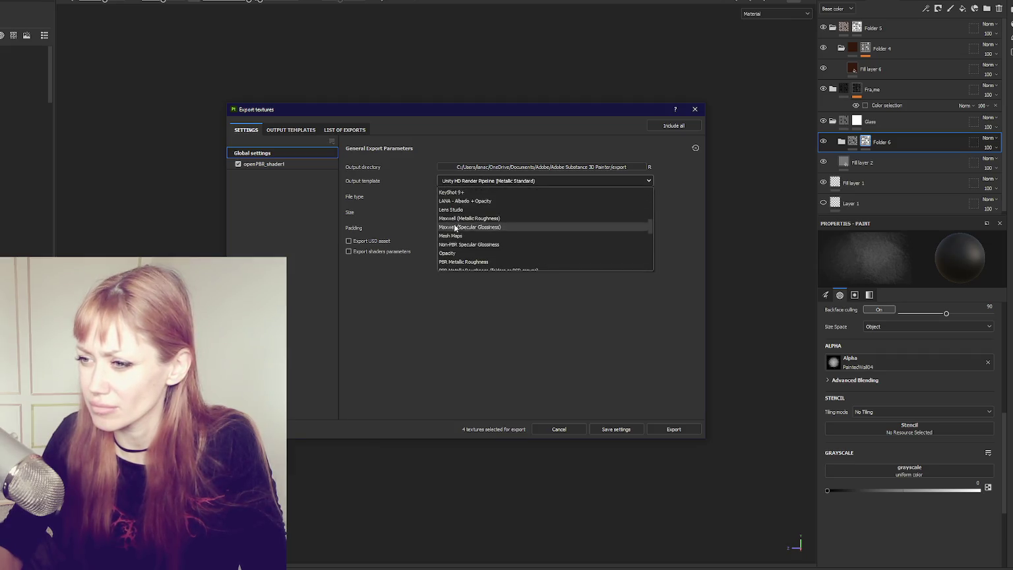
click(455, 251)
click(673, 428)
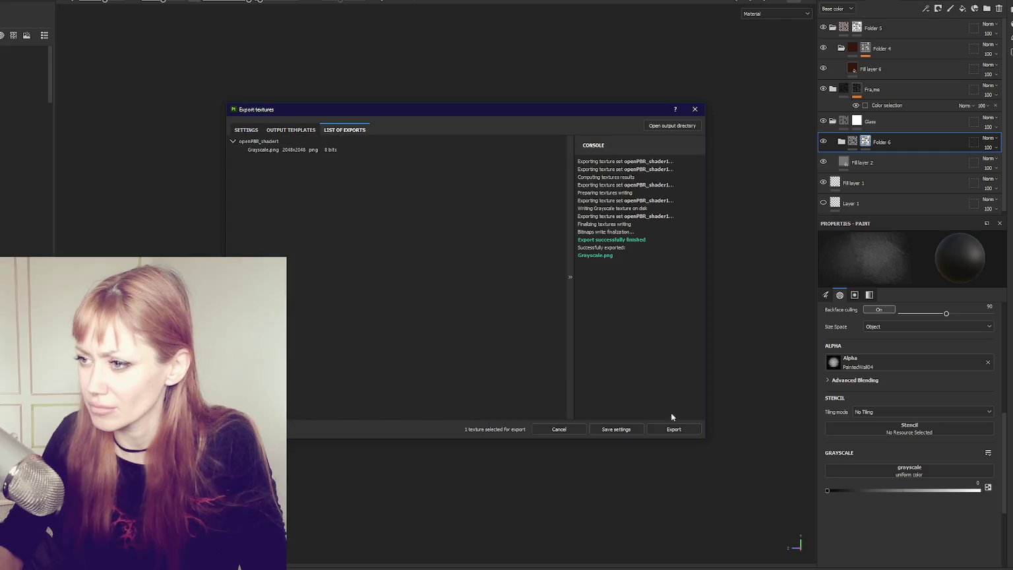
click(695, 109)
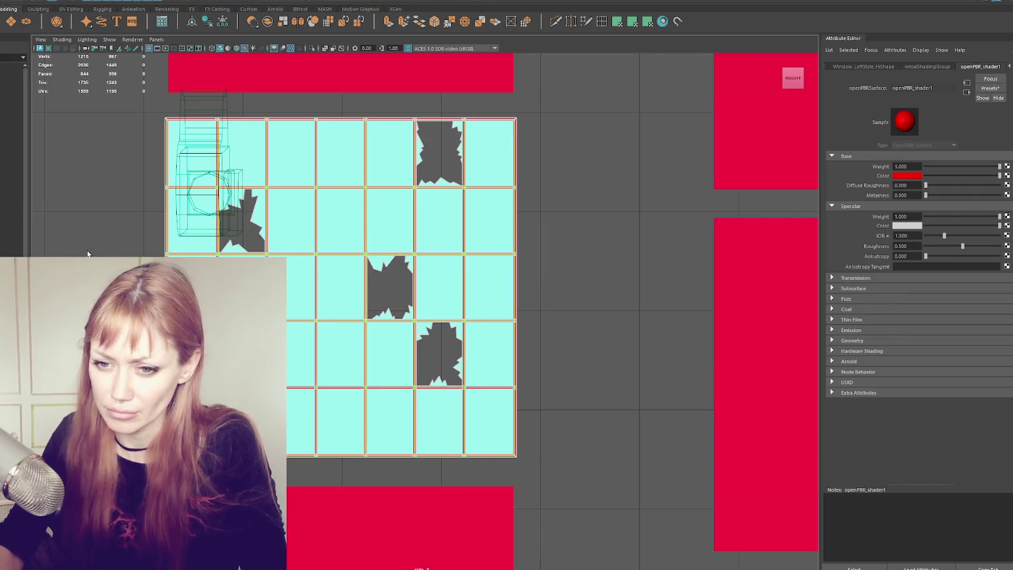
- Turn off texture display in Maya, unhide and rehide the middle-left pane, then switch to Unity
key(space)
key(space)
scroll(627, 203, down, 5)
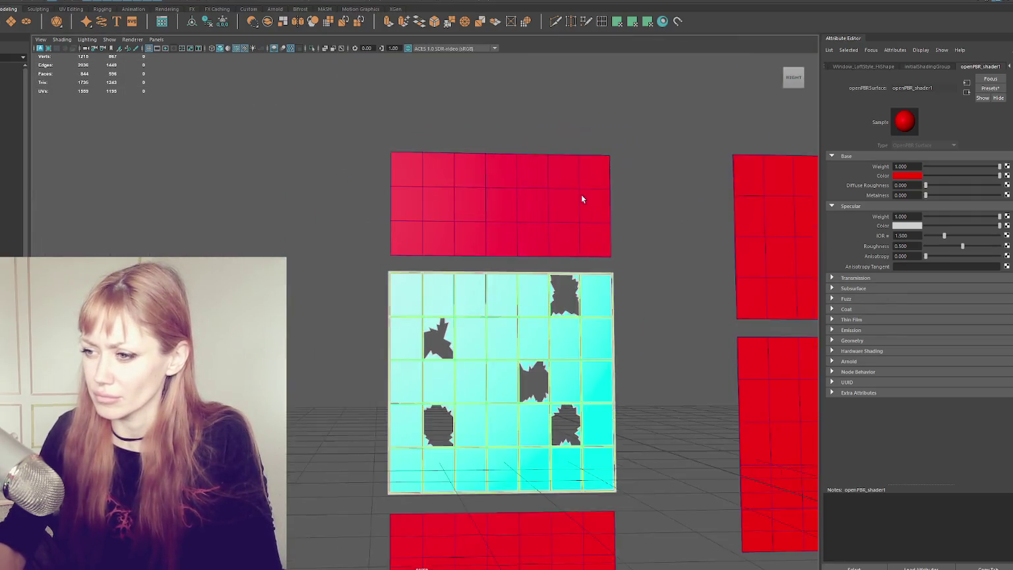
scroll(581, 196, down, 5)
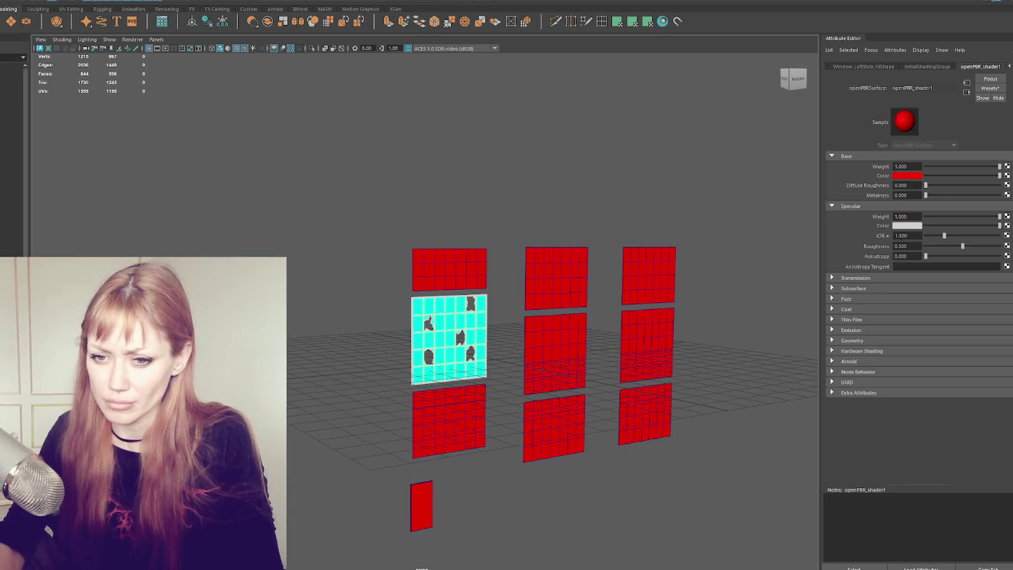
key(5)
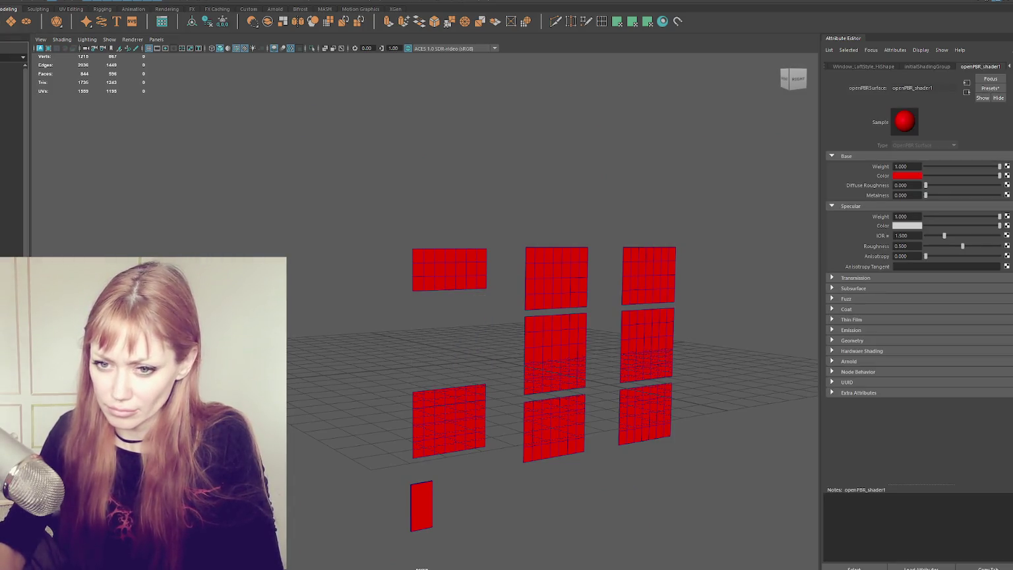
key(shift+h)
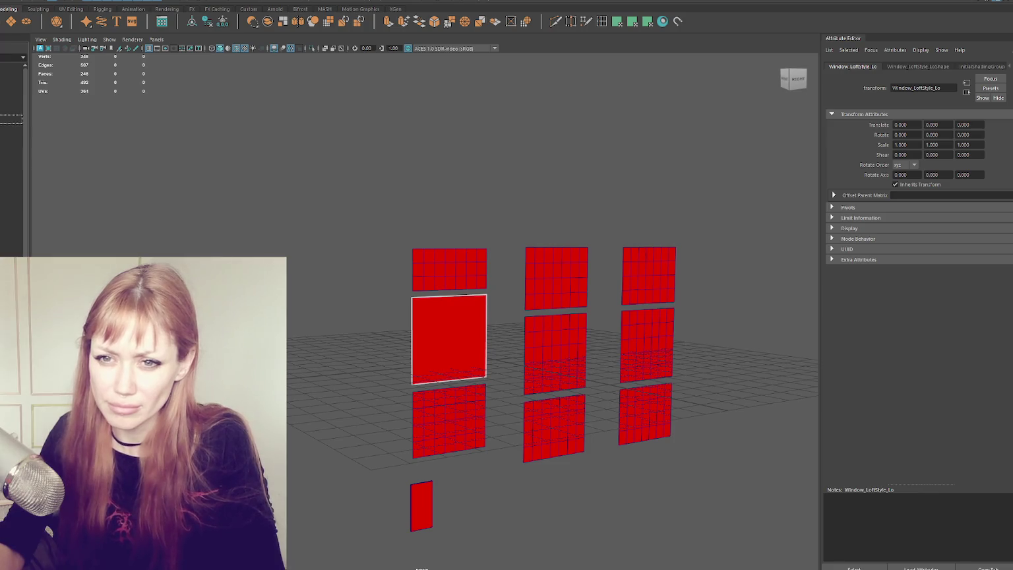
key(ctrl+h)
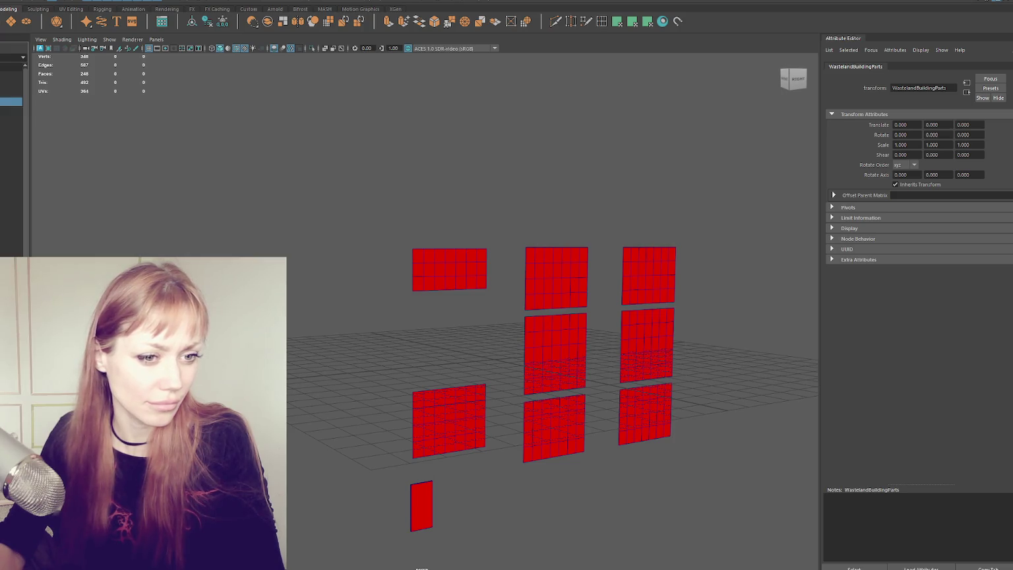
key(alt+Tab)
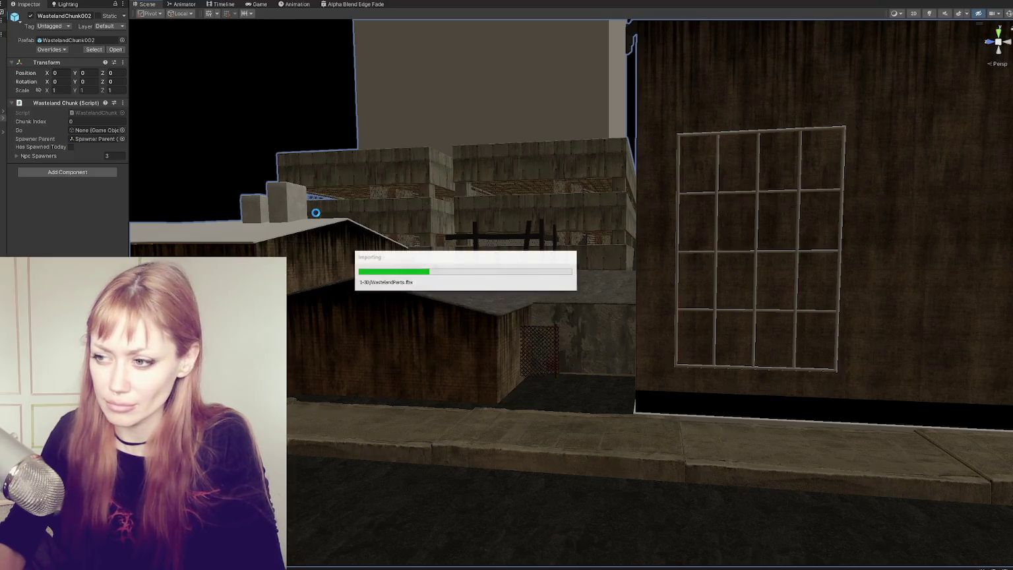
- Move the imported Window_LoftStyle_Lo pane up onto the big building wall
click(755, 252)
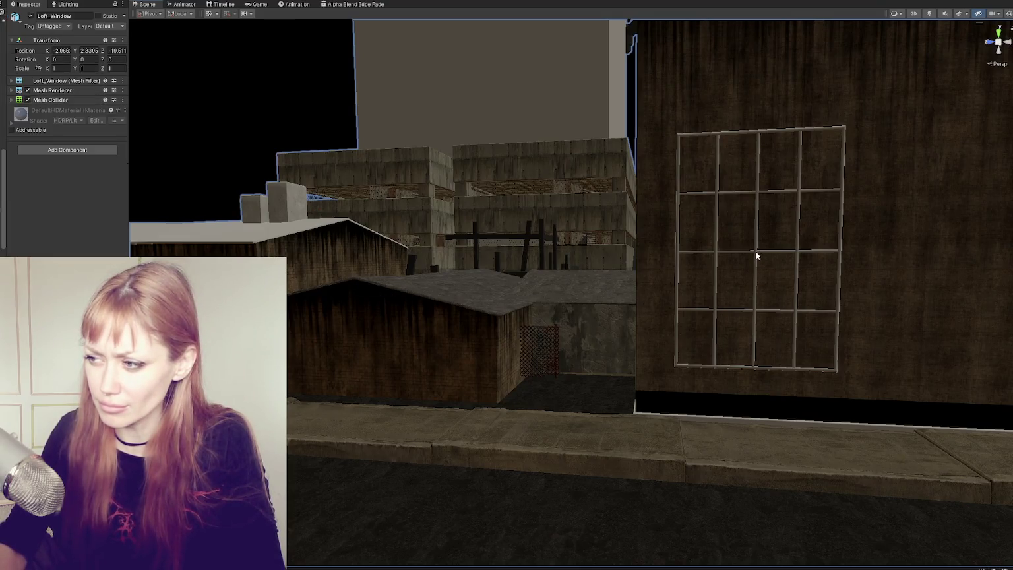
click(69, 255)
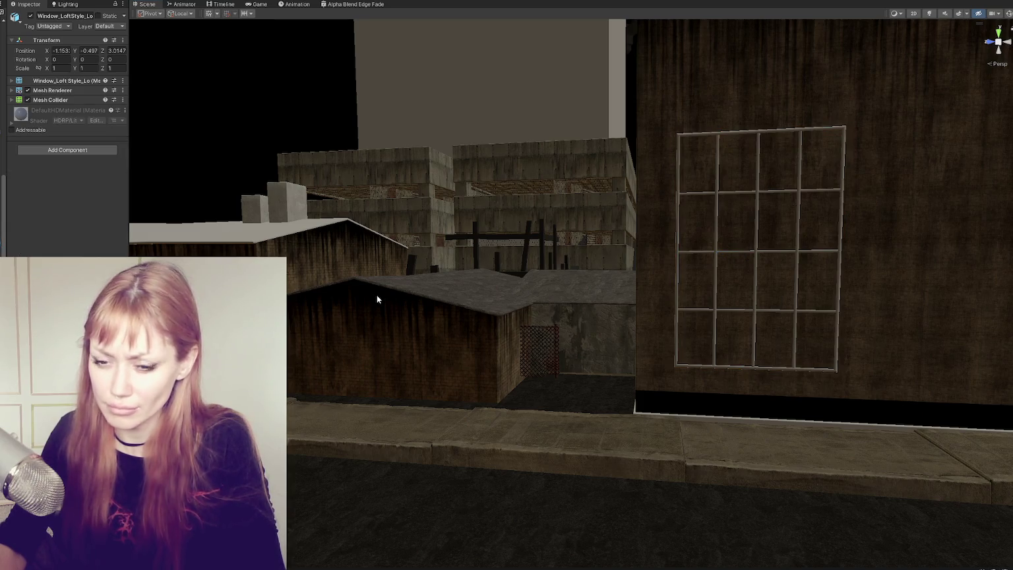
key(f)
scroll(628, 289, down, 5)
drag(751, 262, 486, 312)
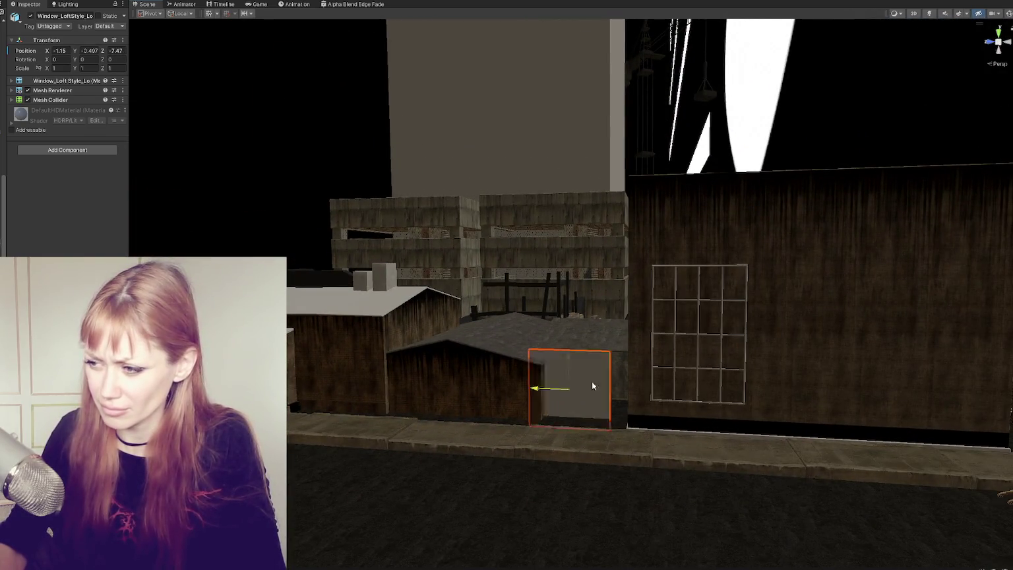
drag(566, 385, 769, 389)
drag(615, 357, 615, 319)
key(f)
mouse_move(690, 333)
mouse_down()
mouse_move(567, 332)
mouse_move(624, 333)
mouse_move(638, 303)
mouse_move(439, 411)
mouse_move(462, 407)
mouse_move(452, 406)
mouse_up()
drag(415, 350, 424, 289)
key(f)
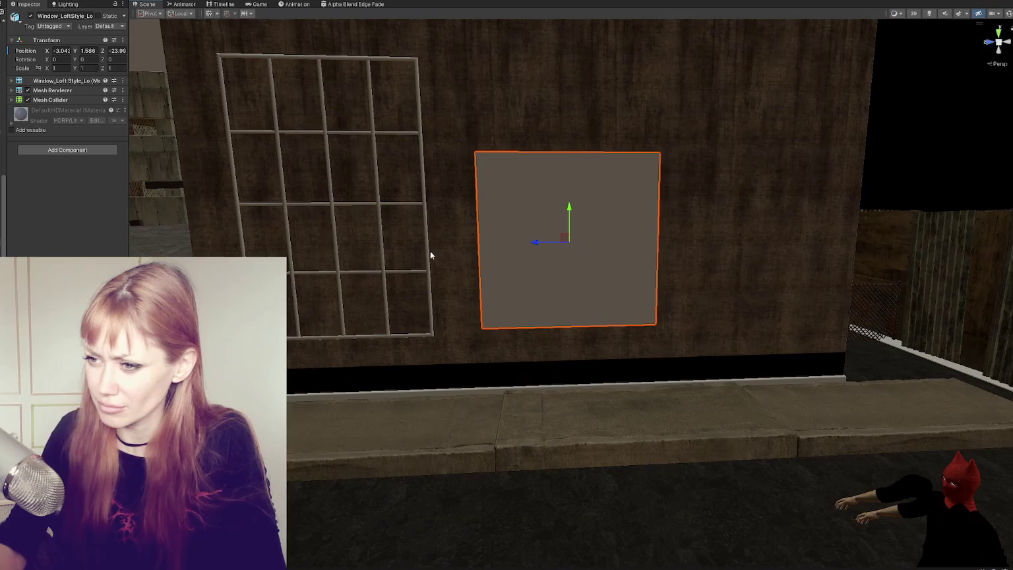
- Deactivate the old gridded Loft_Window frame
click(426, 254)
click(426, 254)
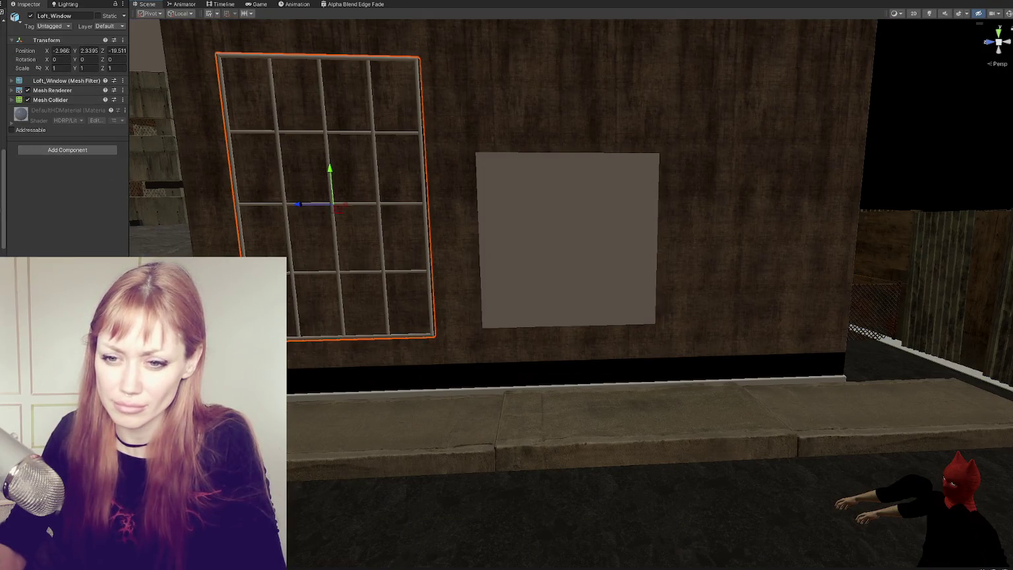
click(30, 15)
- Slide the pane copy left and lift it above the original, then select both panes
click(460, 260)
click(493, 242)
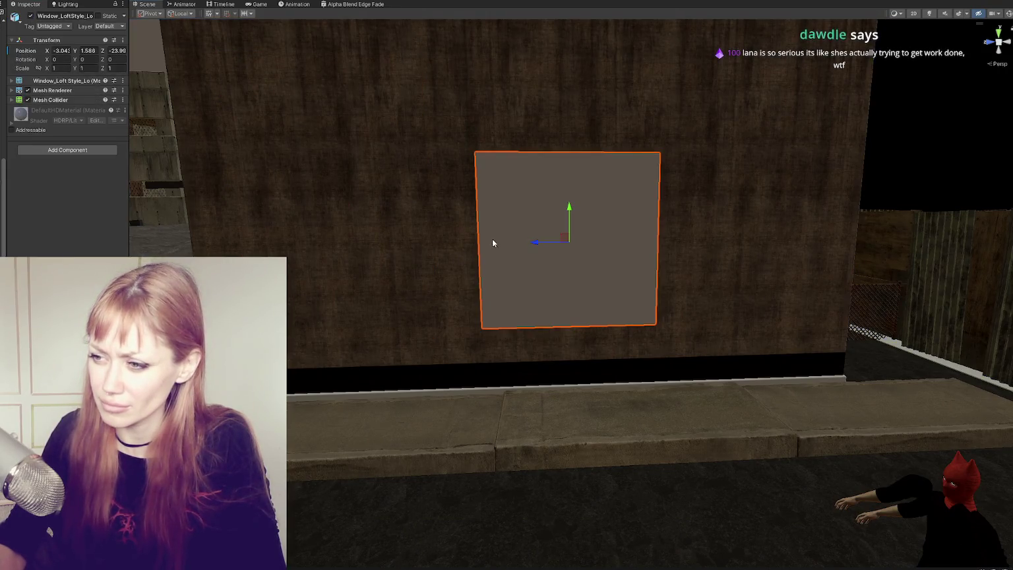
drag(534, 243, 283, 242)
scroll(445, 275, down, 2)
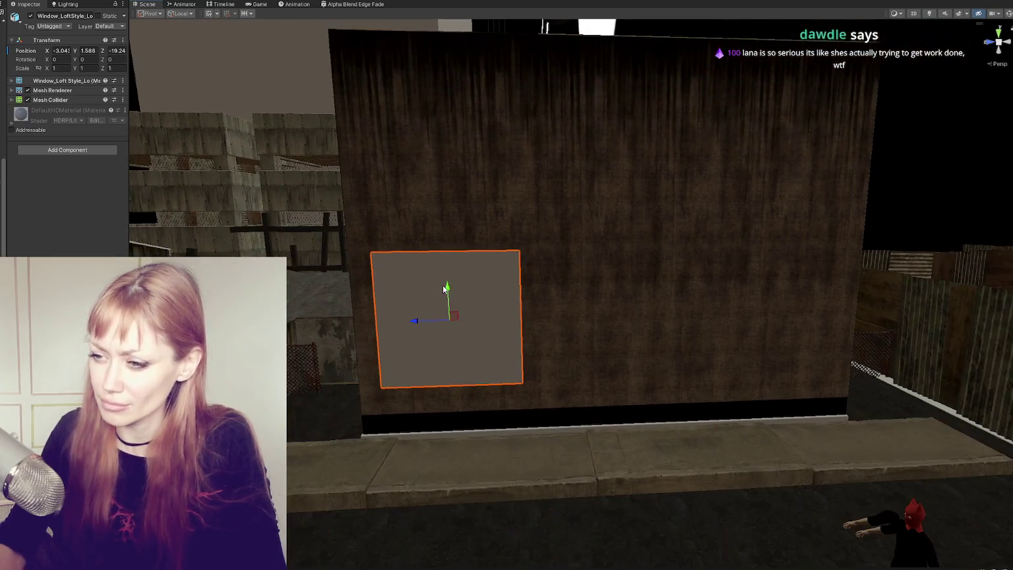
drag(445, 288, 462, 139)
click(428, 280)
shift+click(422, 177)
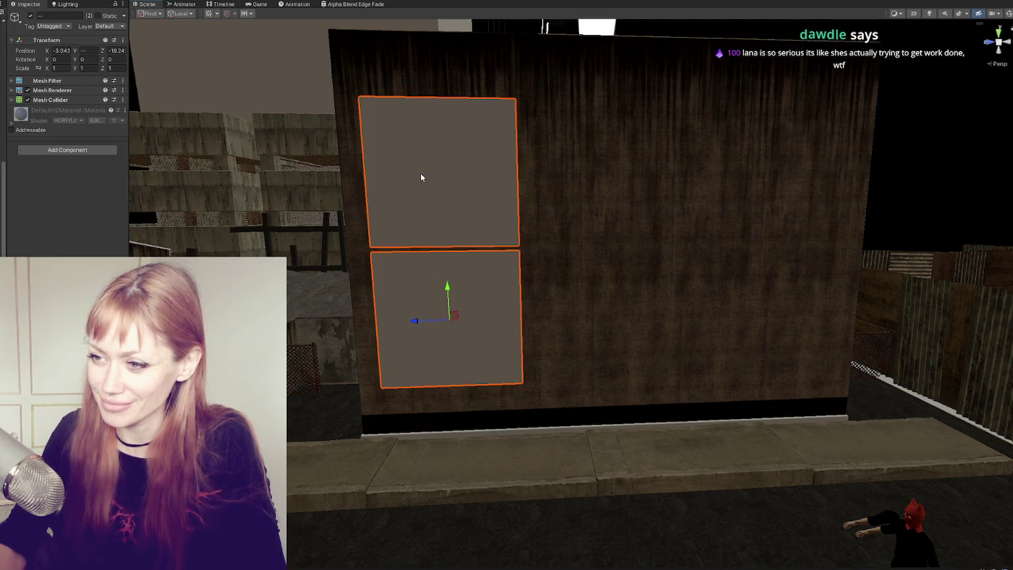
- Duplicate the stacked pane pairs and slide the copies right to form three columns
key(ctrl+d)
drag(414, 317, 717, 322)
key(ctrl+z)
key(ctrl+d)
drag(575, 176, 731, 190)
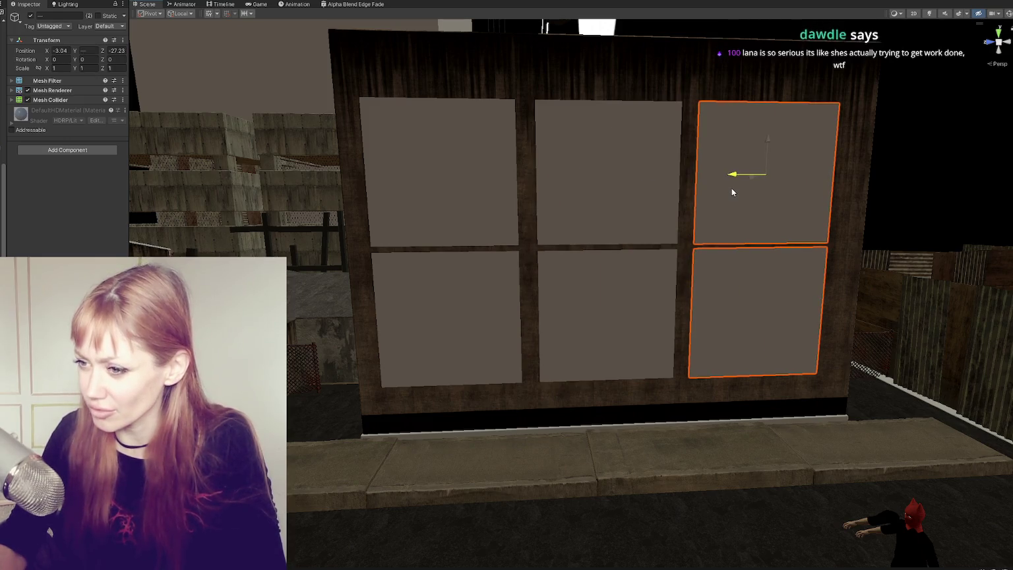
- Select the panes across both rows, leaving out the wall, and frame them
click(731, 190)
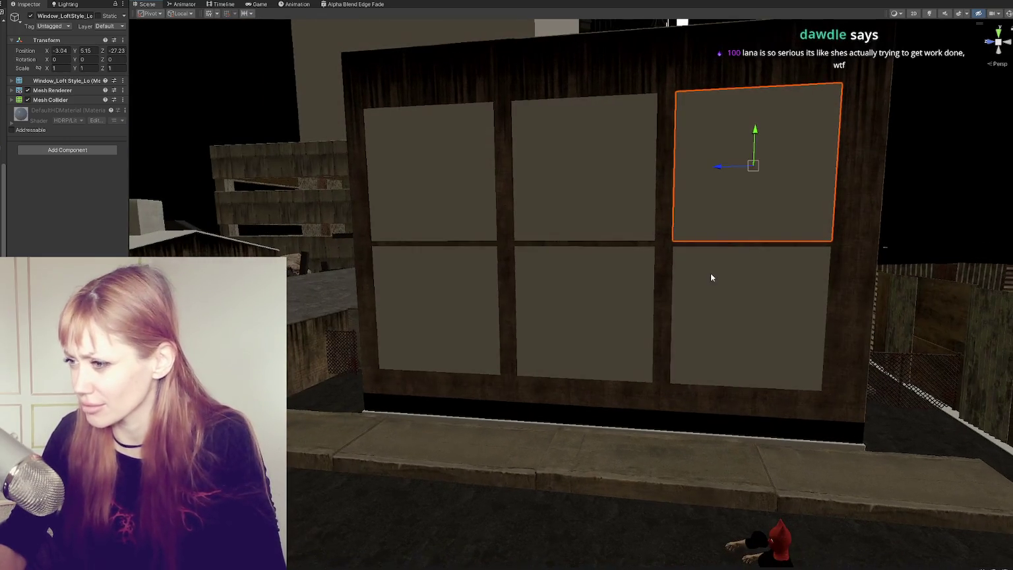
shift+click(712, 276)
shift+click(594, 283)
shift+click(598, 203)
shift+click(436, 218)
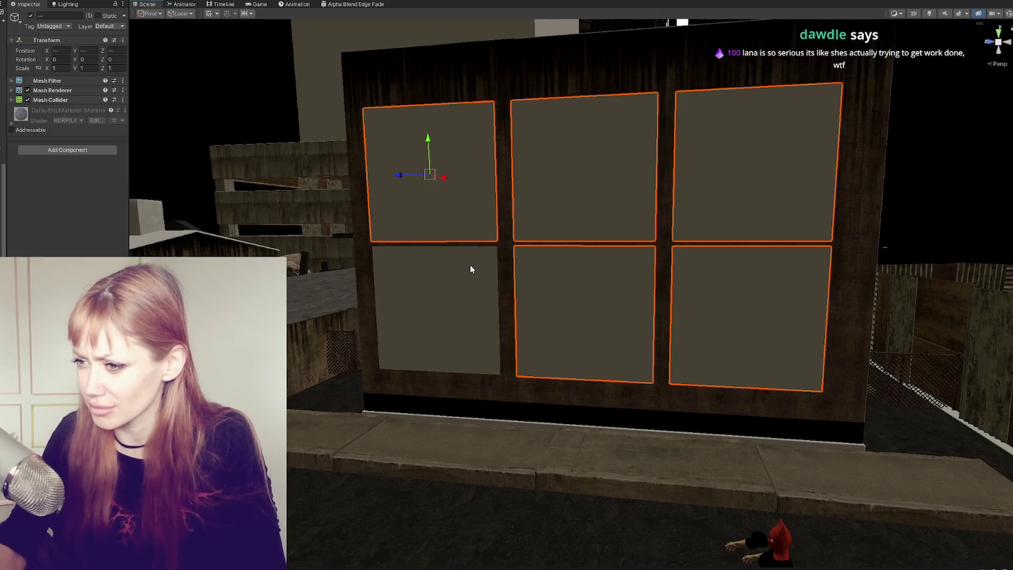
shift+click(498, 300)
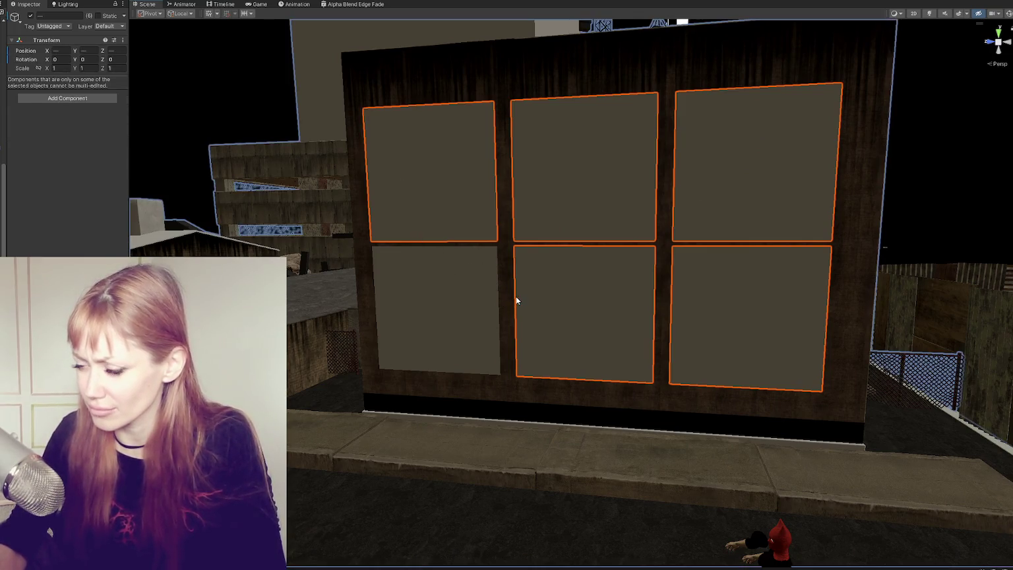
key(f)
- Get all six panes selected without the wall and nudge them slightly sideways
shift+click(483, 337)
drag(484, 337, 597, 320)
shift+click(545, 302)
shift+click(610, 292)
key(f)
shift+click(491, 310)
scroll(475, 276, up, 5)
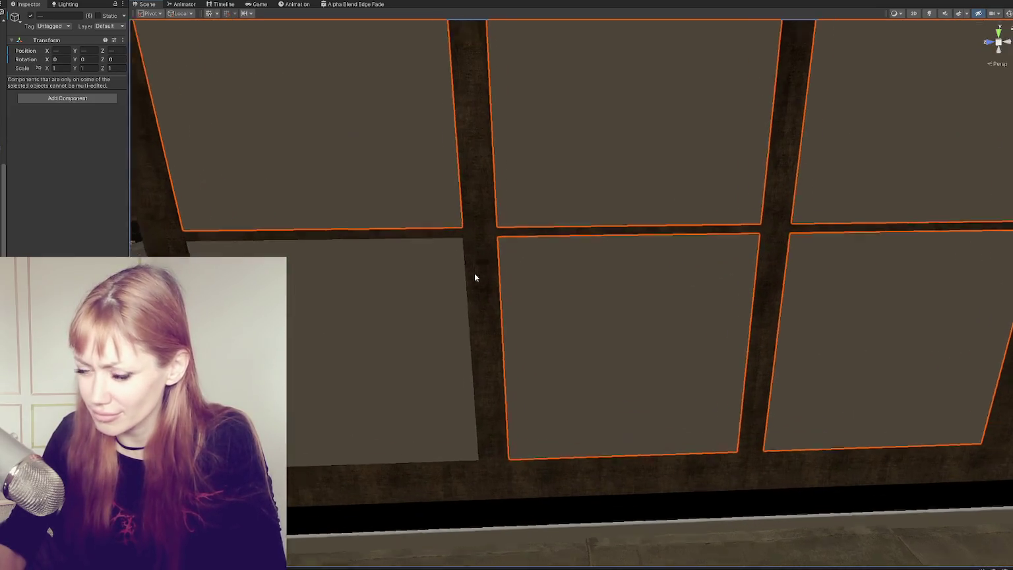
shift+click(473, 235)
key(f)
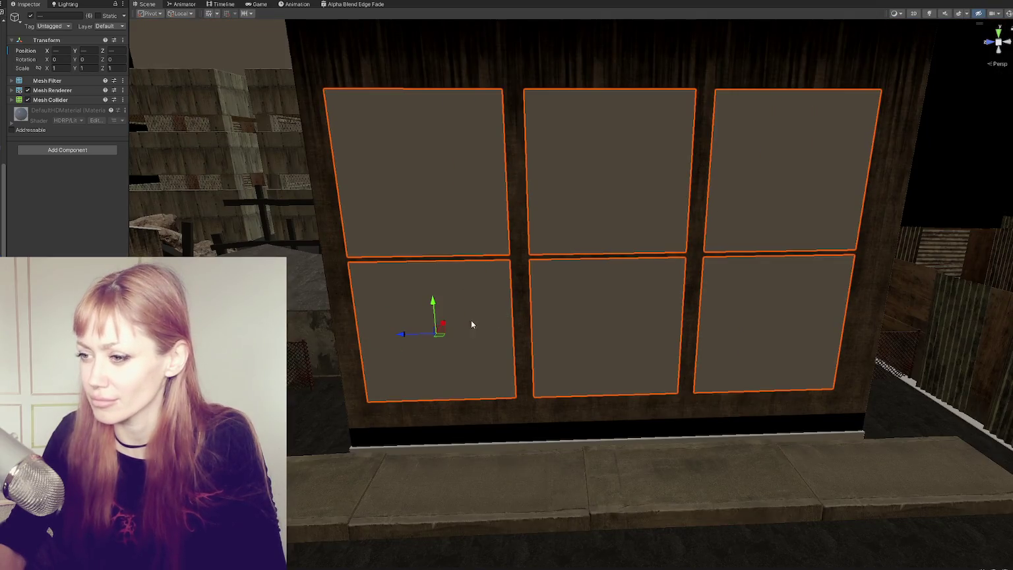
drag(414, 339, 564, 209)
- Raise the top row of three panes slightly
click(565, 351)
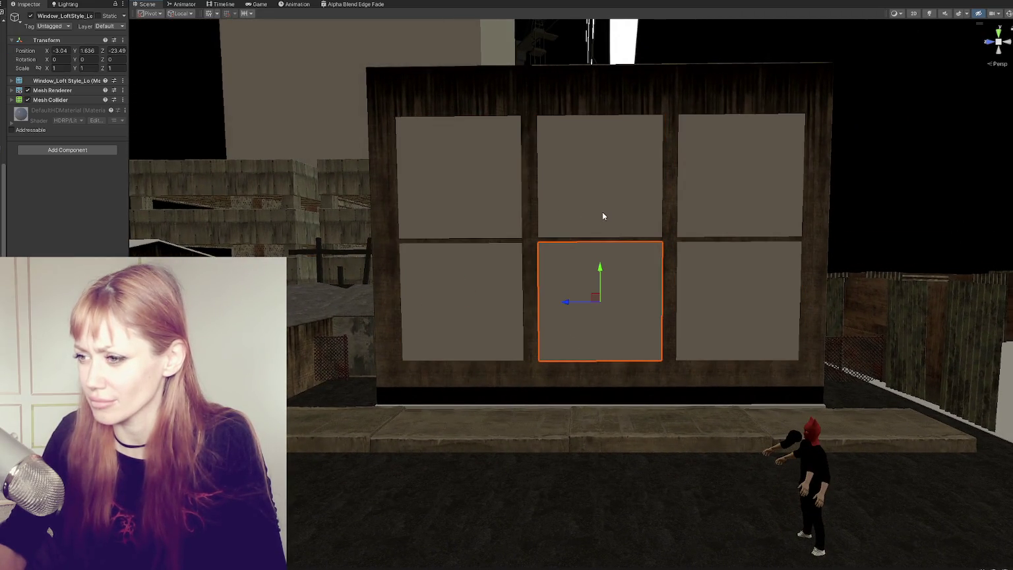
shift+click(580, 183)
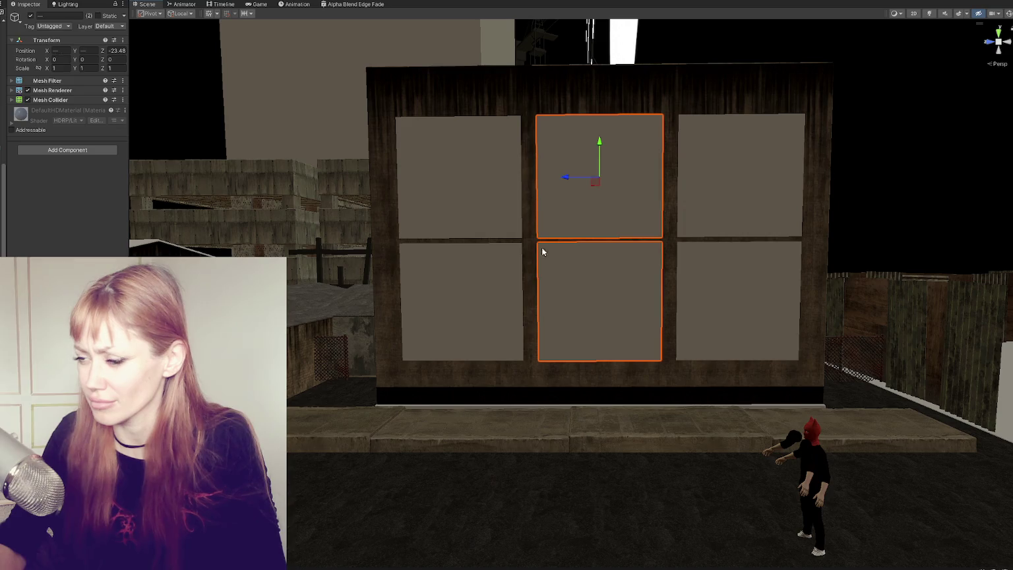
click(561, 213)
scroll(562, 424, up, 3)
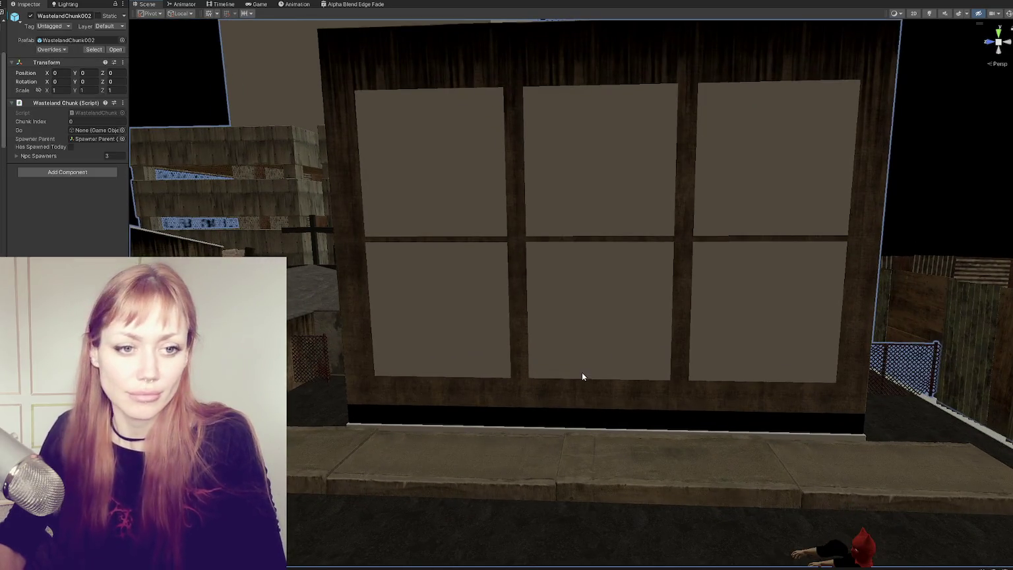
click(496, 231)
shift+click(604, 209)
shift+click(759, 124)
drag(774, 120, 778, 113)
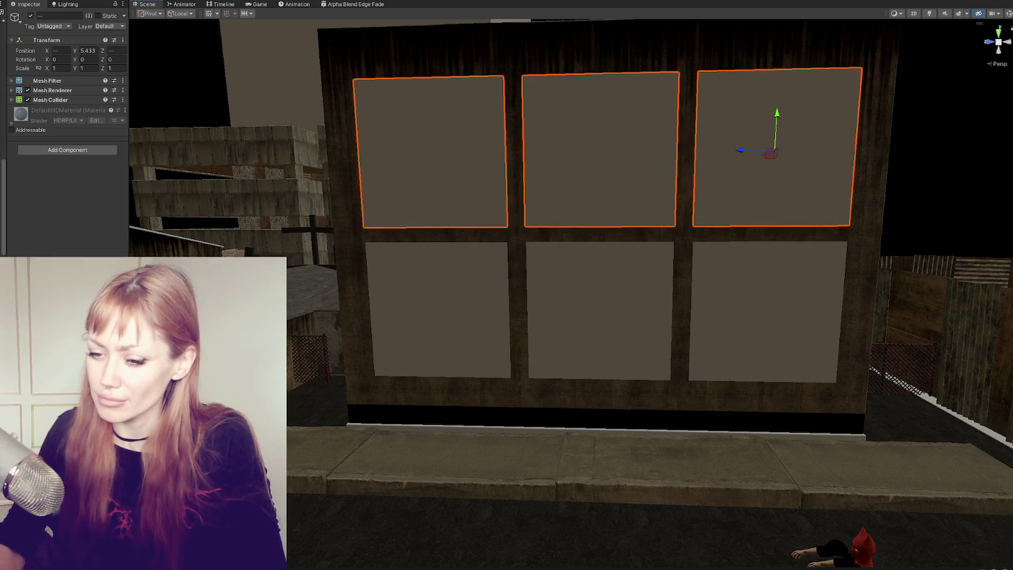
- Clear the selection, turn the view back to face the wall, and save the scene
click(548, 407)
drag(547, 407, 411, 407)
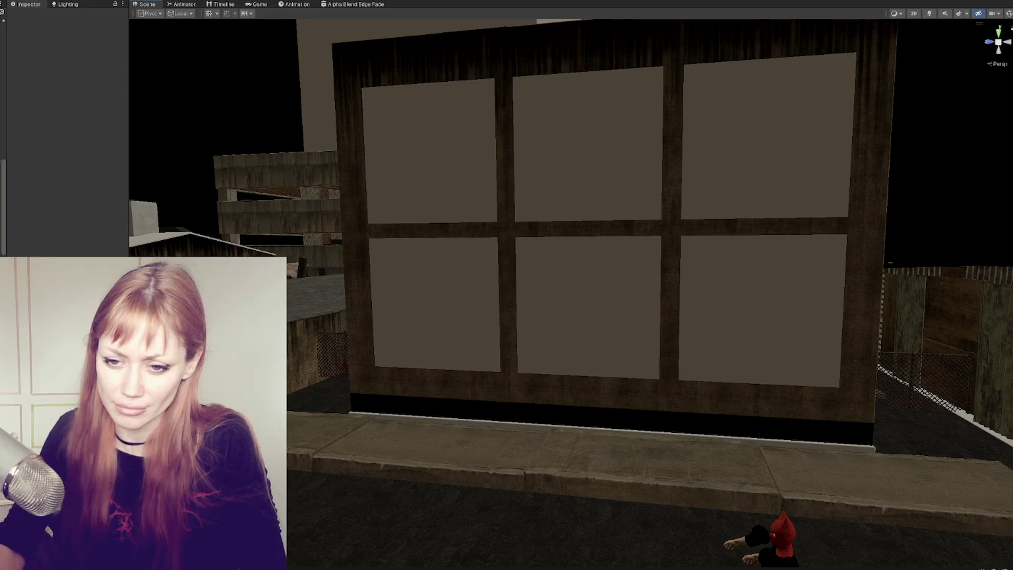
key(ctrl+s)
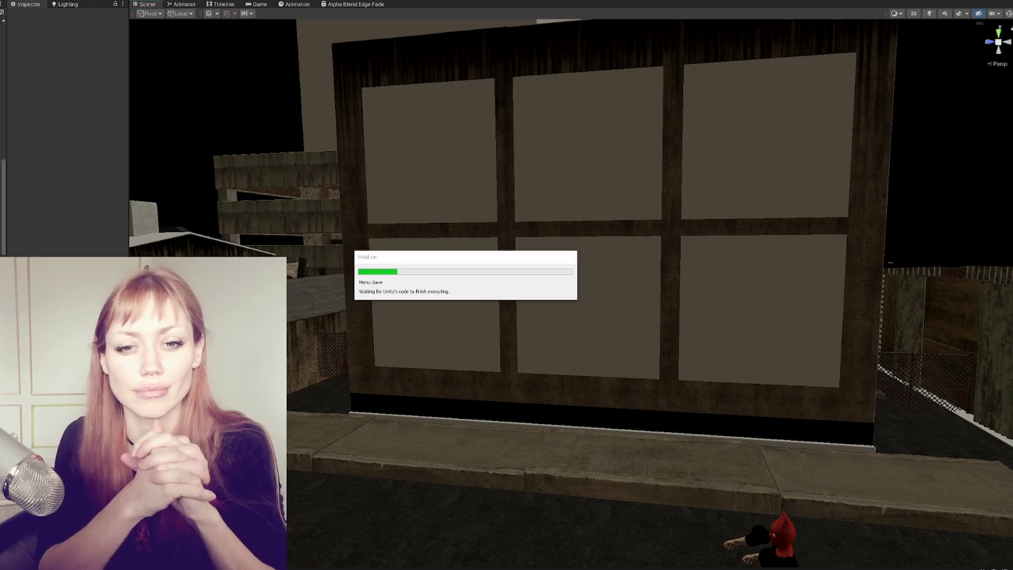
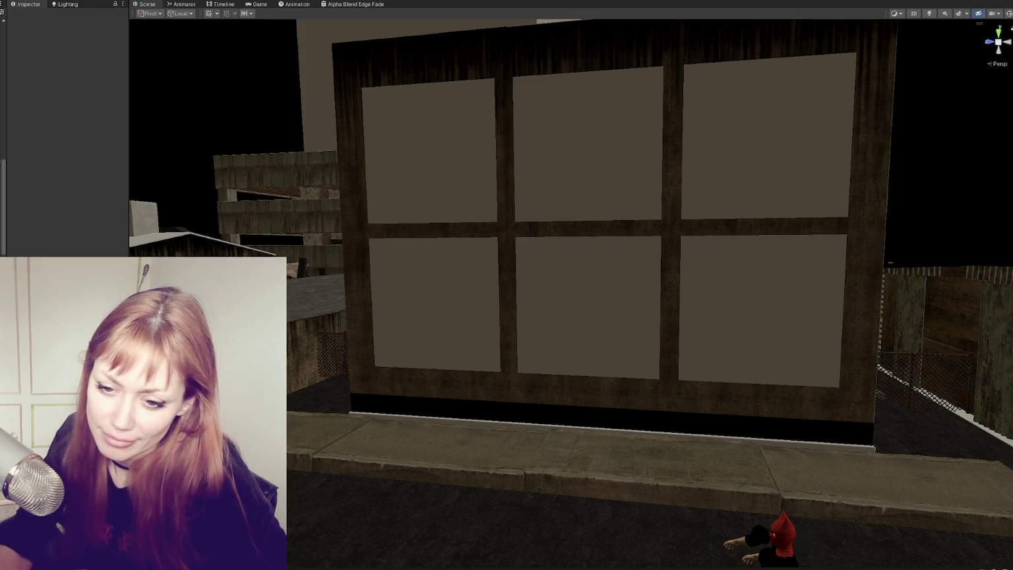
- Add a folder named Window-Loft next to the Wasteland assets in the Project window
right_click(57, 488)
key(Escape)
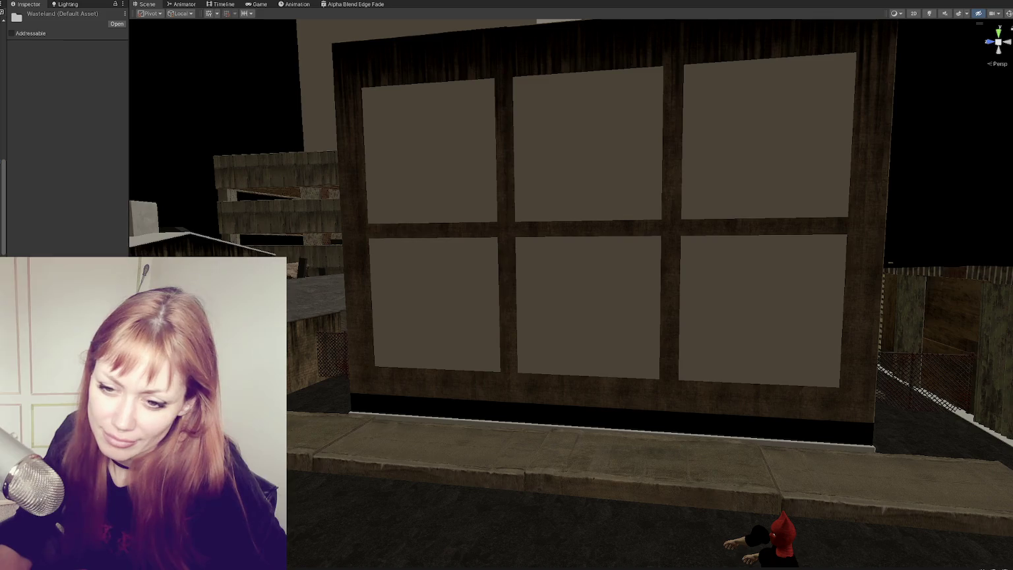
right_click(206, 488)
click(251, 95)
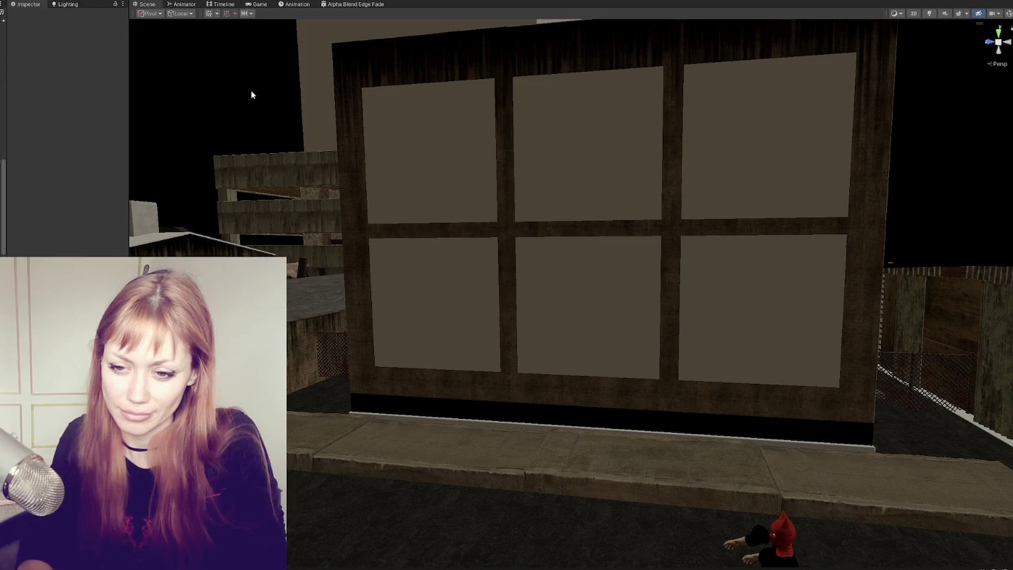
key(Return)
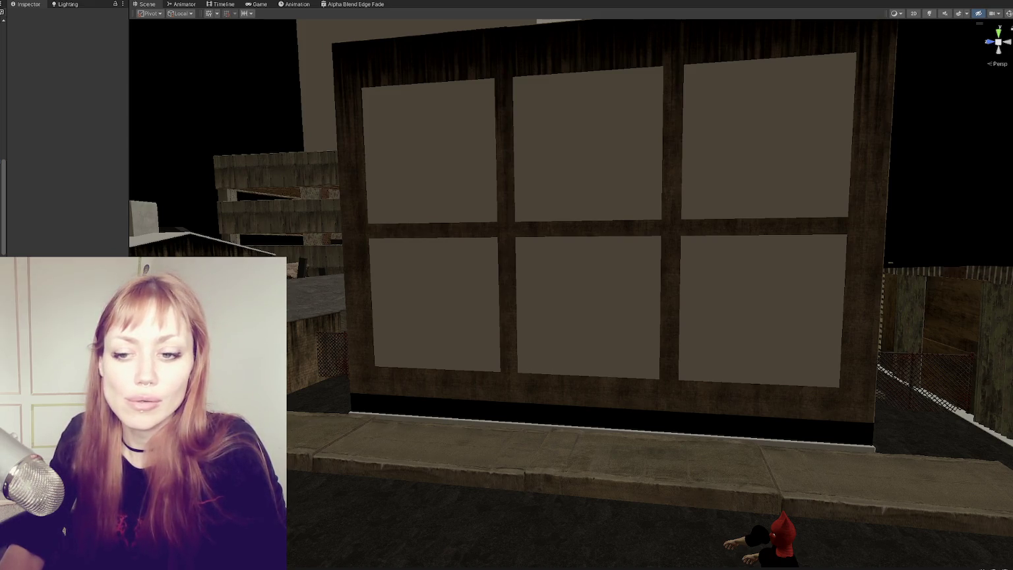
- Create a Windows material in Window-Loft, apply it to the top-left pane, and assign the window-grid base texture
right_click(77, 129)
mouse_move(132, 134)
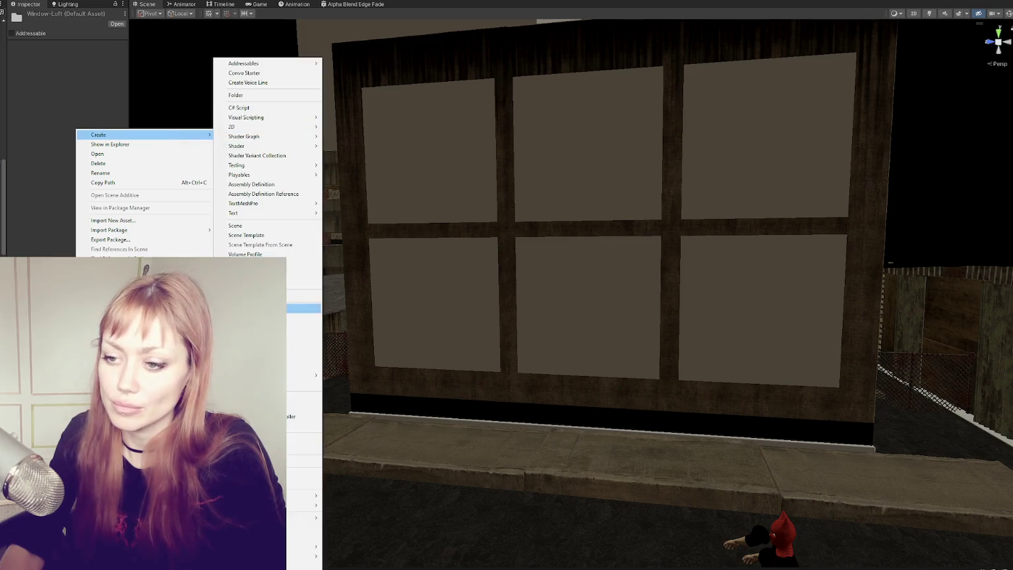
click(303, 308)
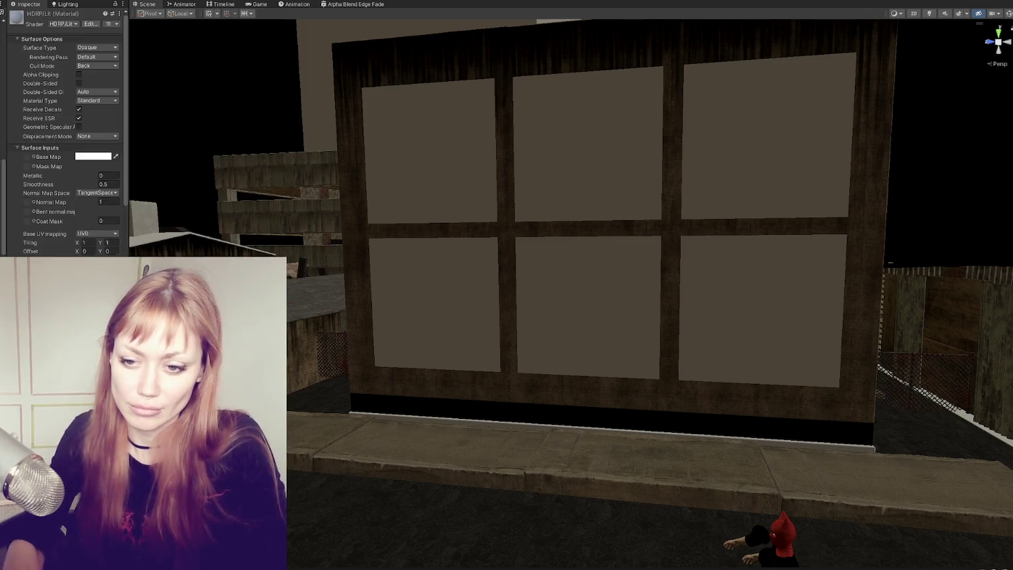
key(Return)
drag(284, 316, 438, 174)
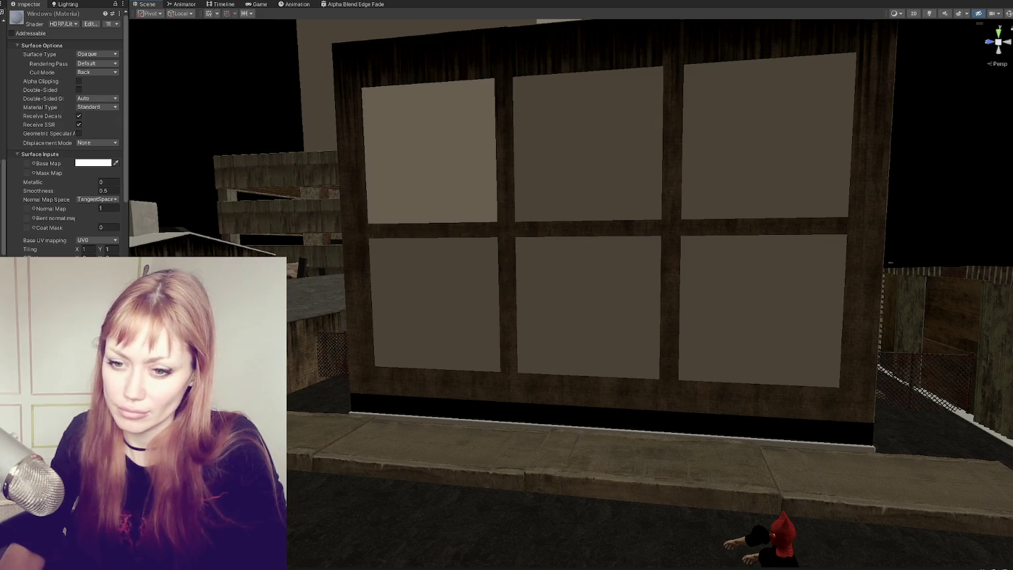
drag(78, 154, 27, 164)
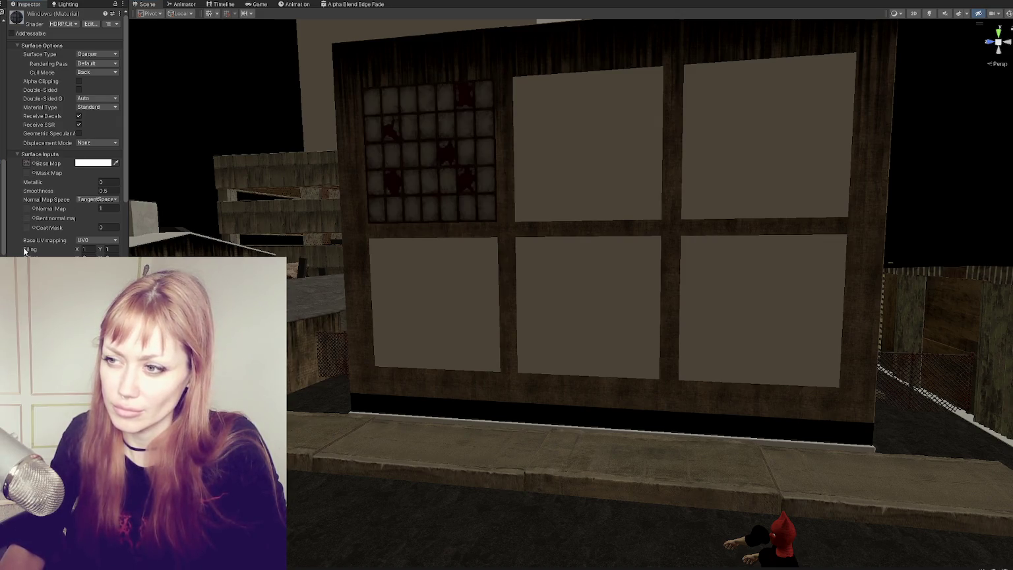
scroll(66, 165, down, 1)
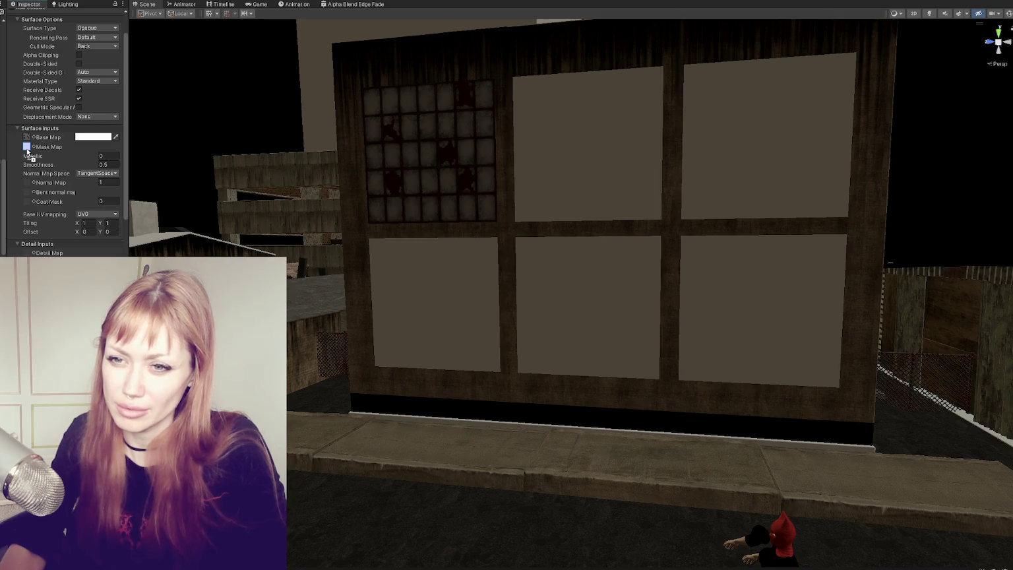
drag(27, 137, 26, 146)
- Set the window texture's type to Normal map and apply Windows to the second upper pane
double_click(27, 146)
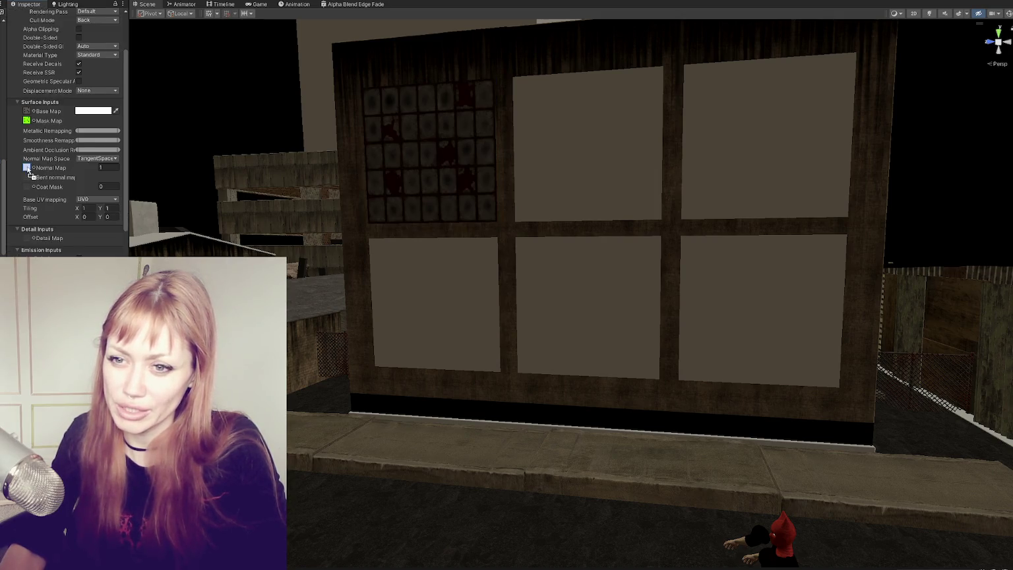
scroll(74, 163, down, 3)
scroll(74, 163, up, 5)
click(94, 47)
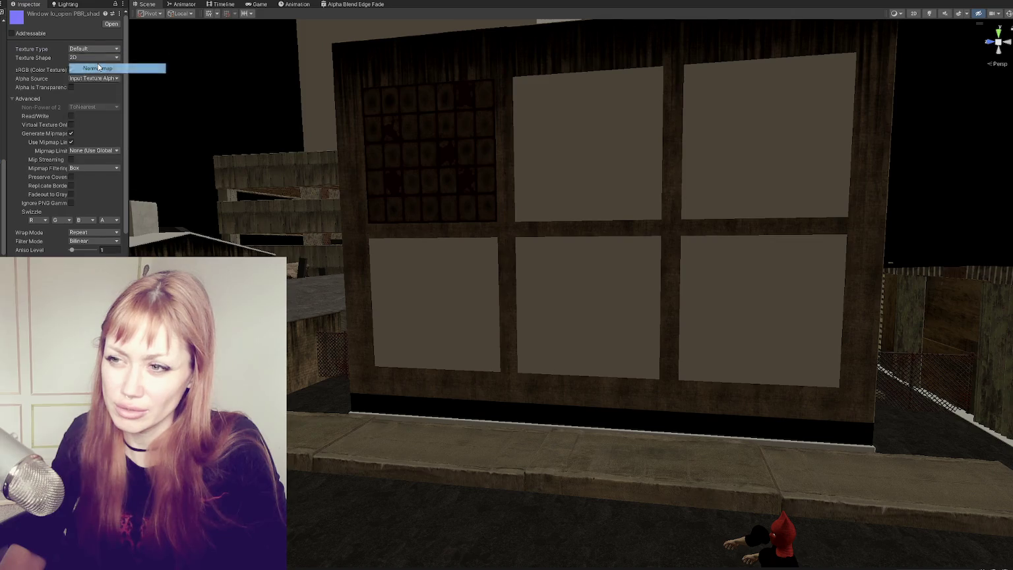
click(141, 66)
scroll(88, 147, down, 5)
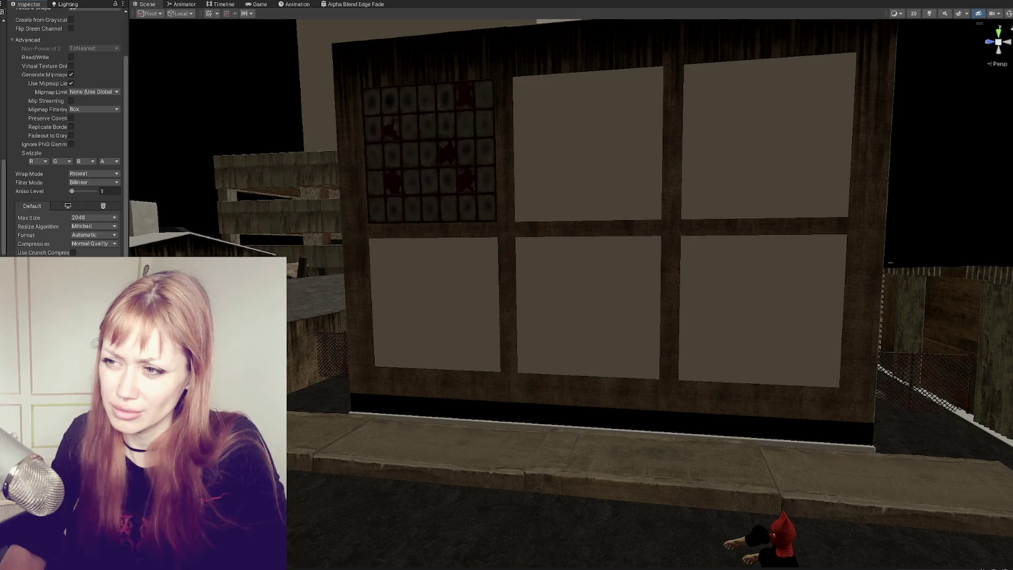
mouse_move(601, 113)
mouse_down()
mouse_move(436, 301)
mouse_move(454, 323)
mouse_move(728, 305)
mouse_up()
scroll(679, 287, down, 5)
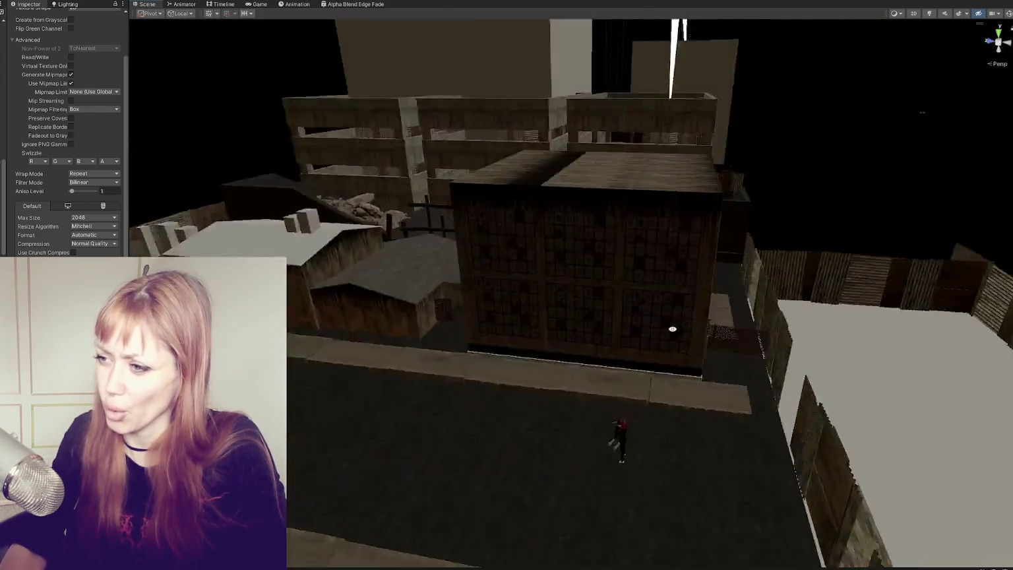
- Select the upper-middle pane, undo a trial rotation, and keep its X scale at 1
mouse_move(671, 328)
mouse_down()
mouse_move(581, 228)
mouse_move(602, 222)
mouse_move(635, 274)
mouse_move(658, 284)
mouse_move(609, 130)
mouse_up()
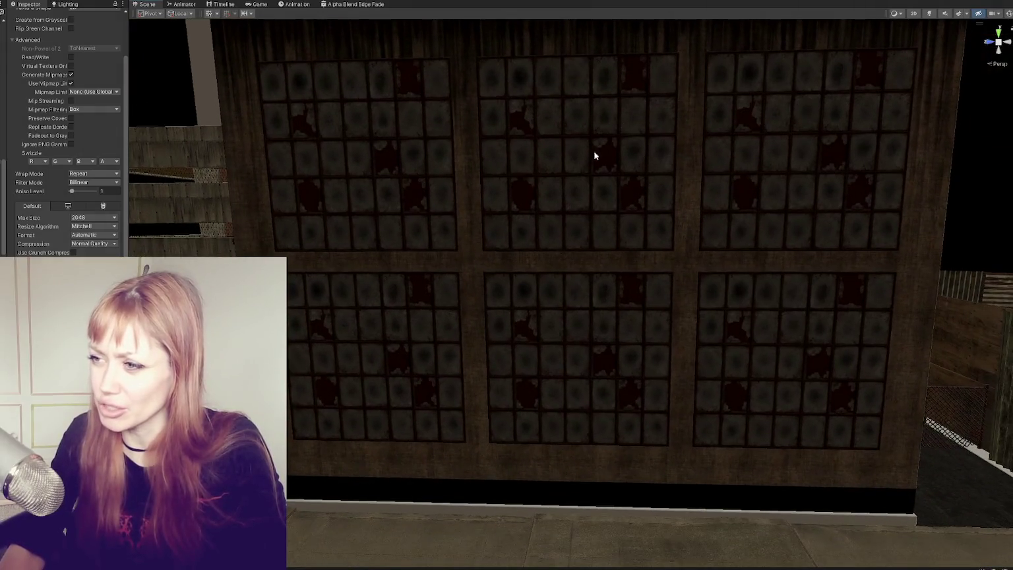
click(614, 214)
key(e)
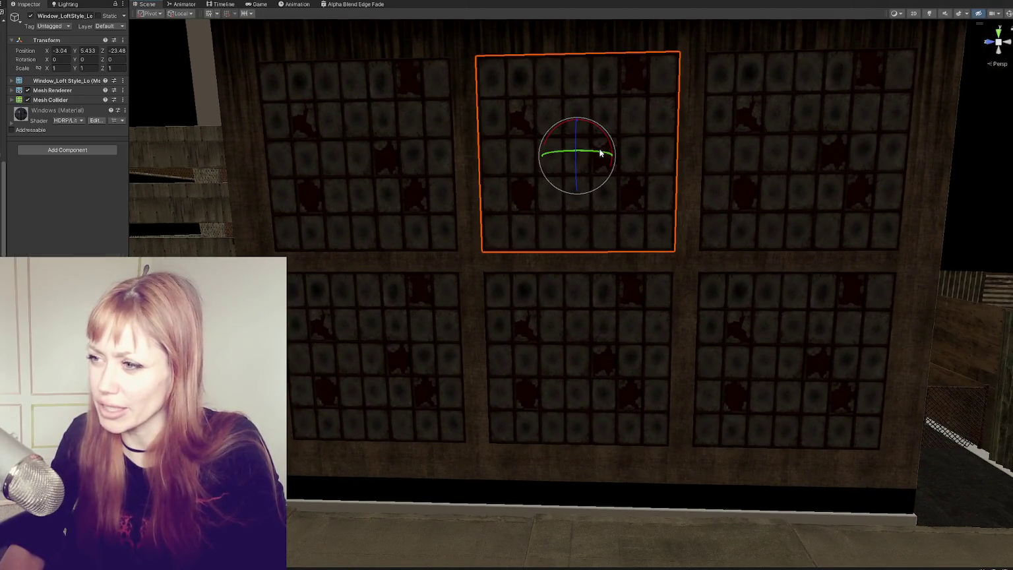
mouse_move(608, 141)
mouse_down()
mouse_move(612, 156)
mouse_move(465, 234)
mouse_move(649, 136)
mouse_move(607, 140)
mouse_move(370, 288)
mouse_move(550, 206)
mouse_move(540, 198)
mouse_up()
key(ctrl+z)
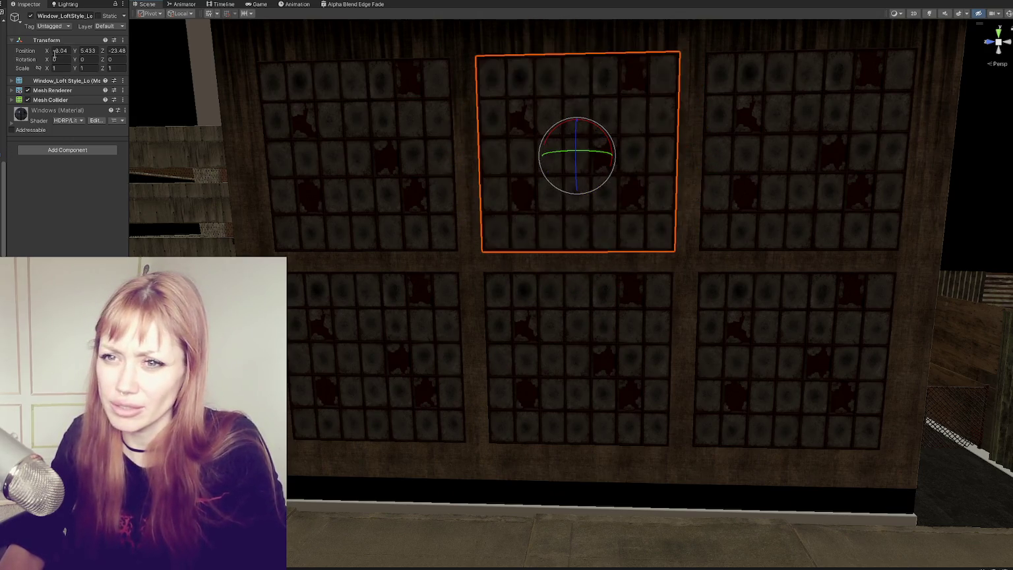
text(-1)
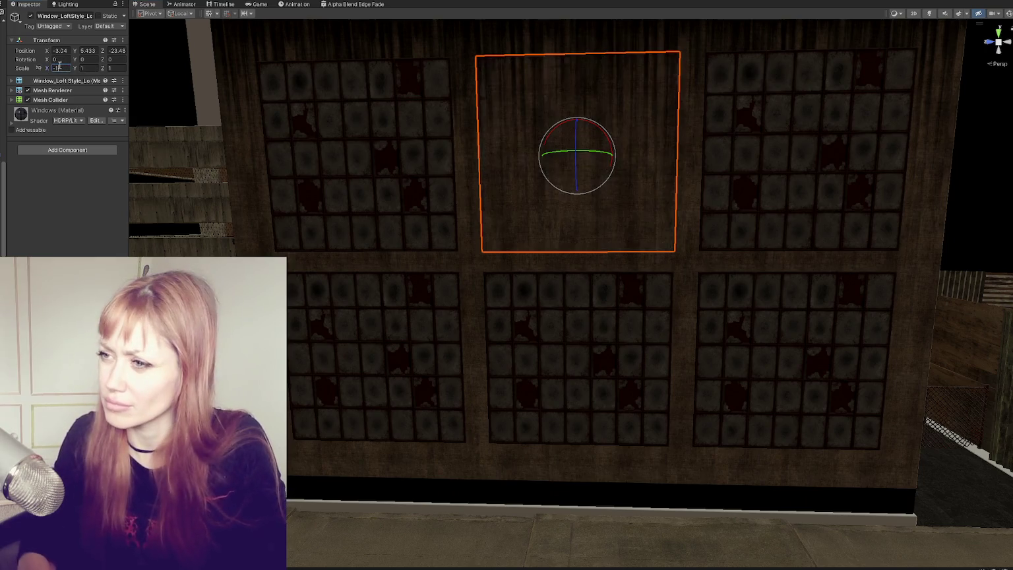
key(BackSpace)
key(BackSpace)
text(1)
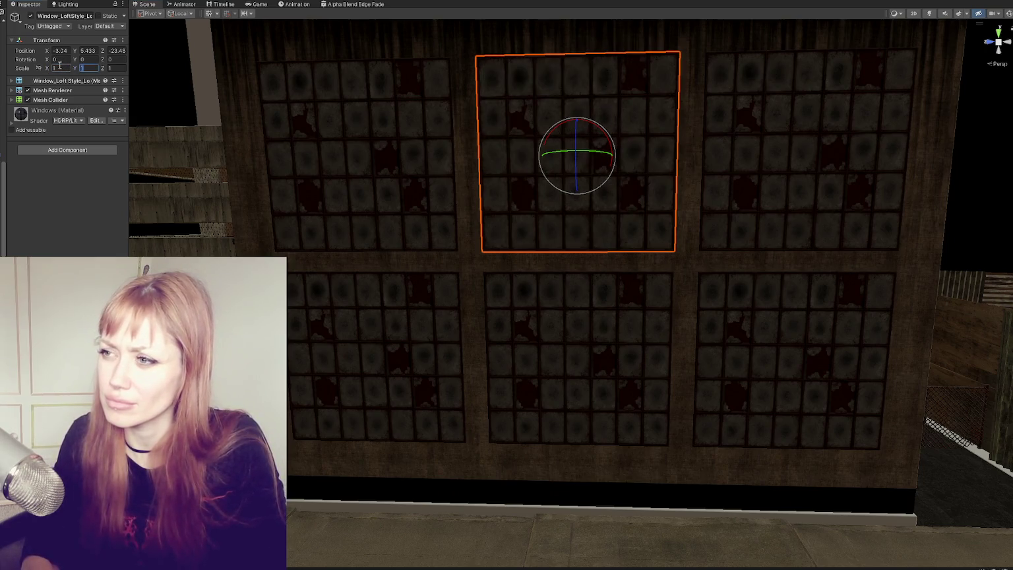
- Set Z scale to -1 on the lower-left, lower-middle and upper-right window panes
click(403, 343)
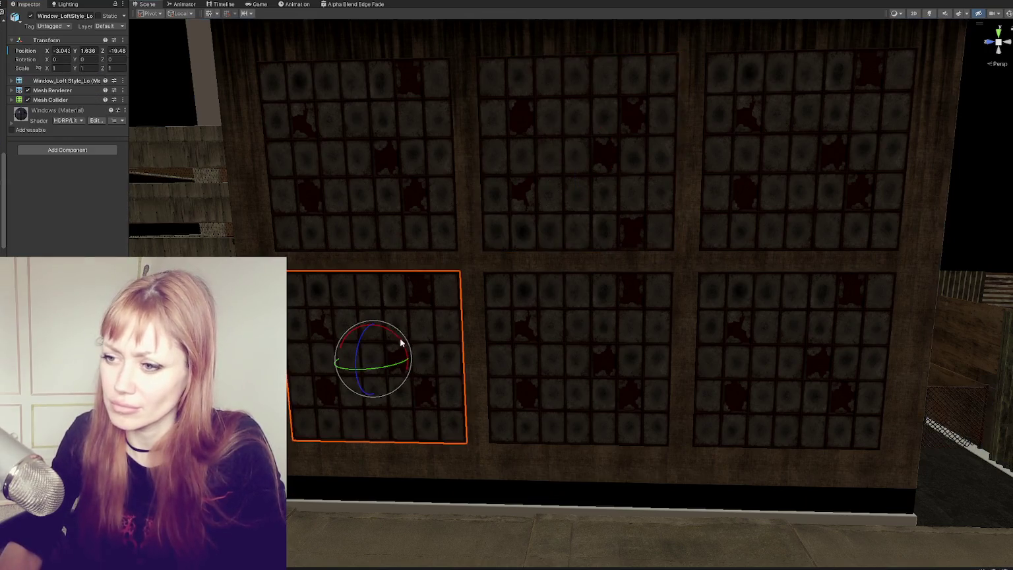
click(117, 68)
text(-1)
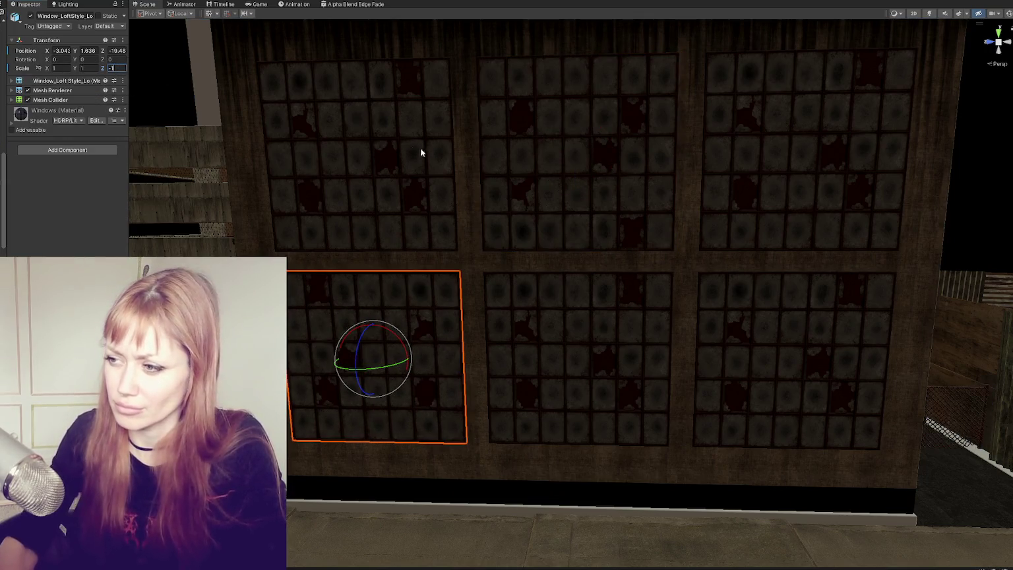
click(546, 367)
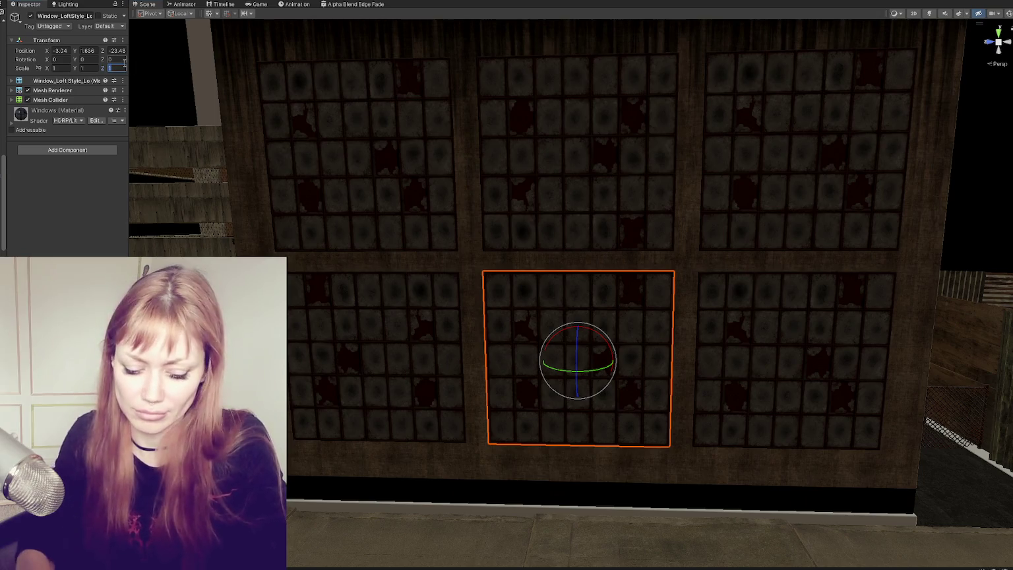
text(-1)
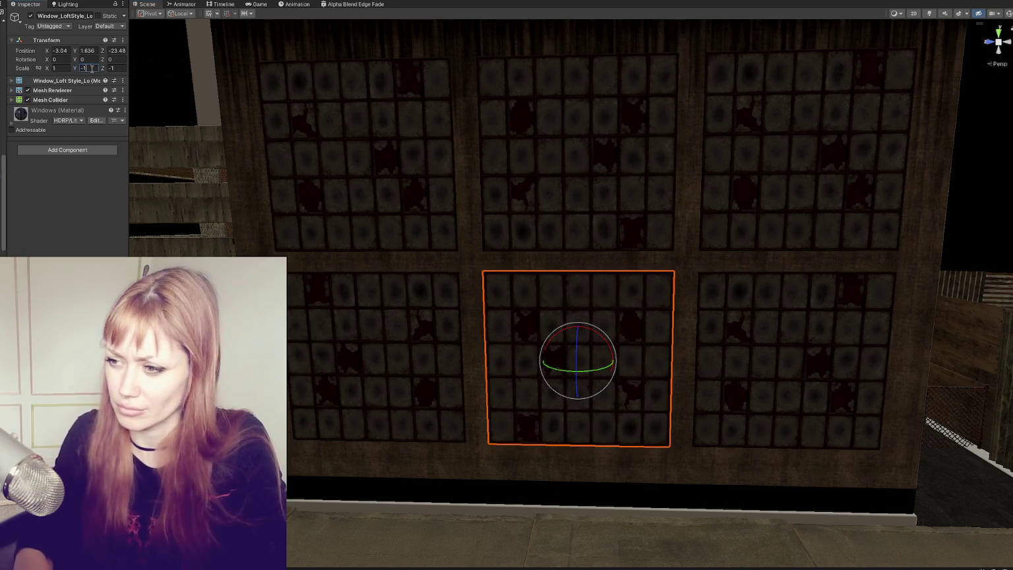
click(810, 190)
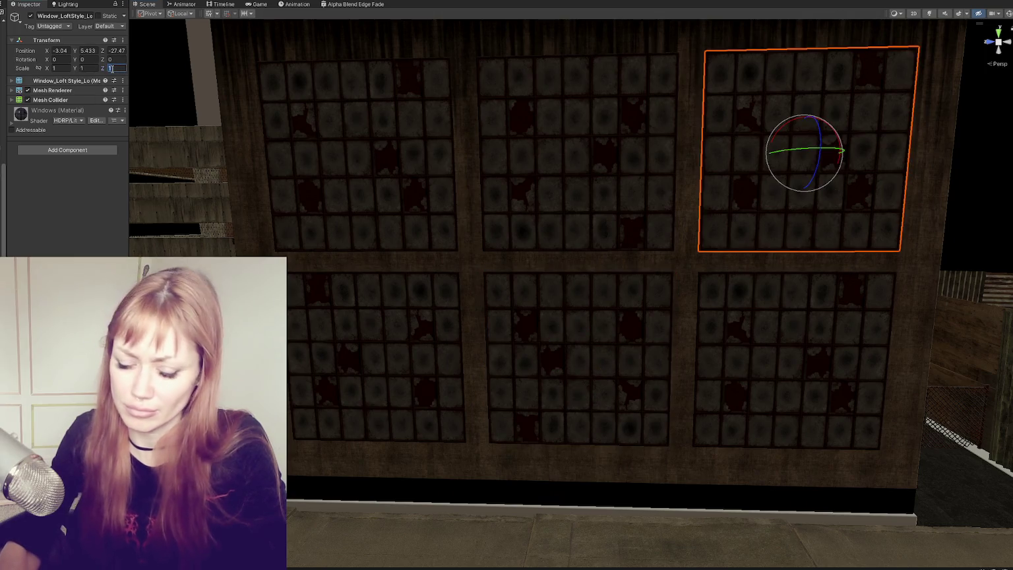
text(-1)
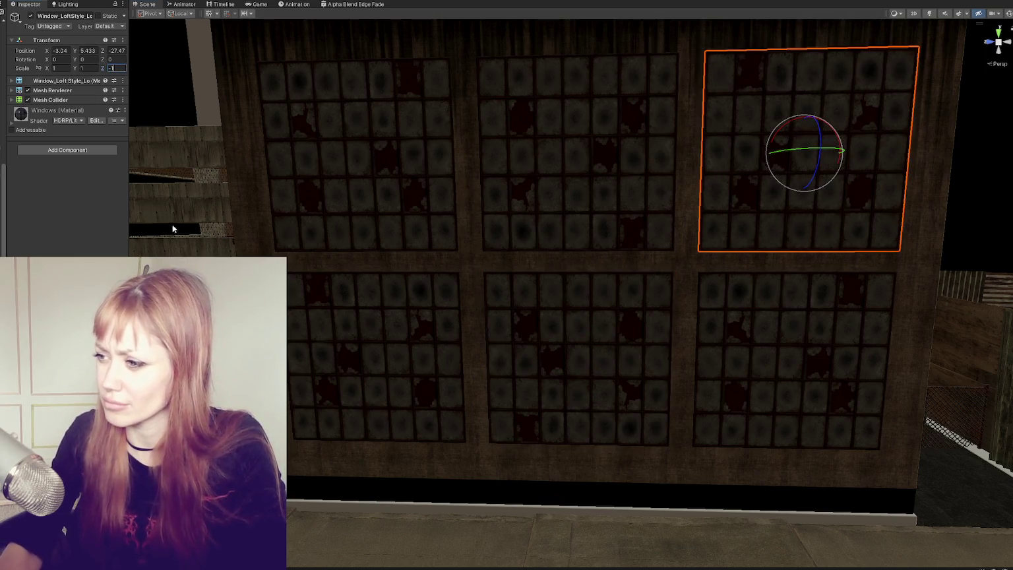
scroll(380, 425, down, 10)
click(617, 141)
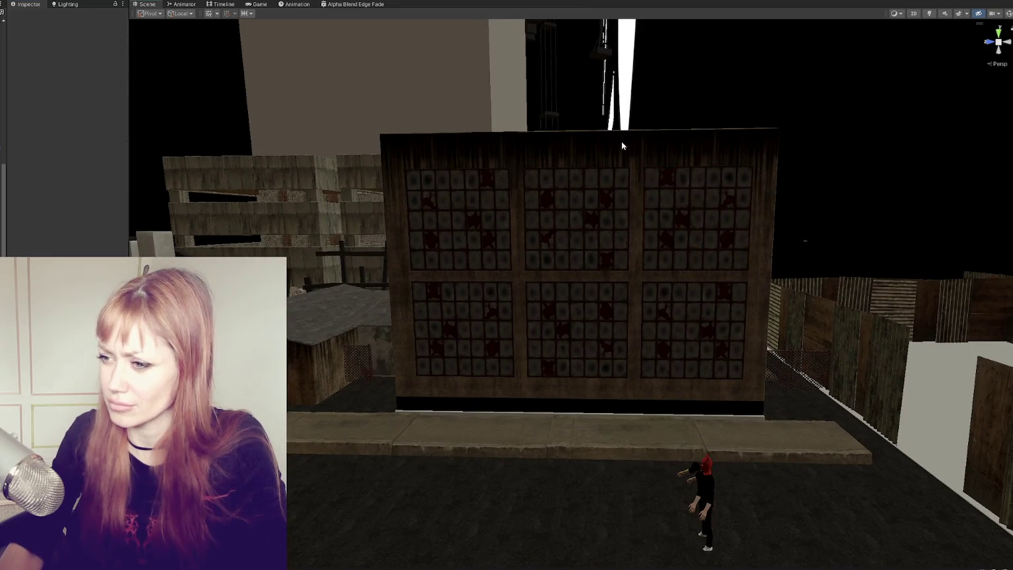
- Select the WastelandChunk002 prefab root and apply all its prefab overrides
drag(655, 143, 632, 153)
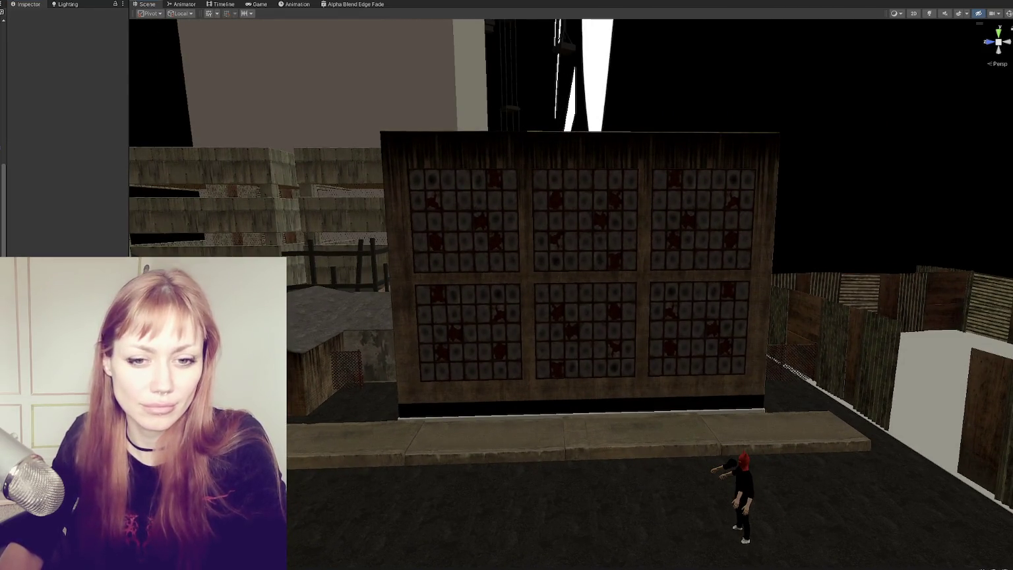
scroll(904, 364, down, 5)
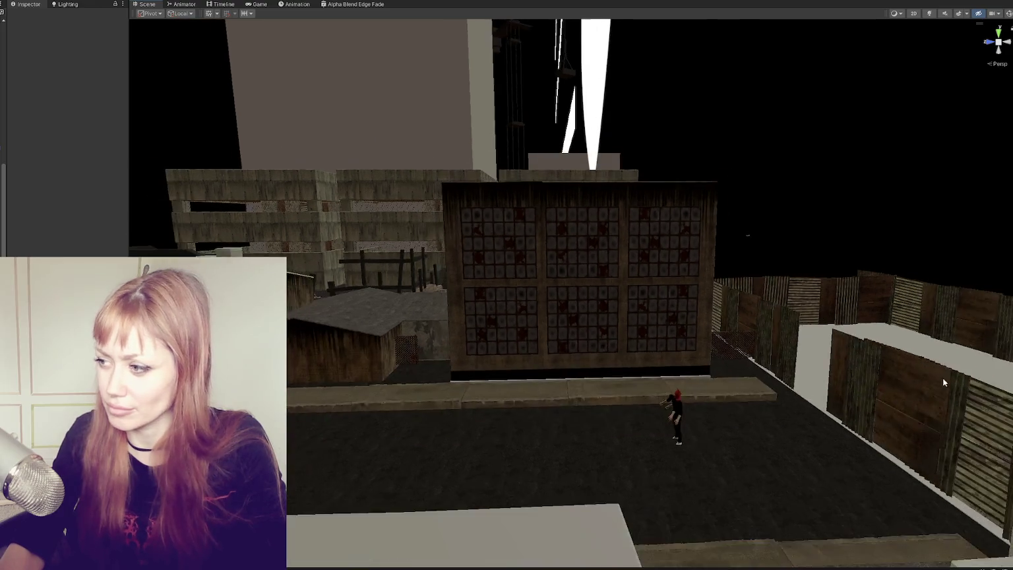
mouse_move(857, 356)
mouse_down()
mouse_move(905, 364)
mouse_move(415, 311)
mouse_up()
click(500, 279)
drag(500, 279, 467, 247)
click(468, 246)
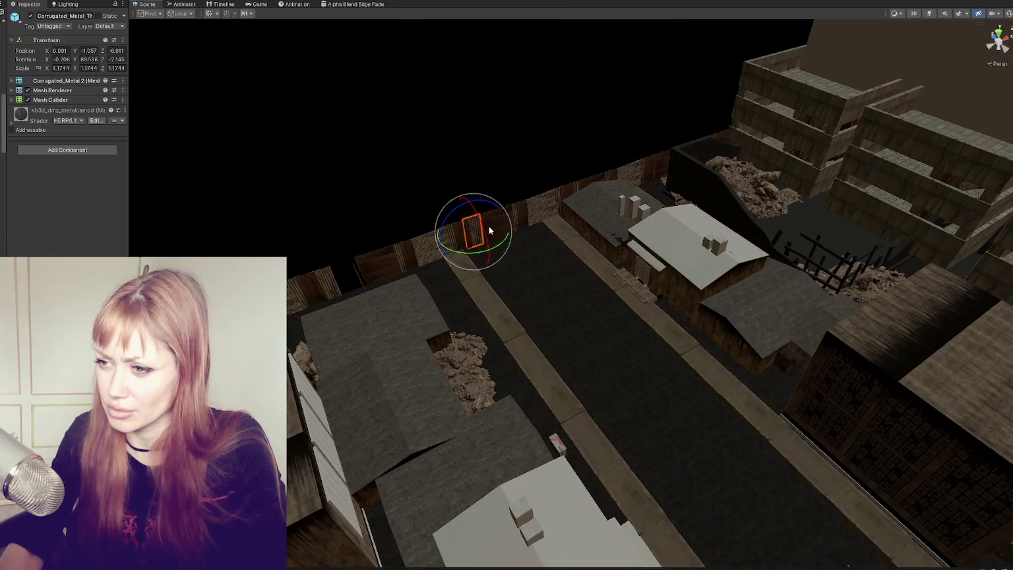
drag(211, 91, 23, 192)
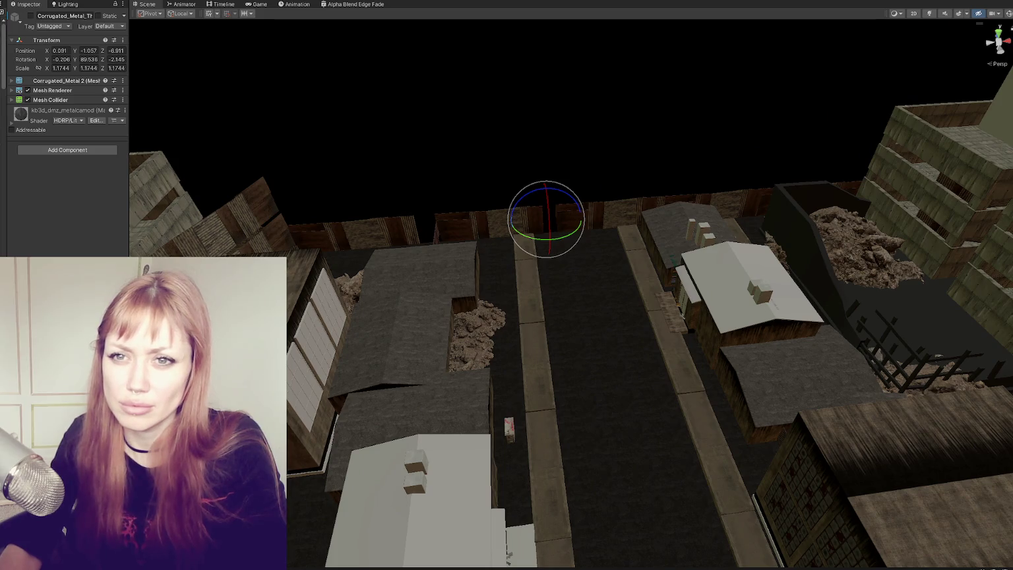
click(488, 218)
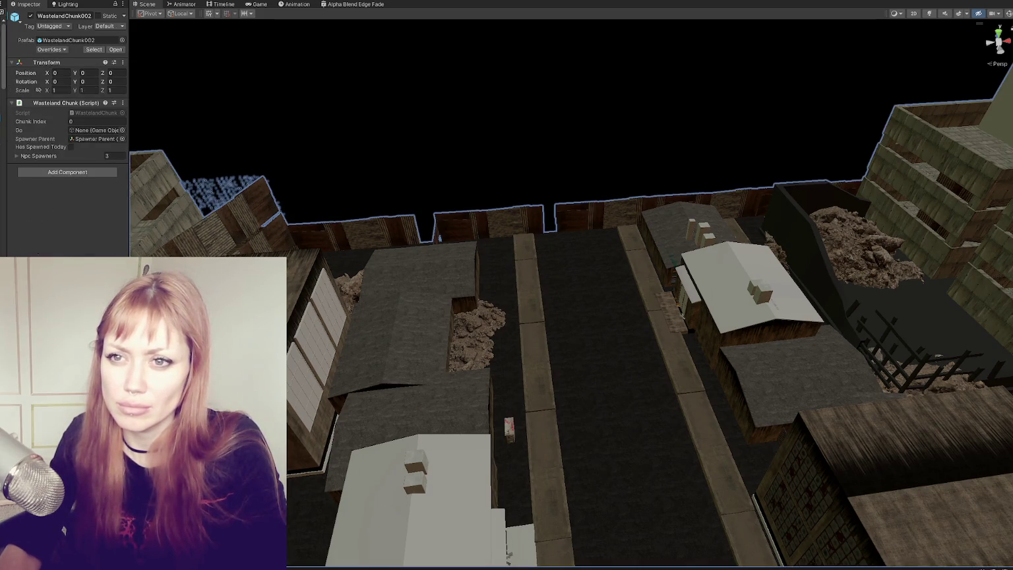
click(53, 26)
key(Escape)
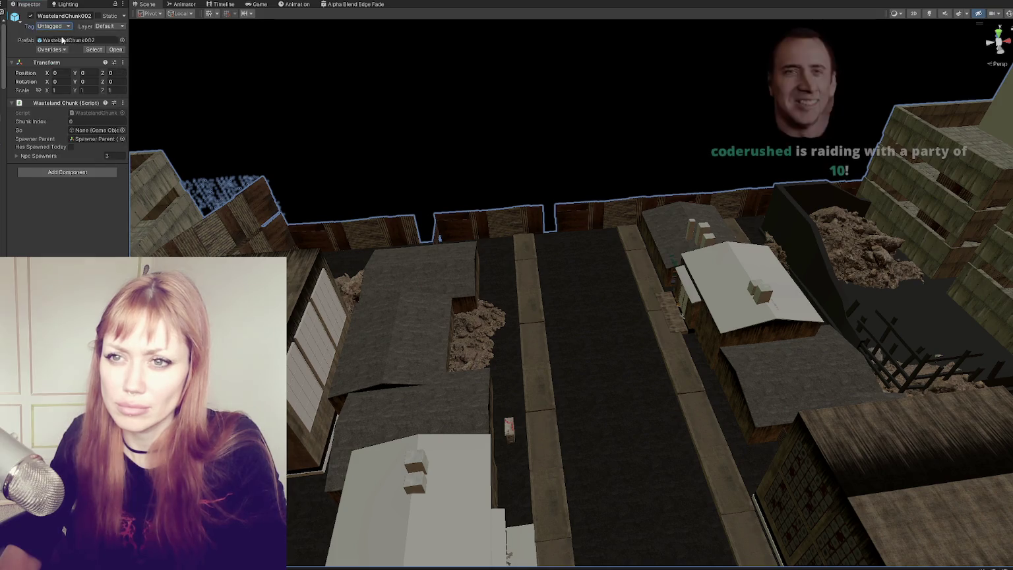
click(52, 50)
click(141, 213)
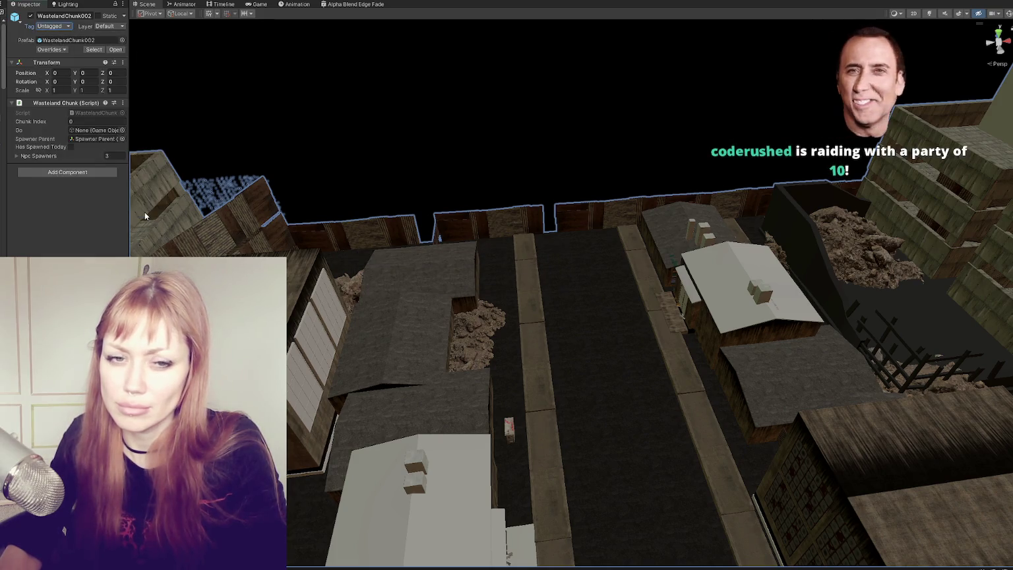
- Inspect the building's Windows material, then deactivate WastelandChunk002 to hide its buildings
mouse_move(508, 555)
mouse_down()
mouse_move(470, 131)
mouse_move(610, 211)
mouse_move(402, 154)
mouse_move(704, 332)
mouse_up()
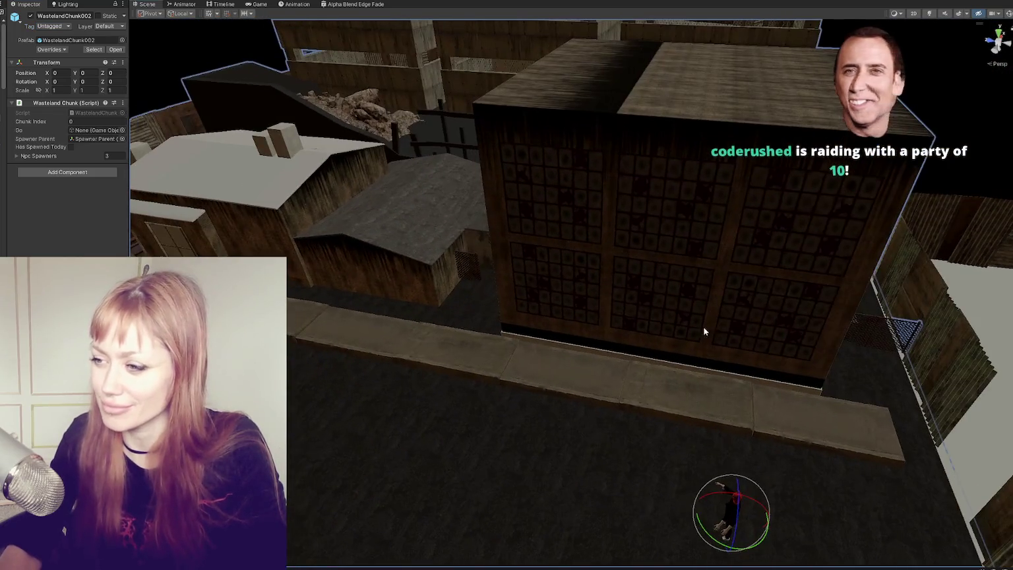
click(672, 309)
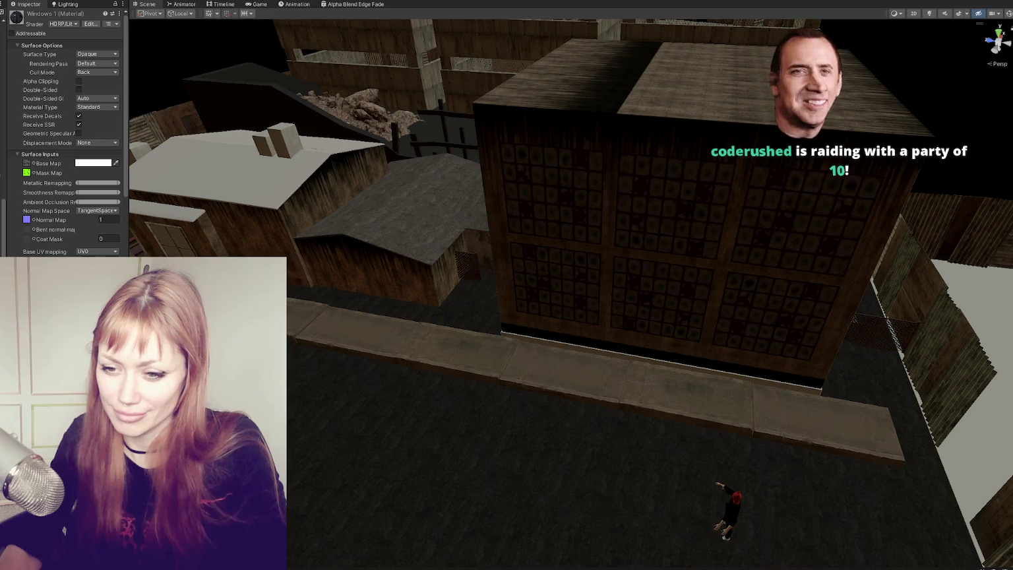
drag(723, 321, 513, 343)
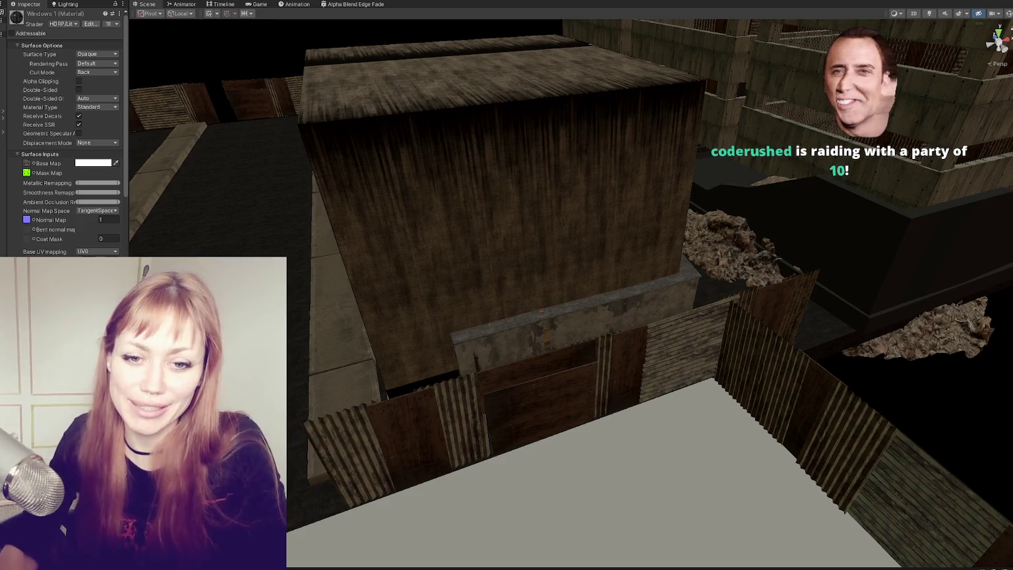
click(250, 99)
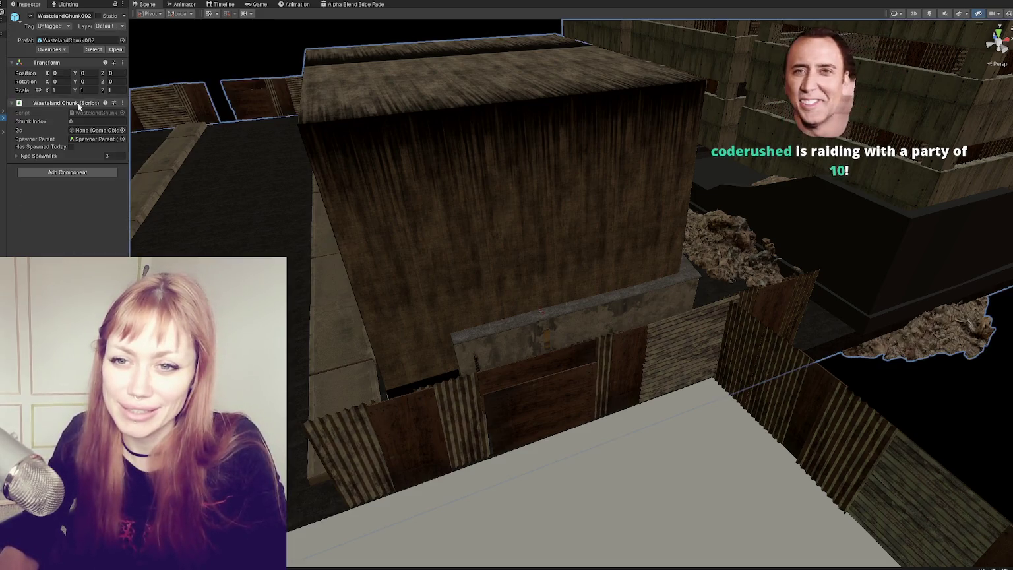
click(62, 50)
click(30, 15)
click(30, 15)
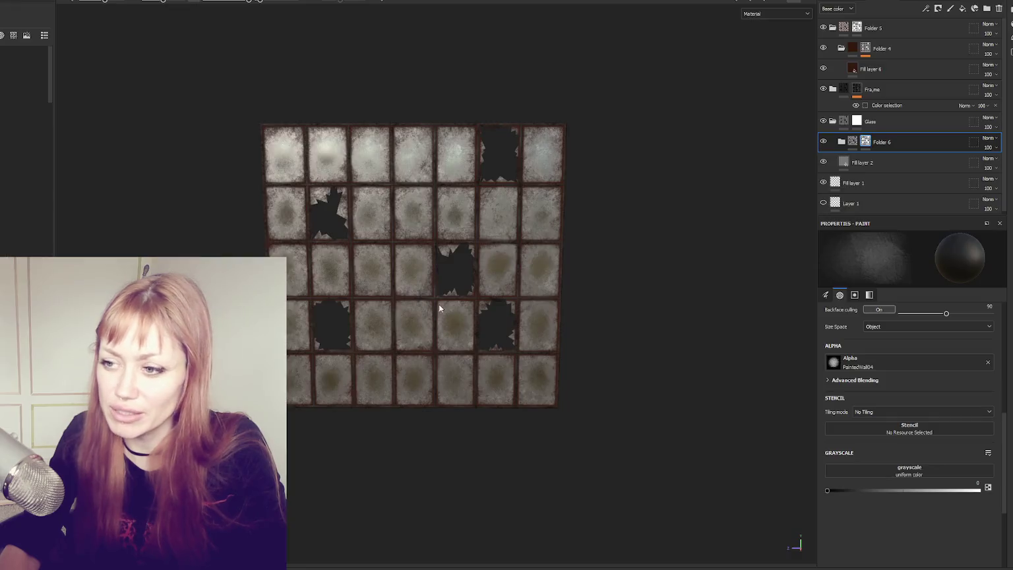
- Orbit around the window-grid model and narrow the Inspector to give the Scene view more room
scroll(461, 263, down, 3)
mouse_move(475, 276)
mouse_down()
mouse_move(659, 278)
mouse_move(289, 217)
mouse_move(364, 49)
mouse_move(384, 342)
mouse_move(345, 178)
mouse_up()
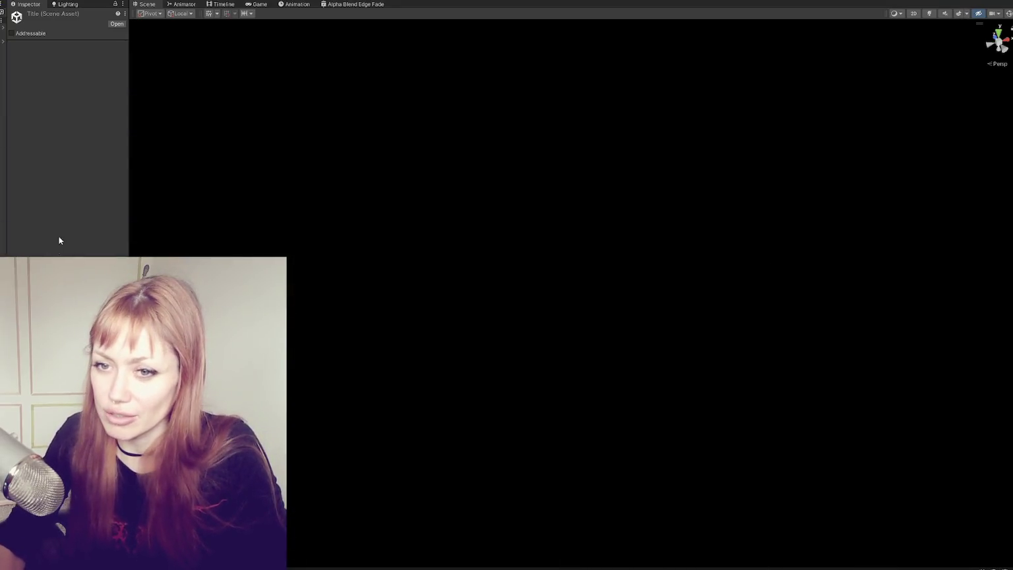
drag(127, 111, 15, 111)
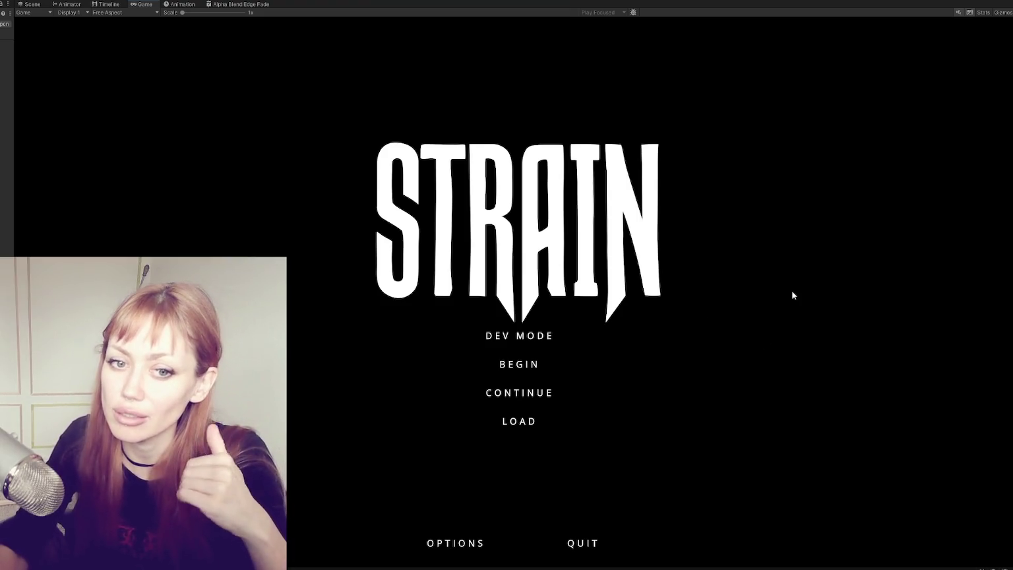
- Begin a new game and walk past the fence, through the red door and between the containers
click(527, 334)
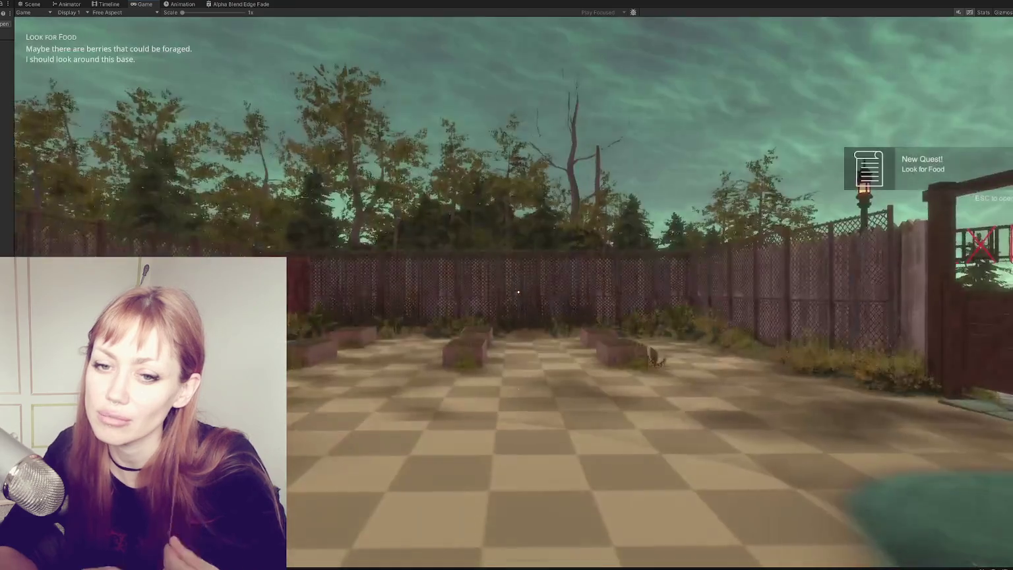
key(w)
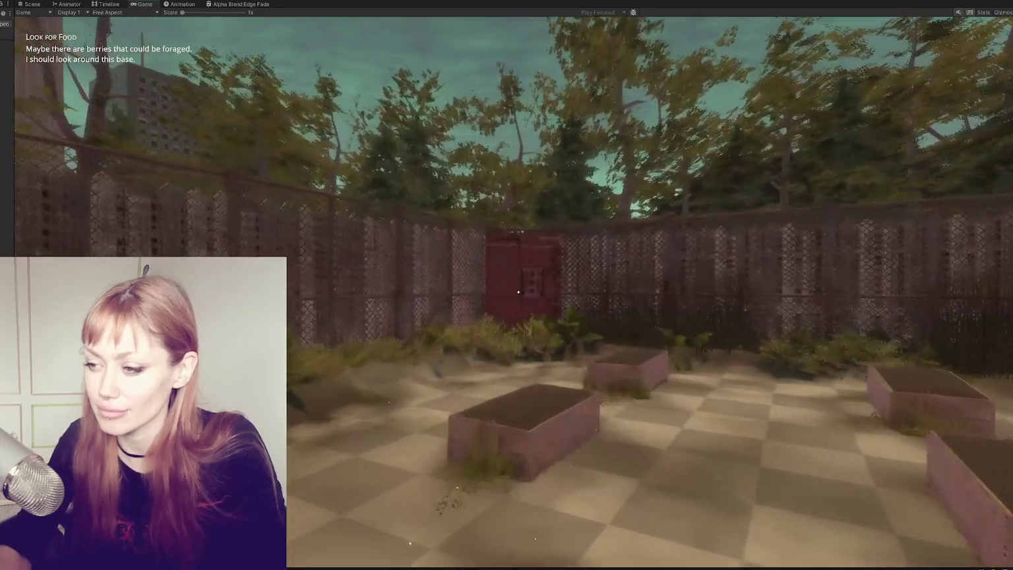
key(w)
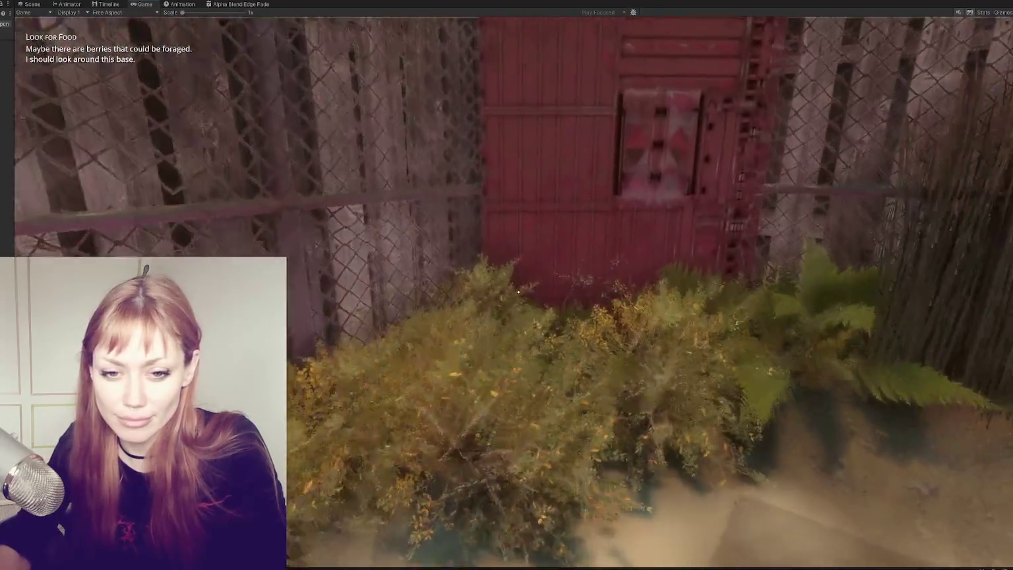
key(e)
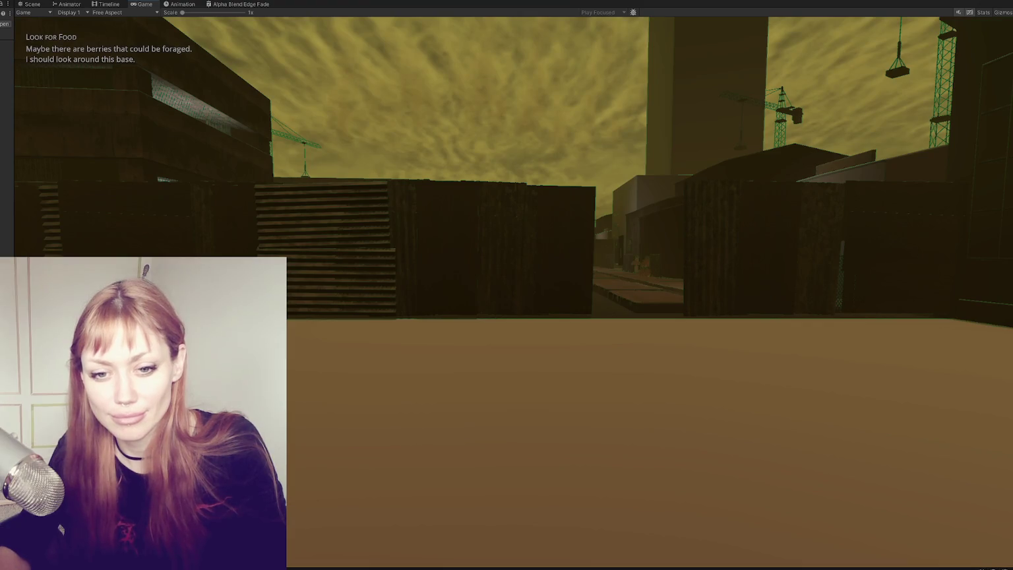
key(w)
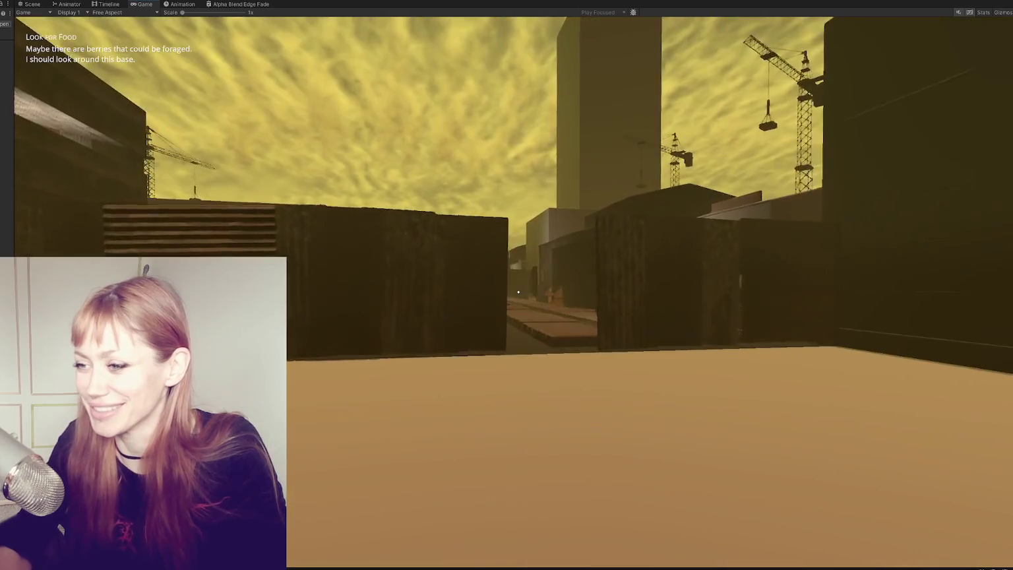
key(w)
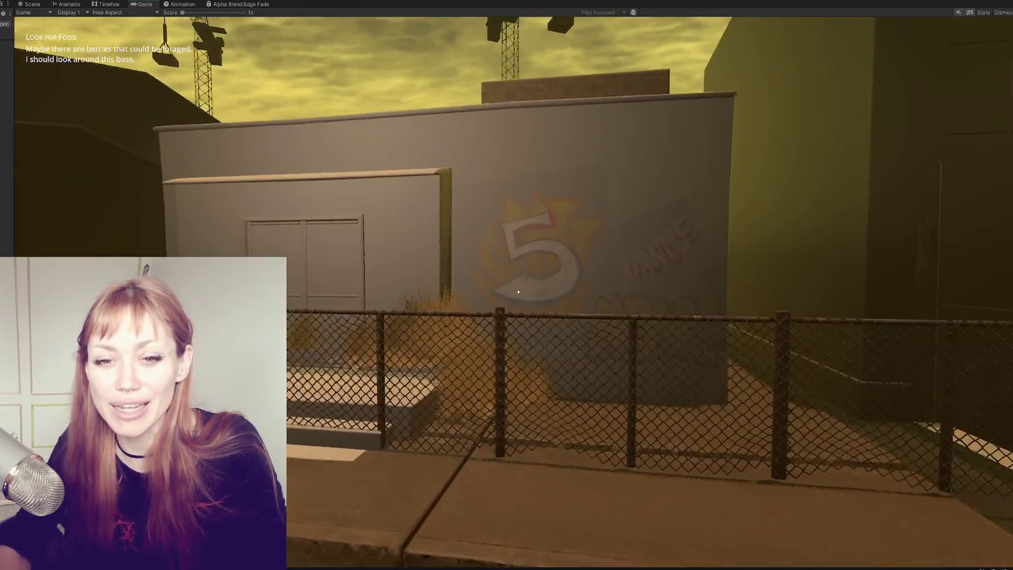
mouse_move(519, 292)
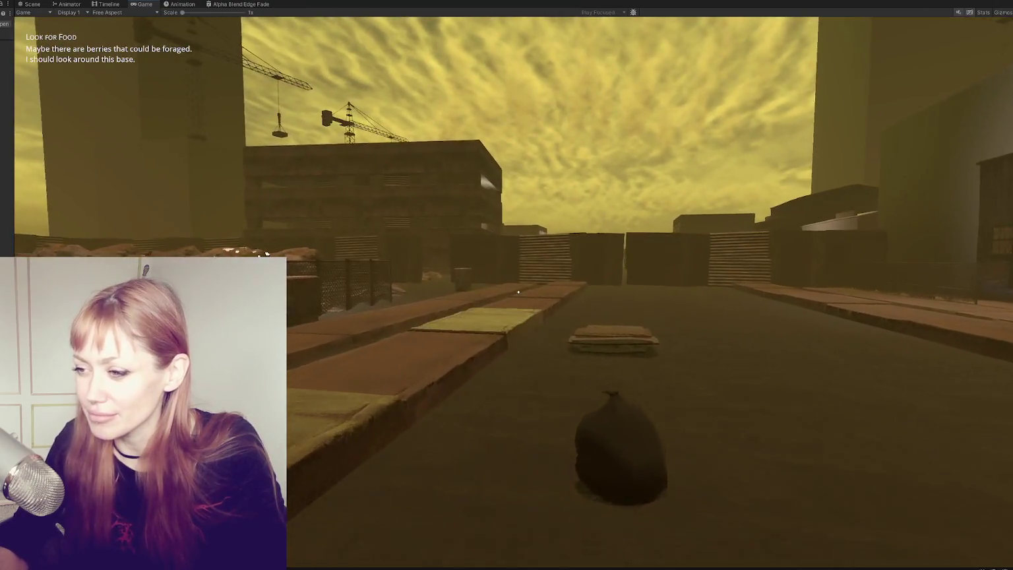
- Walk down the street and along the planks to the building with grid windows
key(w)
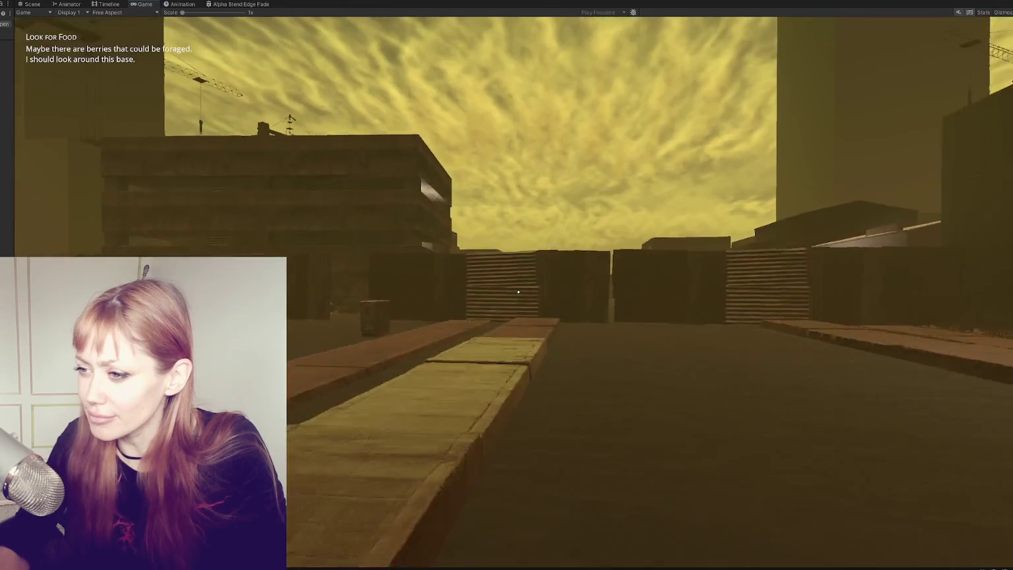
key(w)
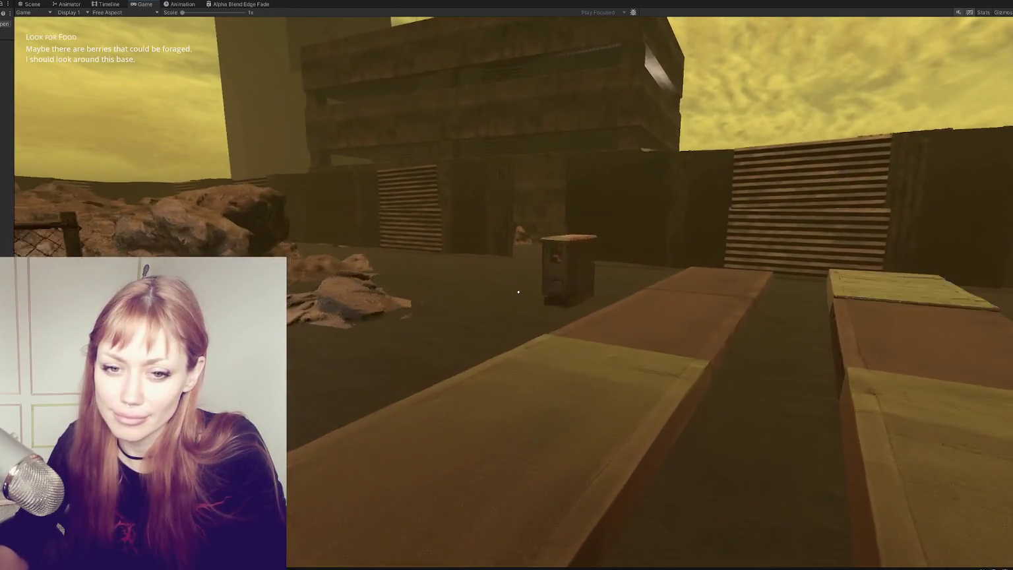
key(w)
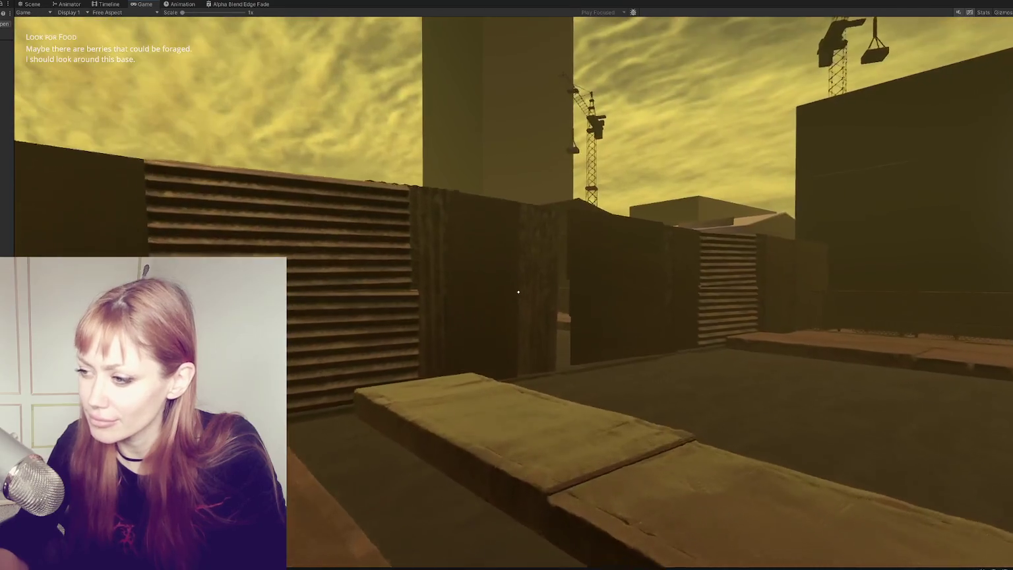
key(w)
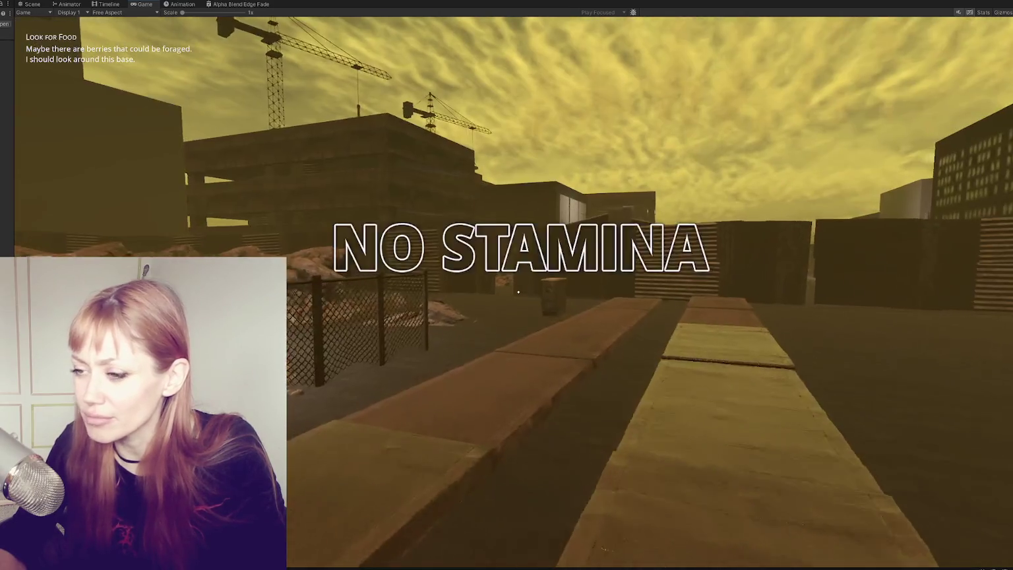
key(w)
key(w)
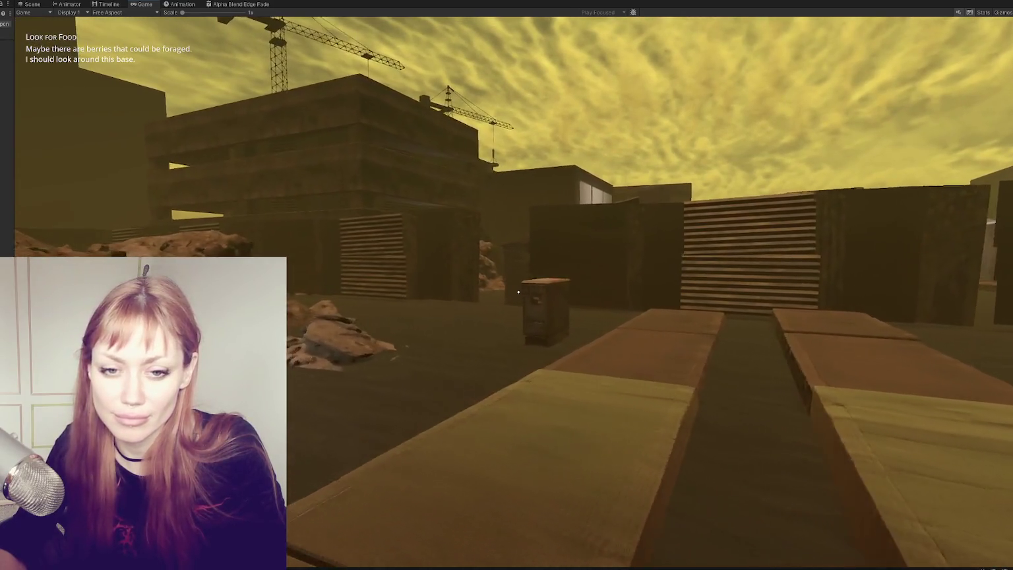
key(w)
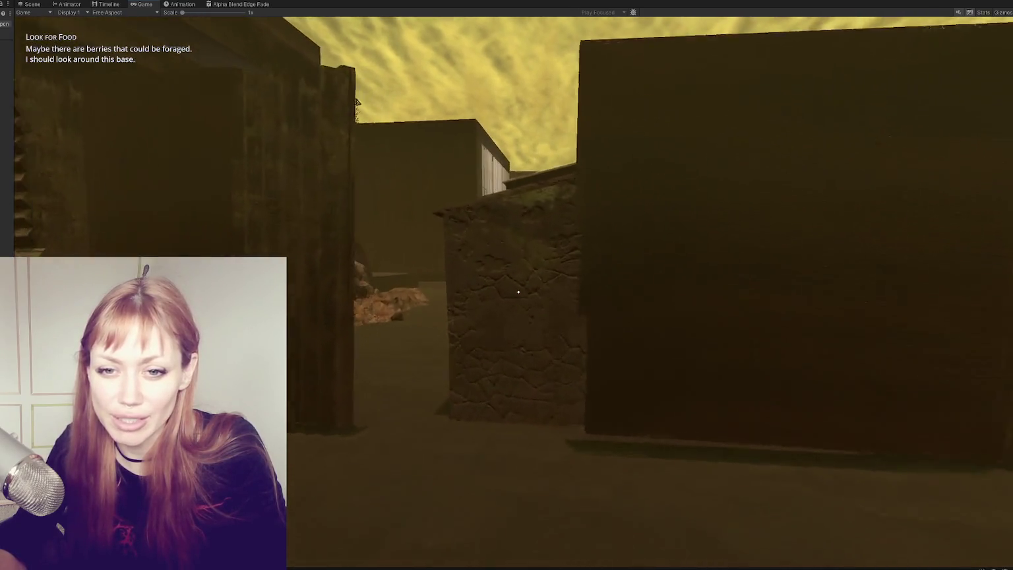
key(w)
key(w)
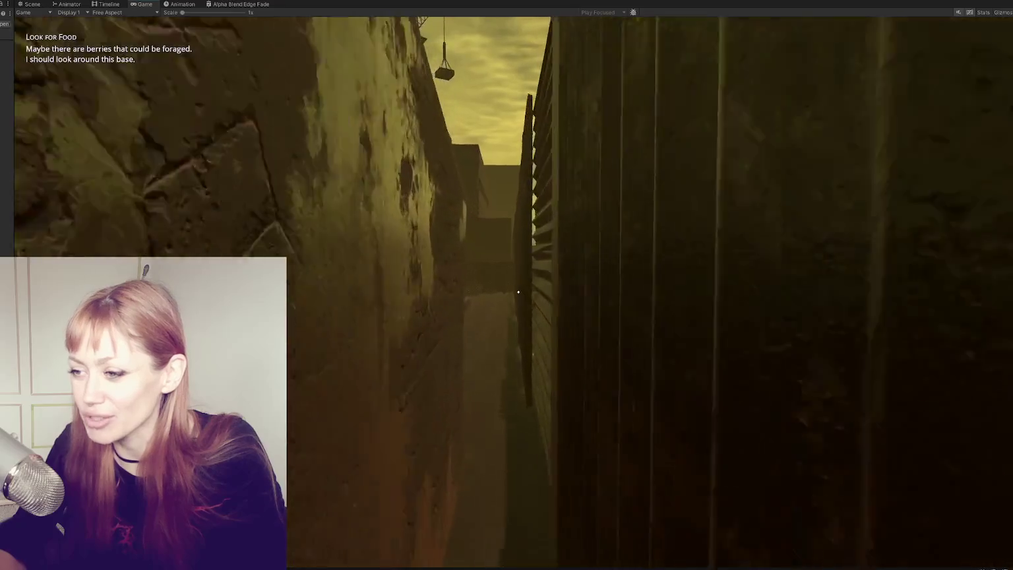
key(w)
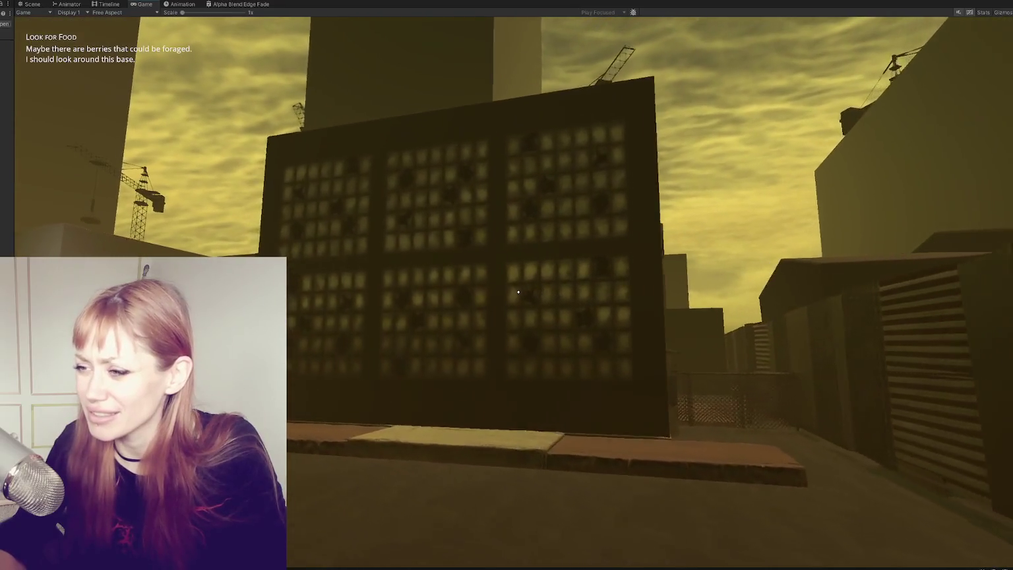
key(w)
- Back away to view the character and building, then pause and stop play mode
key(s)
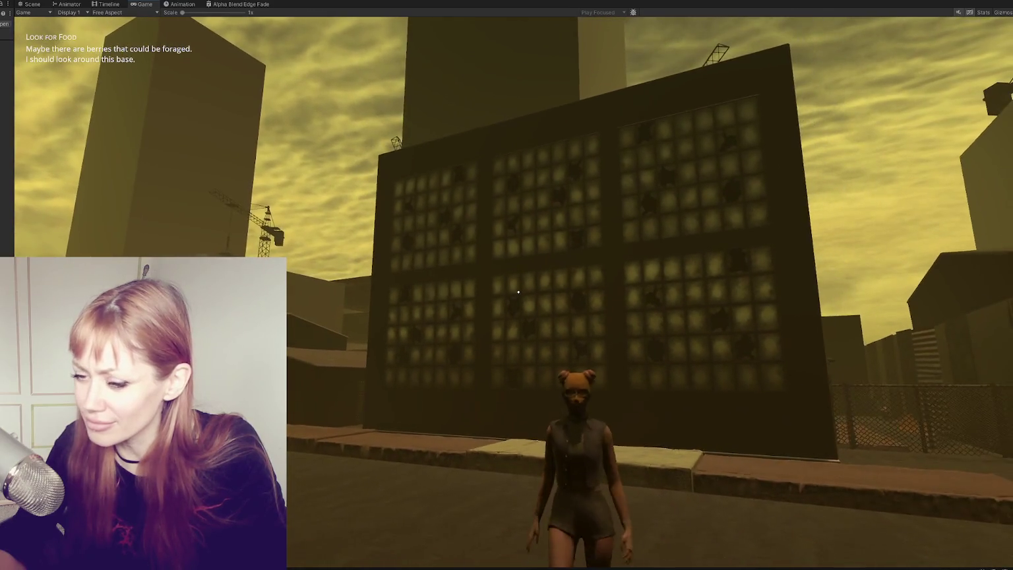
key(a)
key(w)
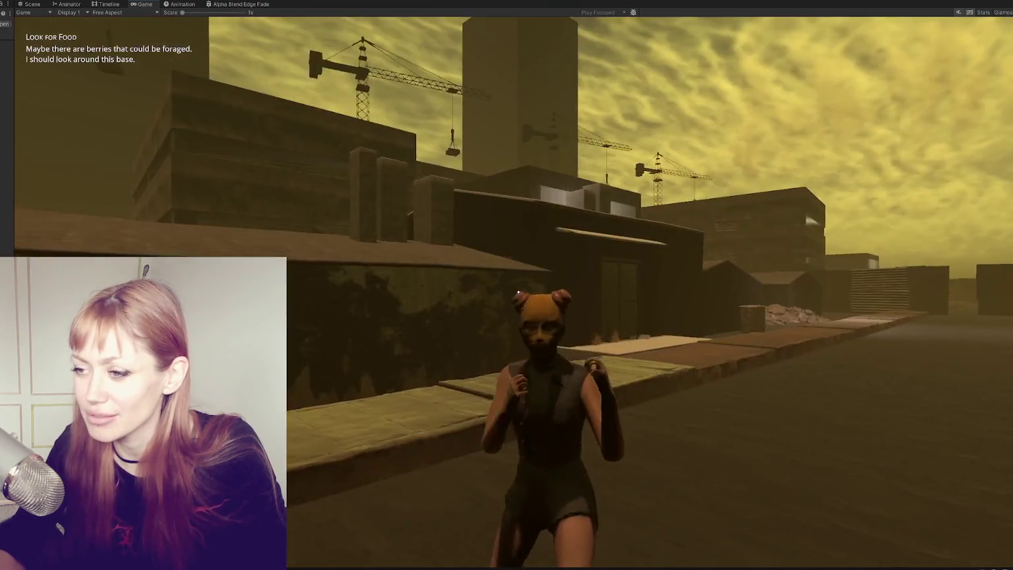
key(Escape)
key(ctrl+p)
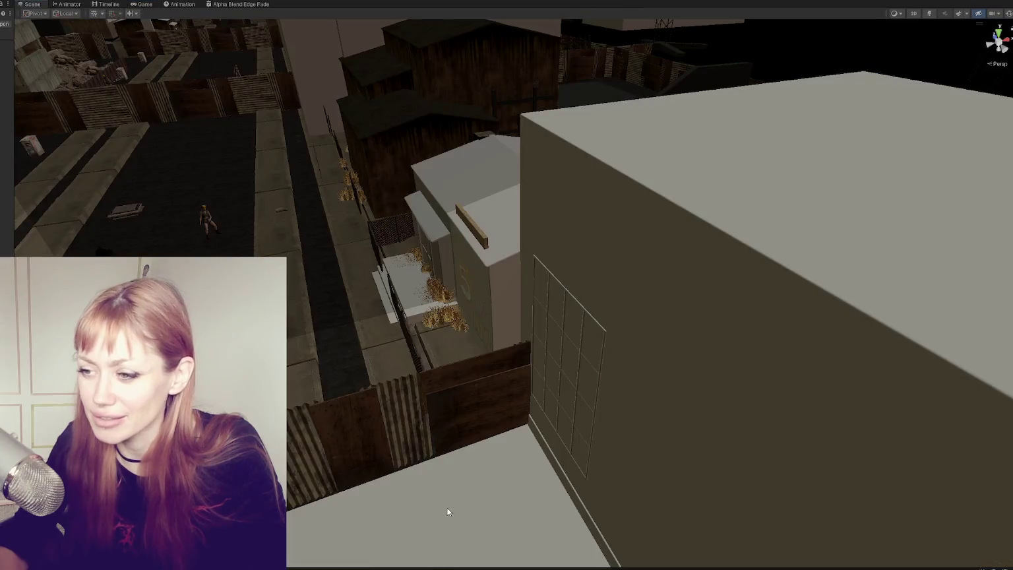
mouse_move(447, 512)
mouse_down()
mouse_move(385, 310)
mouse_move(418, 362)
mouse_move(429, 299)
mouse_move(404, 207)
mouse_move(378, 226)
mouse_move(424, 157)
mouse_up()
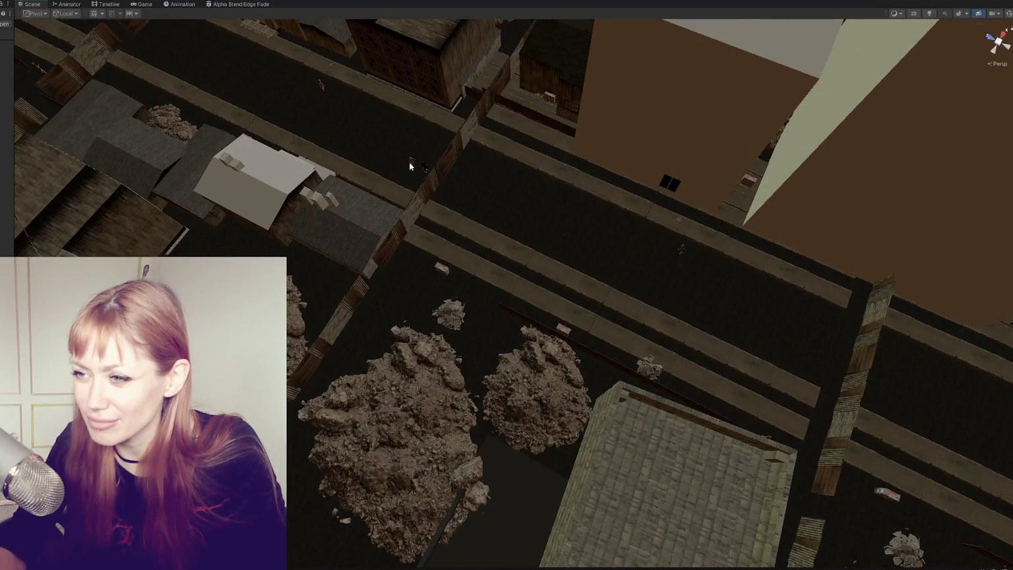
- Frame the character standing in the street and deactivate the NPC
click(411, 165)
click(411, 164)
key(f)
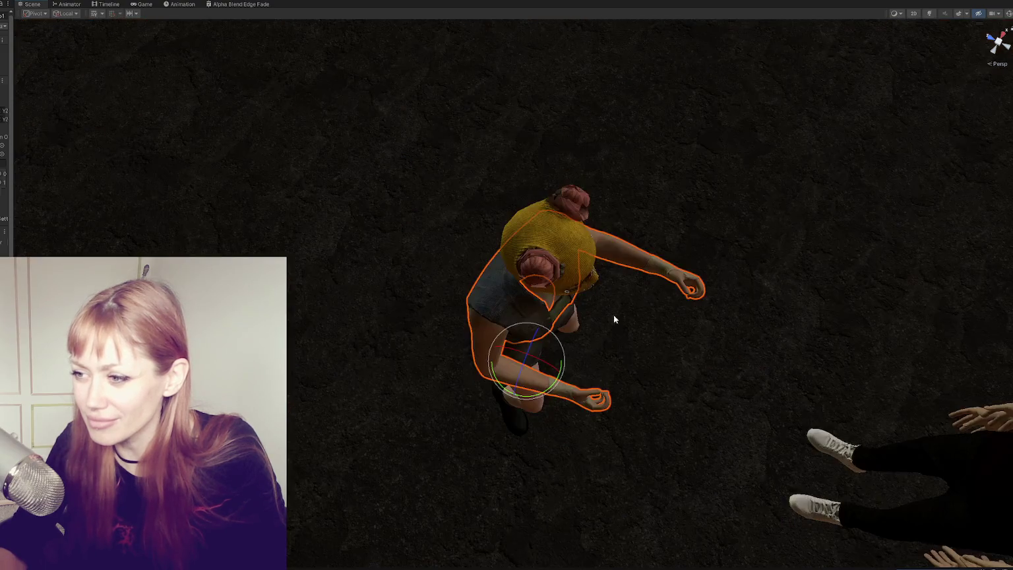
drag(616, 317, 228, 194)
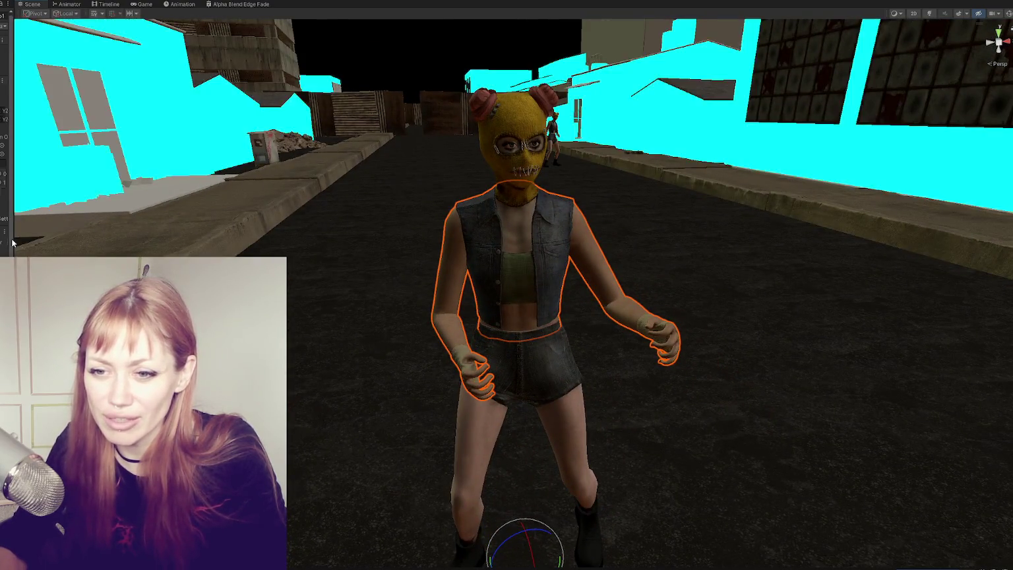
drag(12, 239, 60, 237)
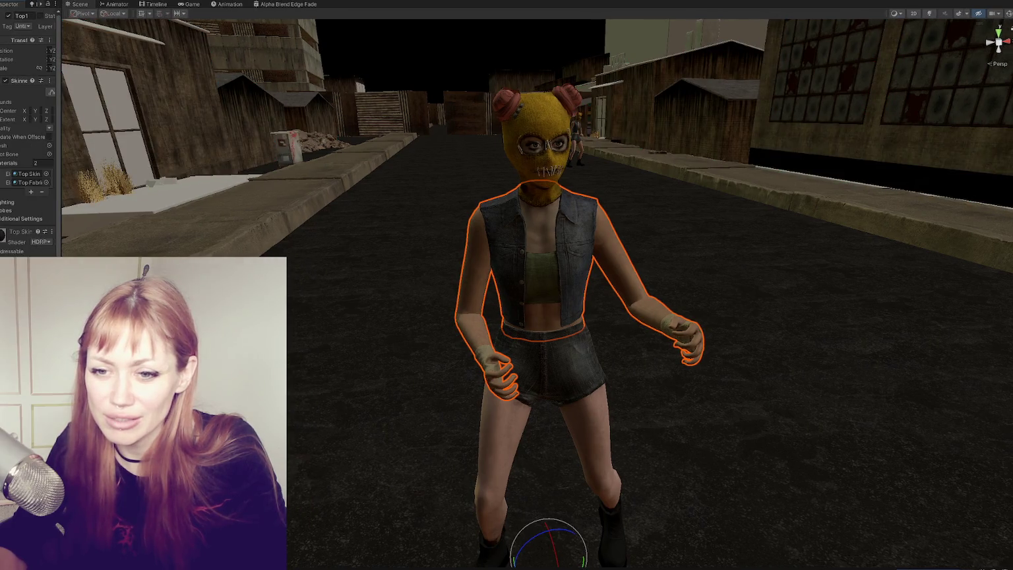
click(8, 16)
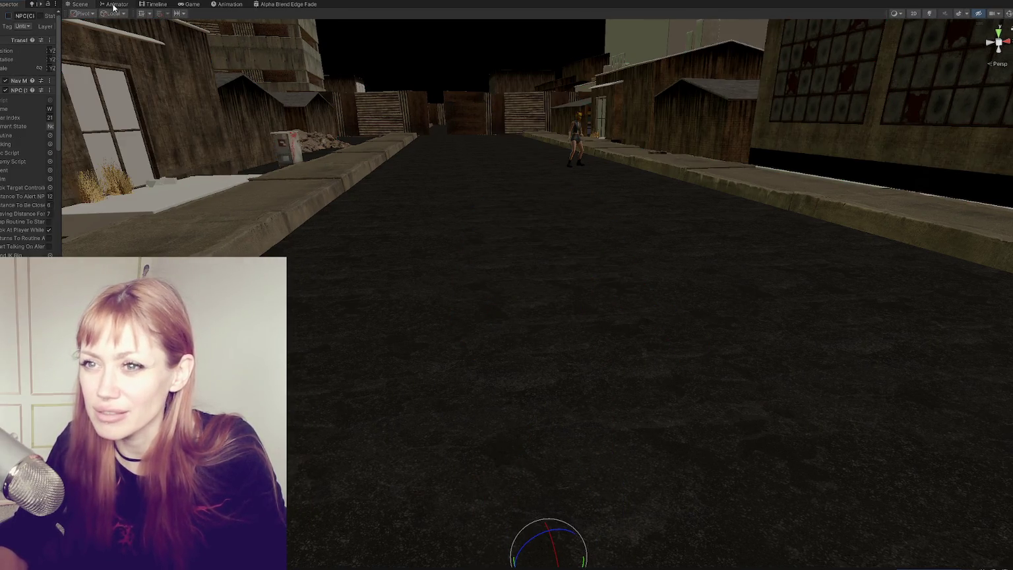
- Pause the game, return to the Scene view, and frame the building's window panel
click(114, 5)
click(189, 4)
key(Escape)
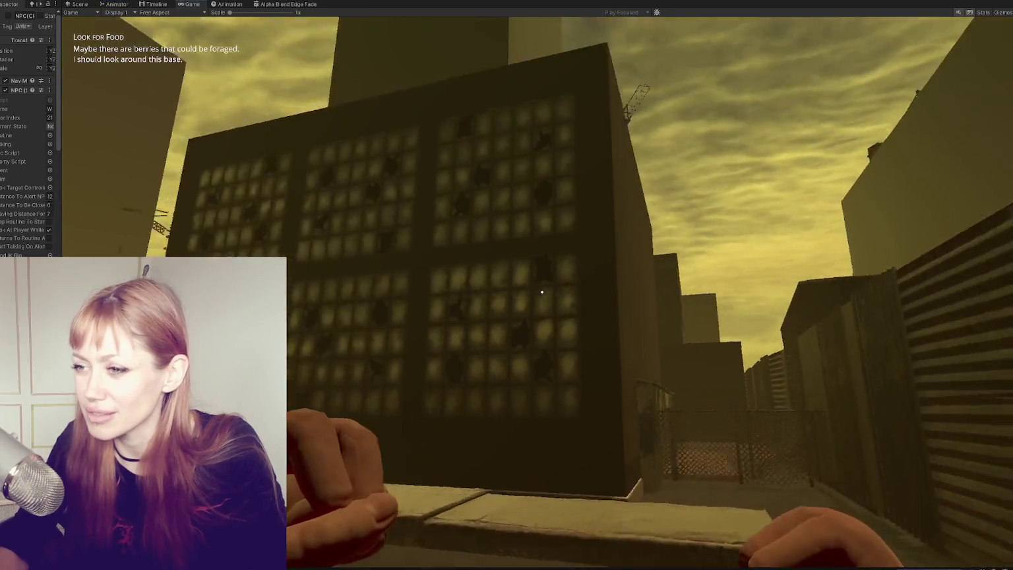
key(Escape)
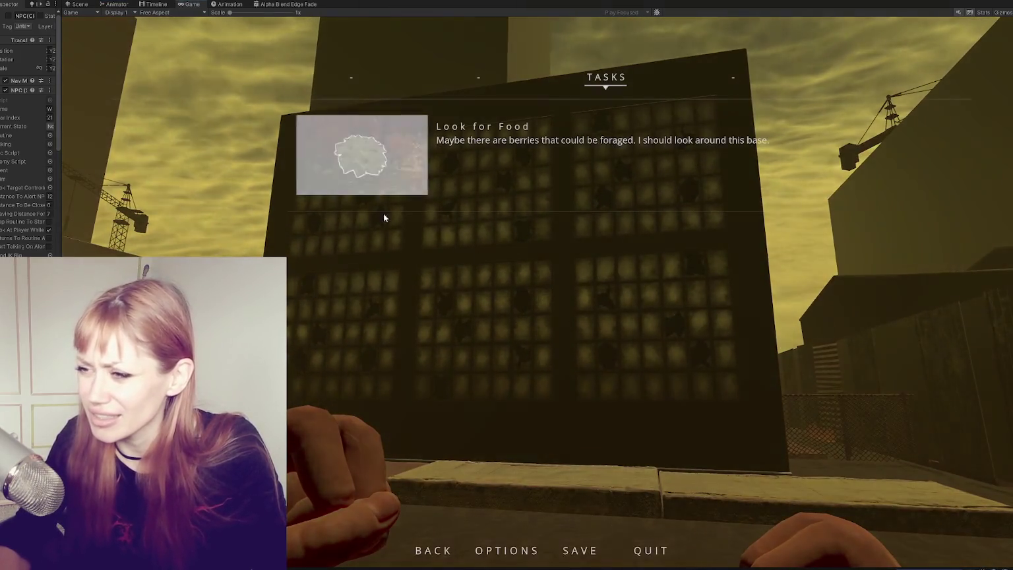
key(ctrl+1)
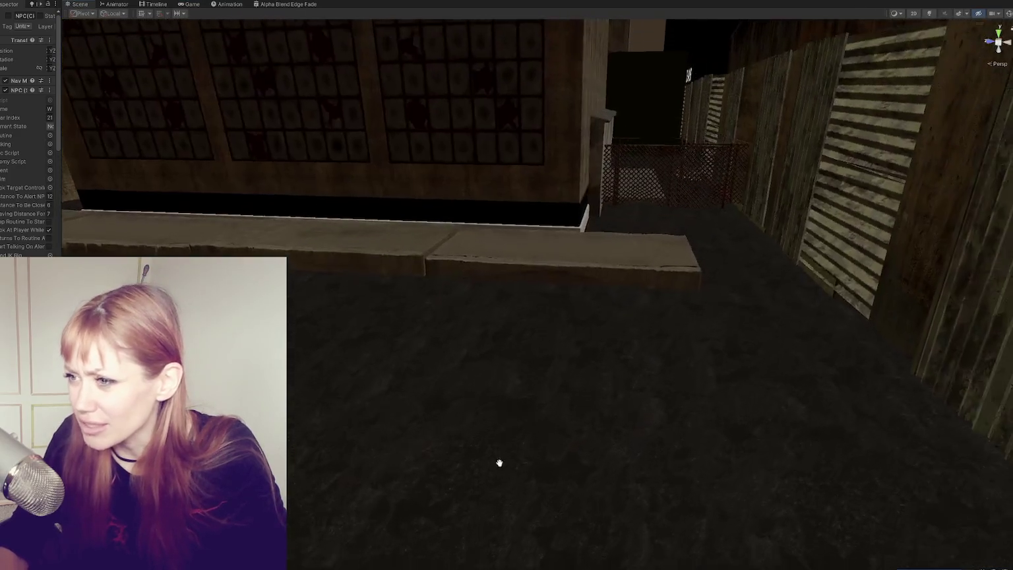
click(394, 86)
key(f)
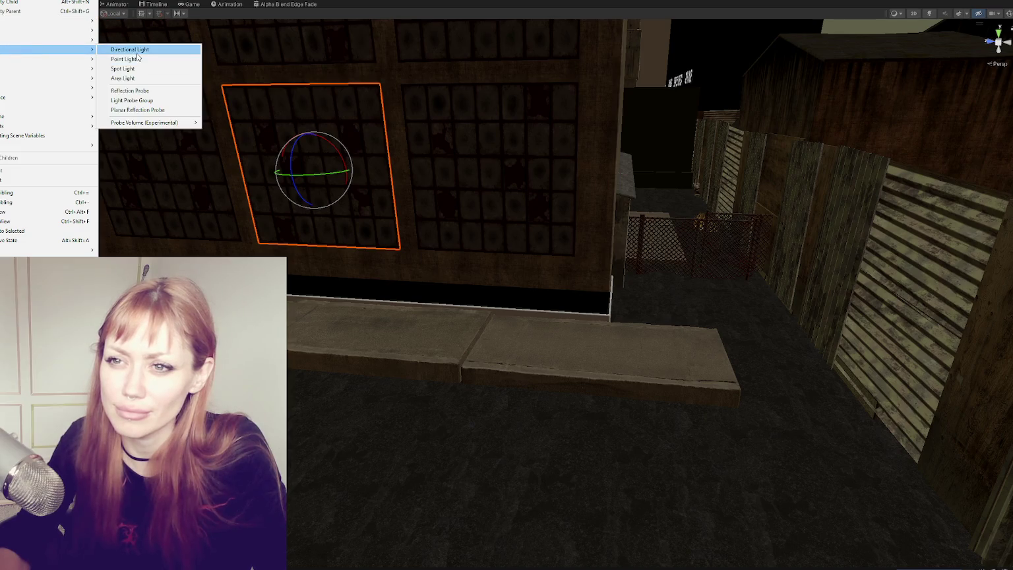
- Add a point light in front of the loft windows with intensity 100000 Lux and check it in Game view
click(156, 59)
drag(565, 283, 569, 295)
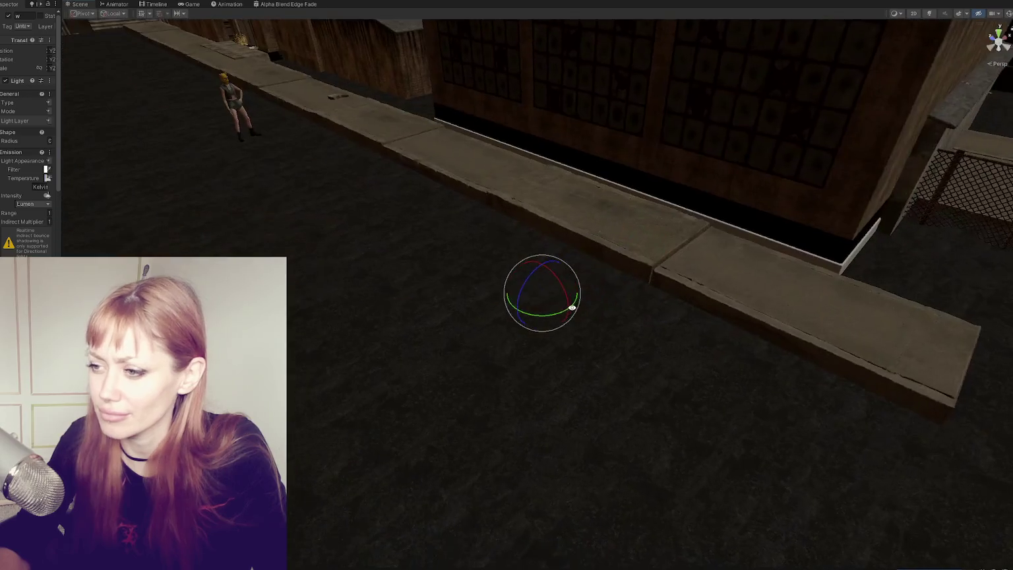
mouse_move(454, 242)
mouse_down()
mouse_move(436, 136)
mouse_move(476, 357)
mouse_move(411, 344)
mouse_up()
mouse_move(411, 233)
mouse_down()
mouse_move(422, 270)
mouse_move(561, 289)
mouse_move(533, 311)
mouse_up()
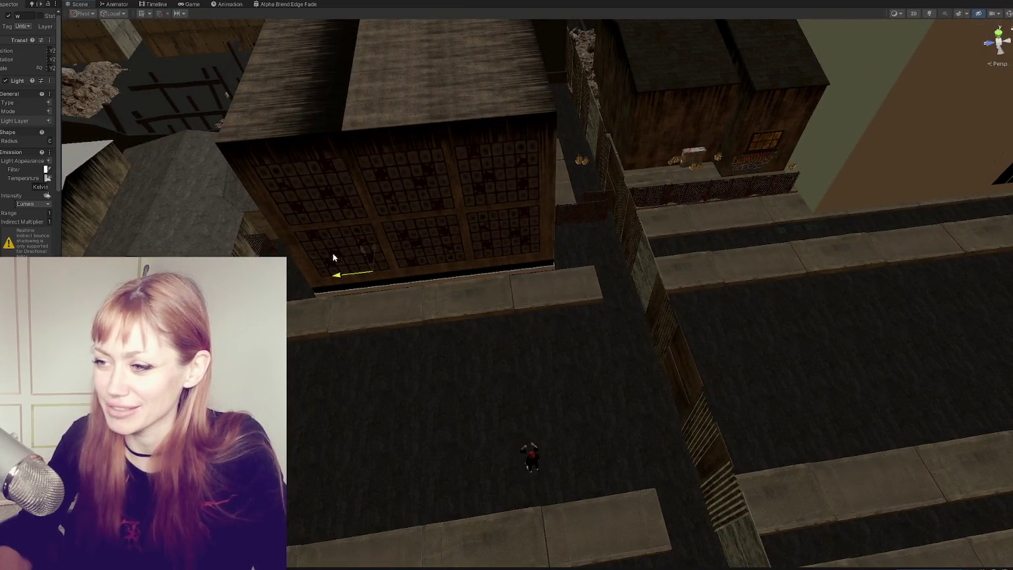
drag(59, 161, 132, 150)
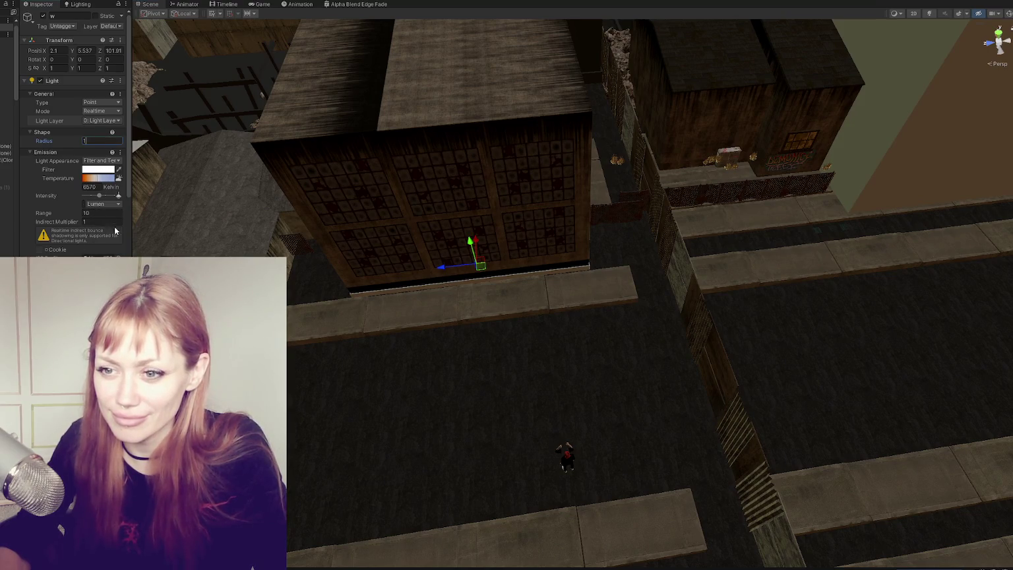
click(116, 203)
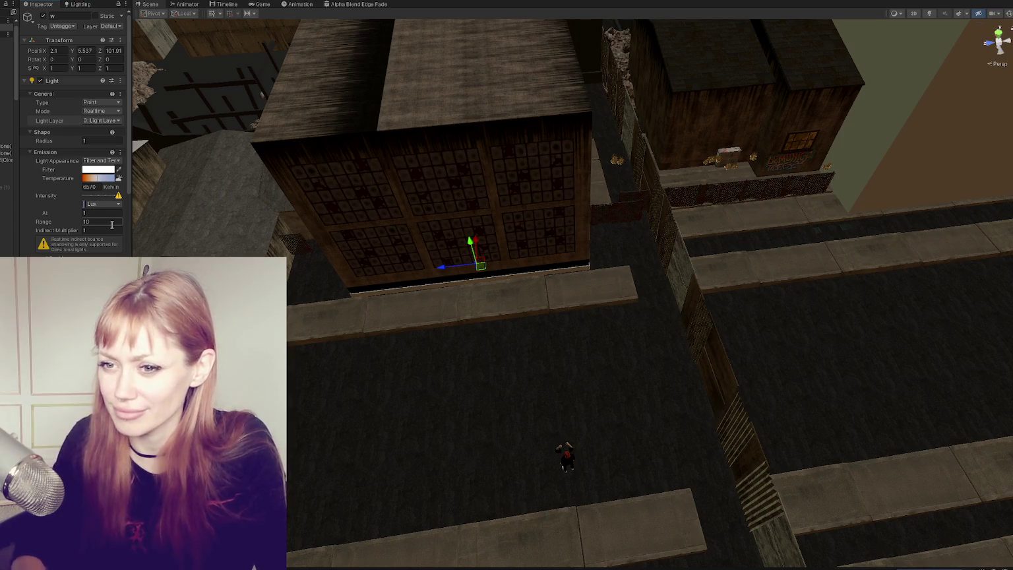
drag(131, 218, 192, 215)
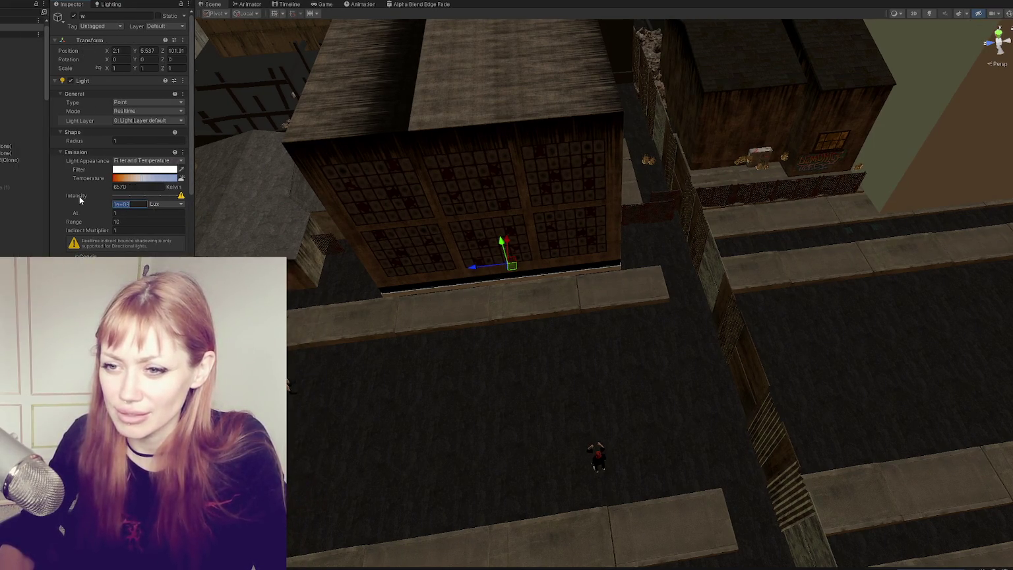
text(100000)
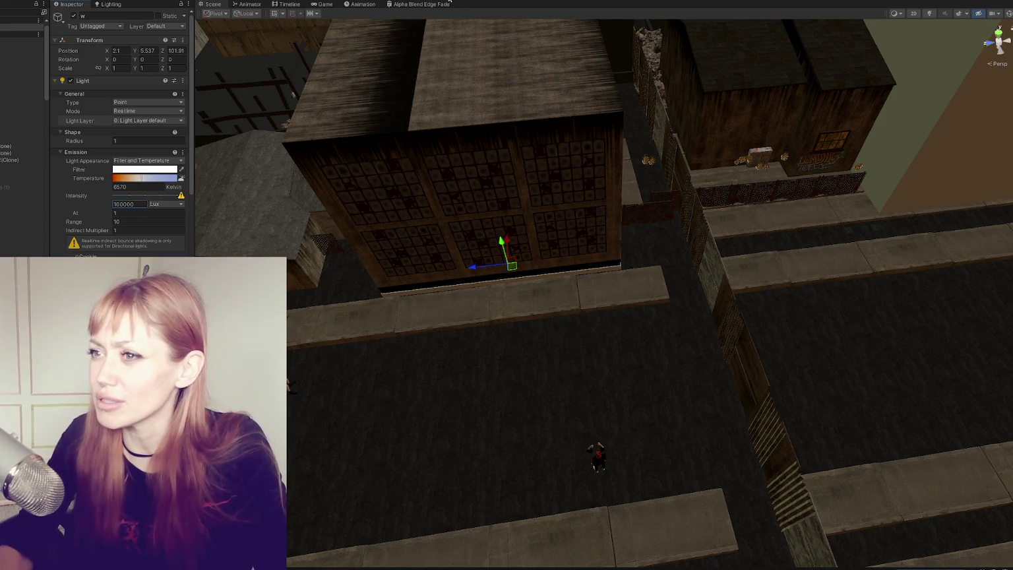
click(316, 4)
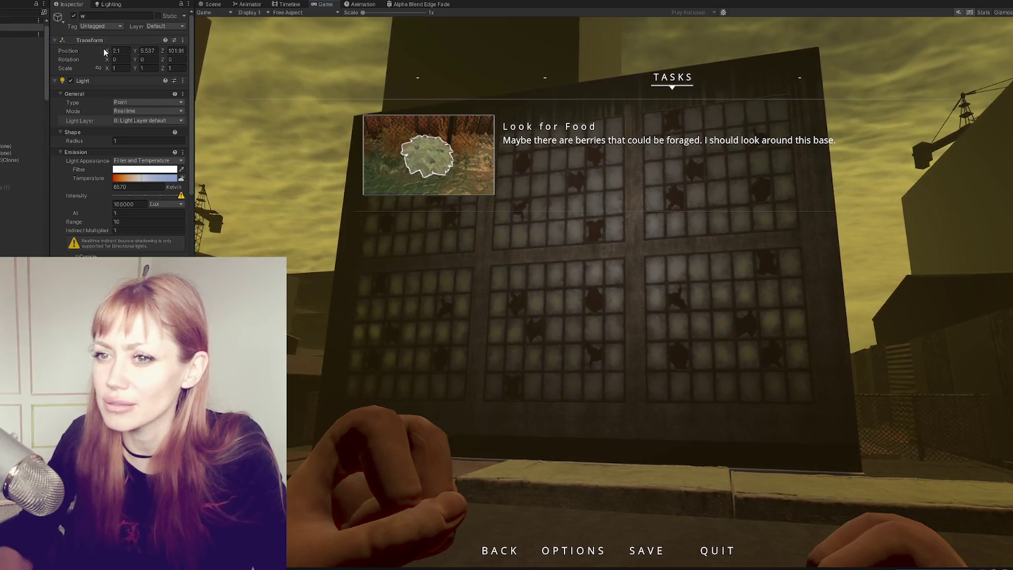
- Shift the point light along the wall, set its radius to 0.3, and warm its temperature to 5159 K
mouse_move(113, 52)
mouse_down()
mouse_move(150, 67)
mouse_move(147, 57)
mouse_move(103, 54)
mouse_up()
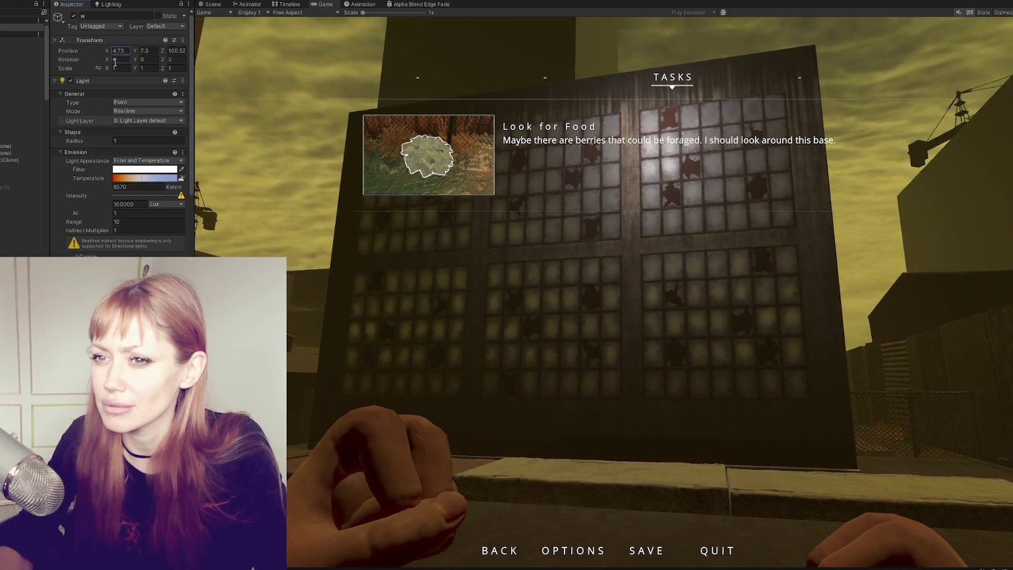
scroll(147, 100, down, 2)
click(133, 117)
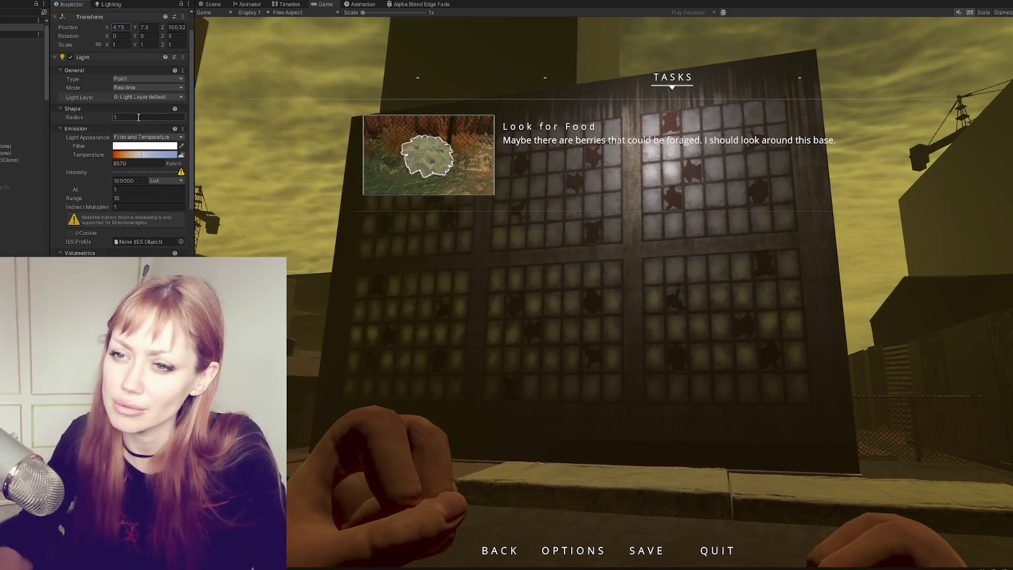
text(0)
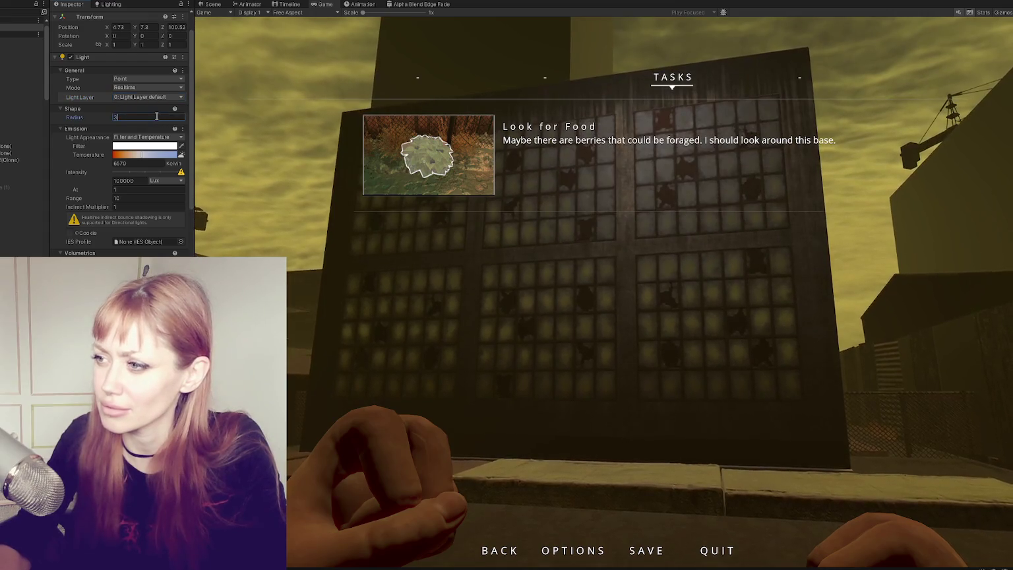
key(BackSpace)
text(1)
key(BackSpace)
text(.5)
key(BackSpace)
text(3)
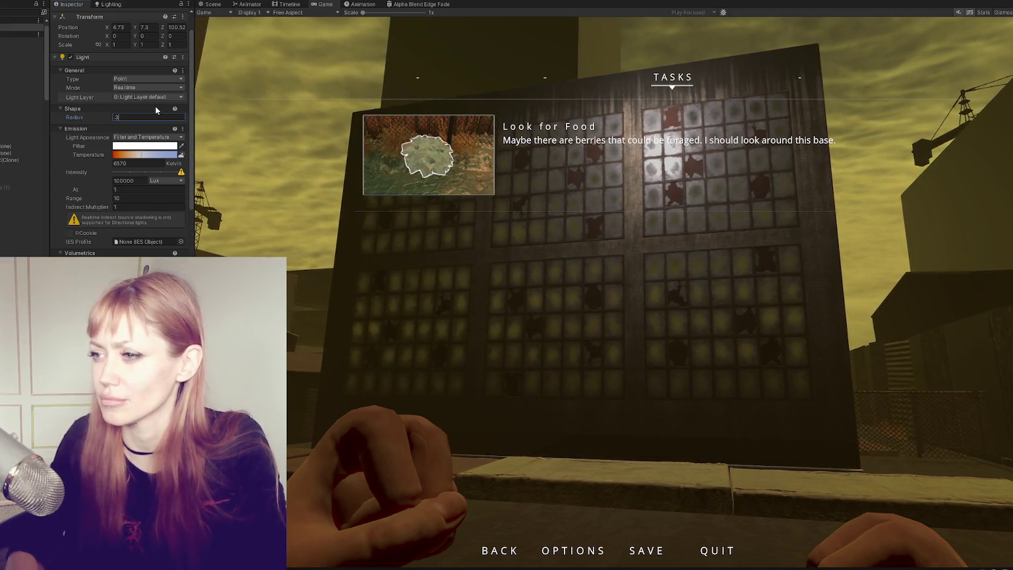
drag(141, 158, 135, 158)
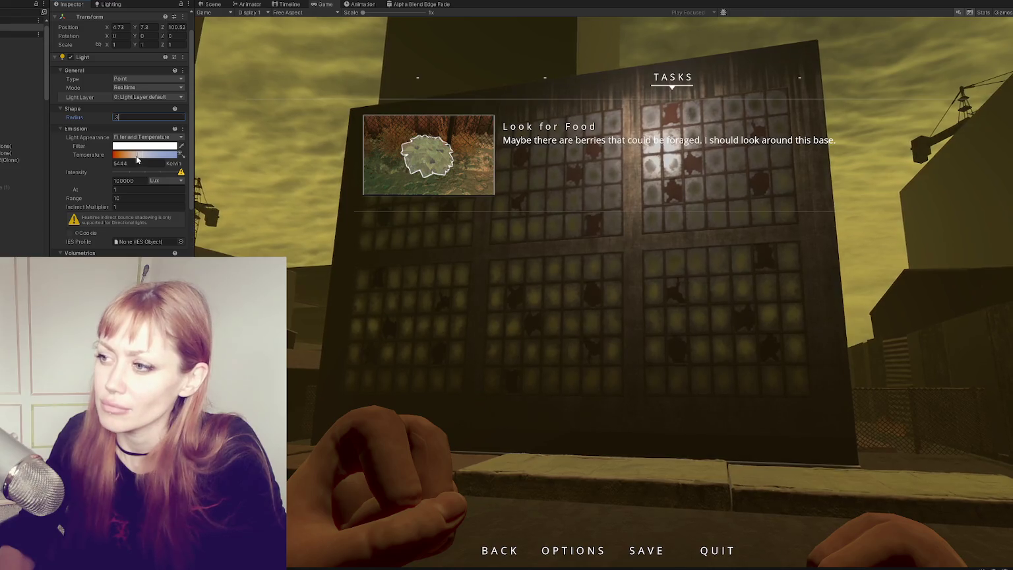
- Resume the game to check the window lighting in first person, then pause again
click(567, 396)
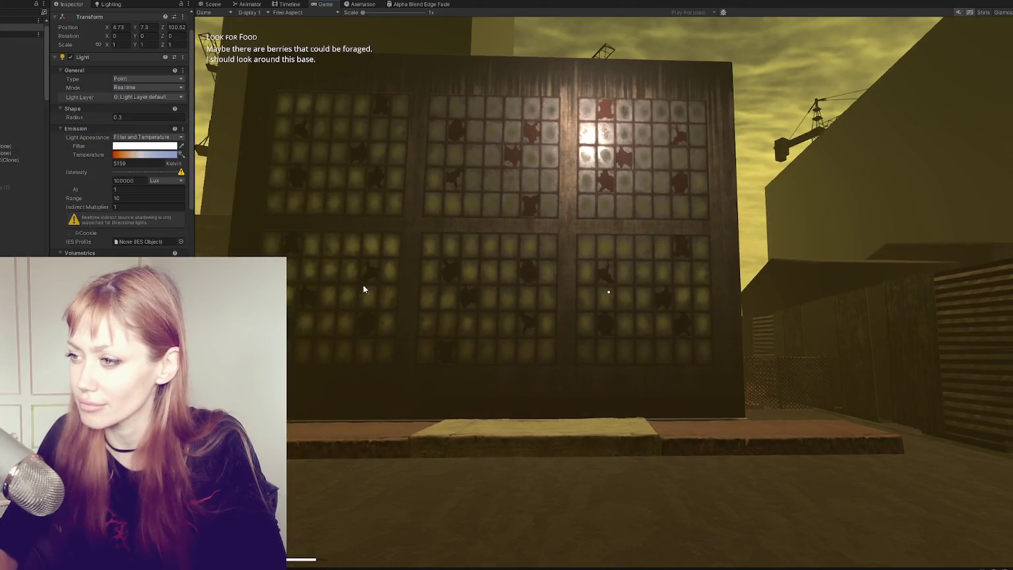
click(557, 272)
key(Escape)
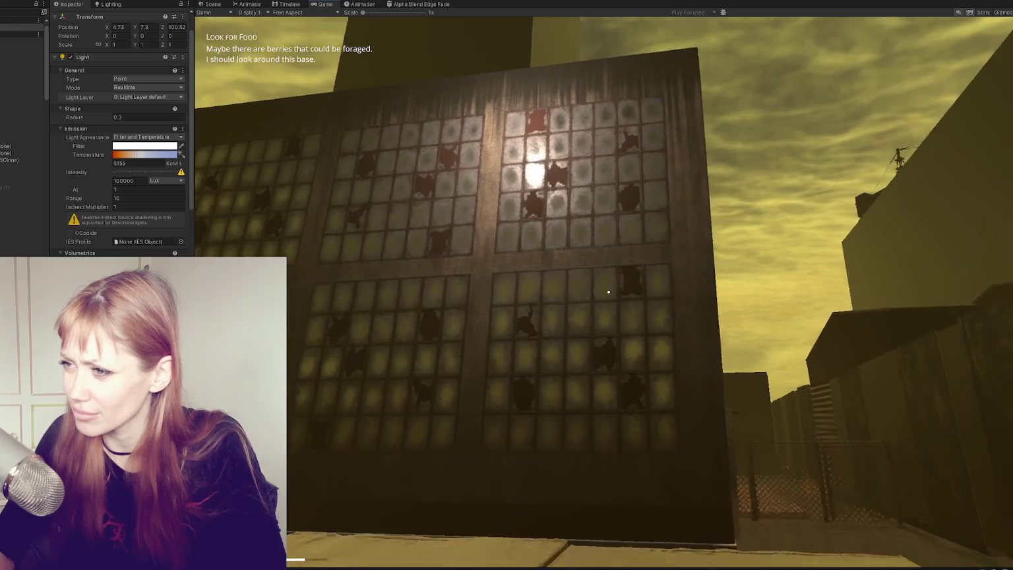
key(Escape)
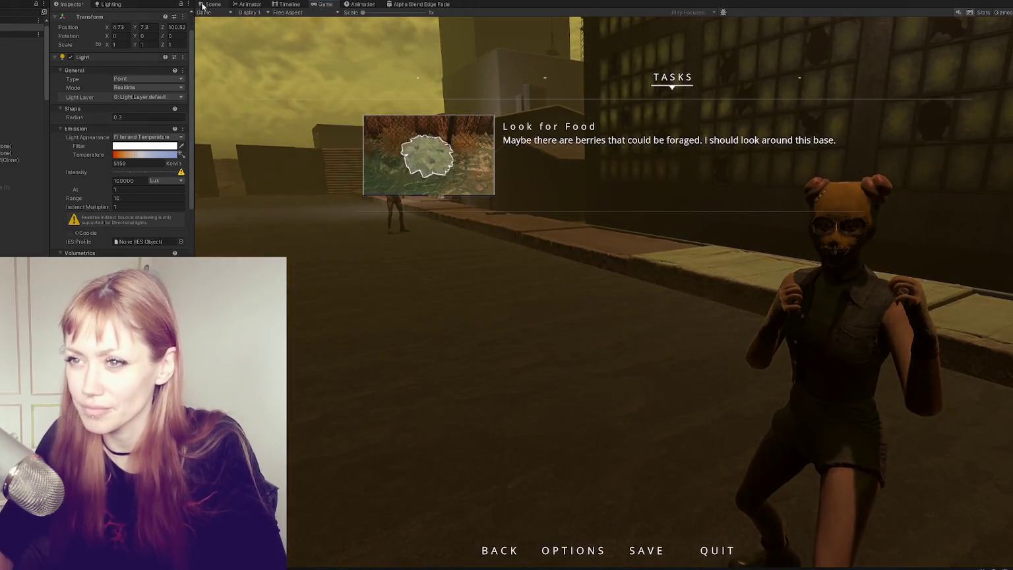
- Select the NPC-Test-Fullbody2 character in the Scene view, then go back to the game
click(202, 6)
click(614, 366)
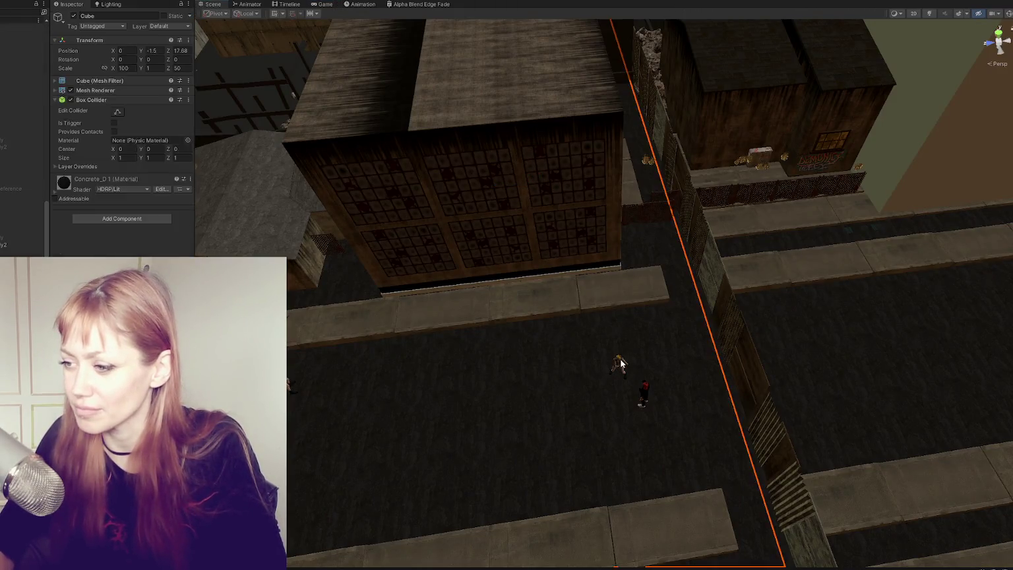
click(3, 245)
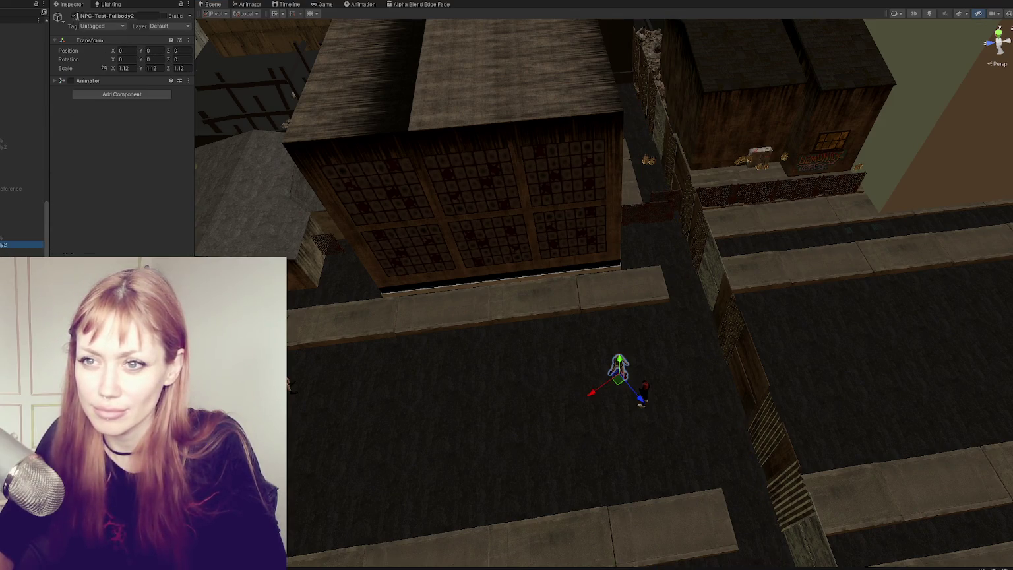
click(327, 4)
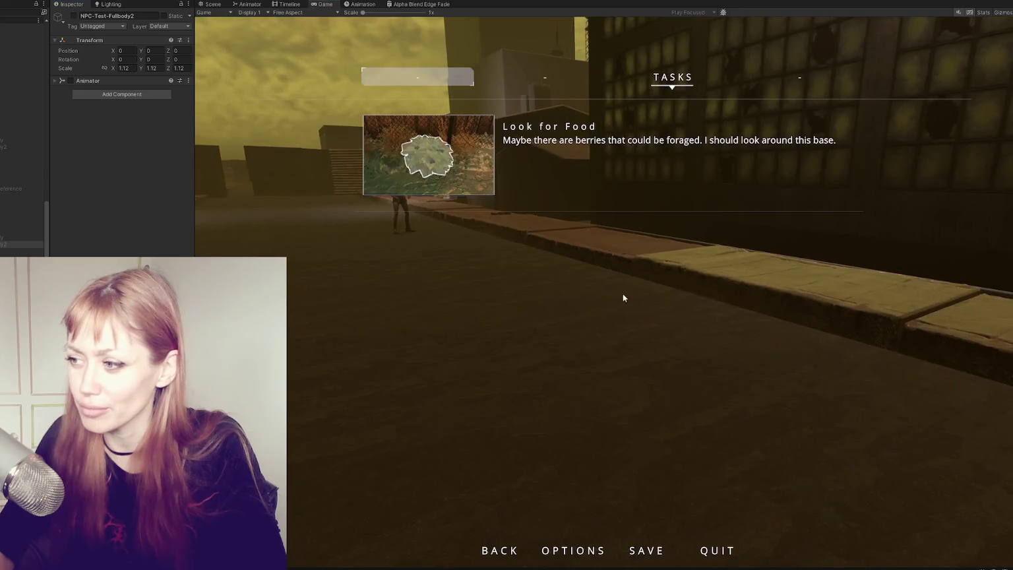
- Walk back and forth along the building wall, then pause and stop play mode
key(s)
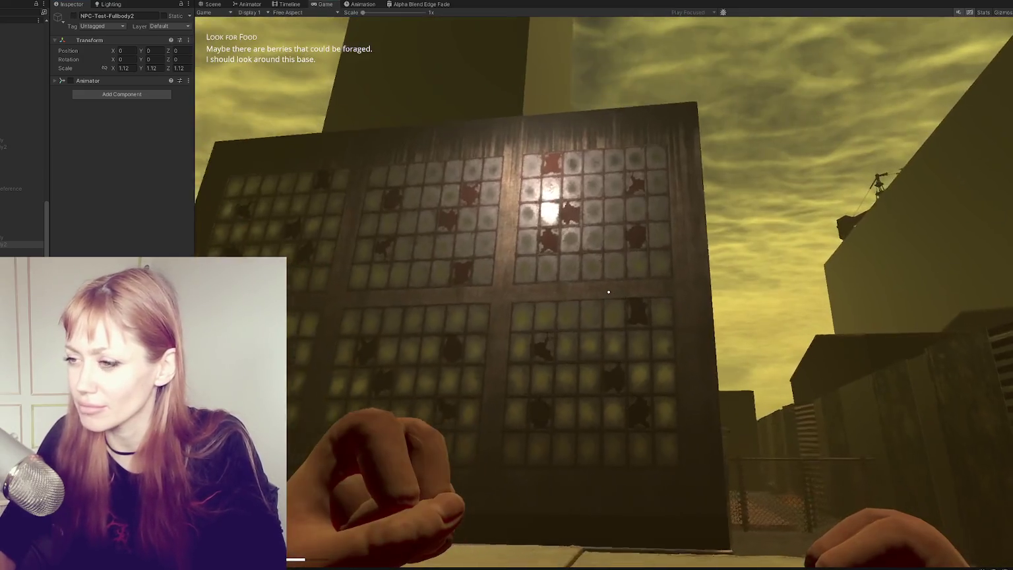
key(s)
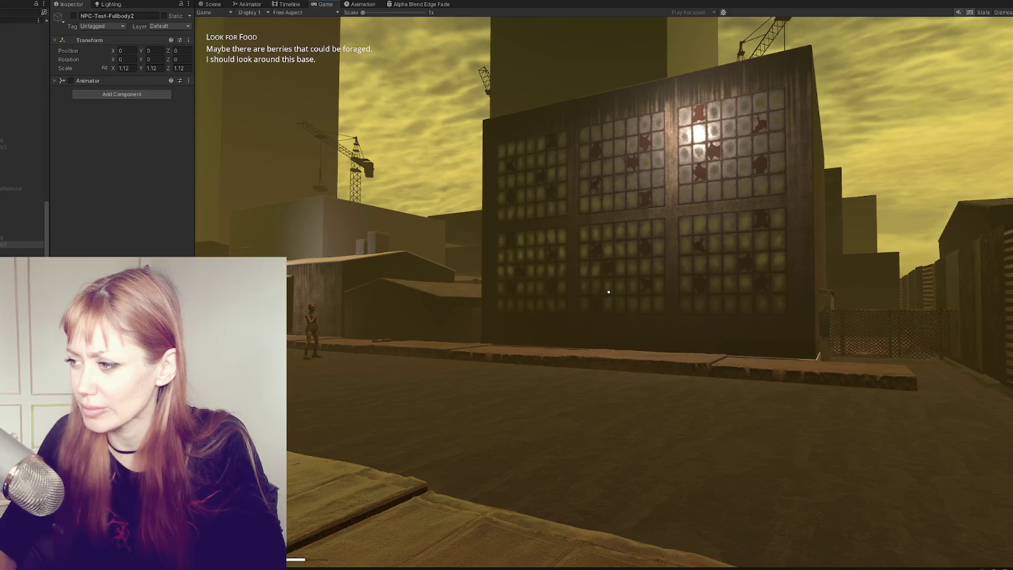
key(w)
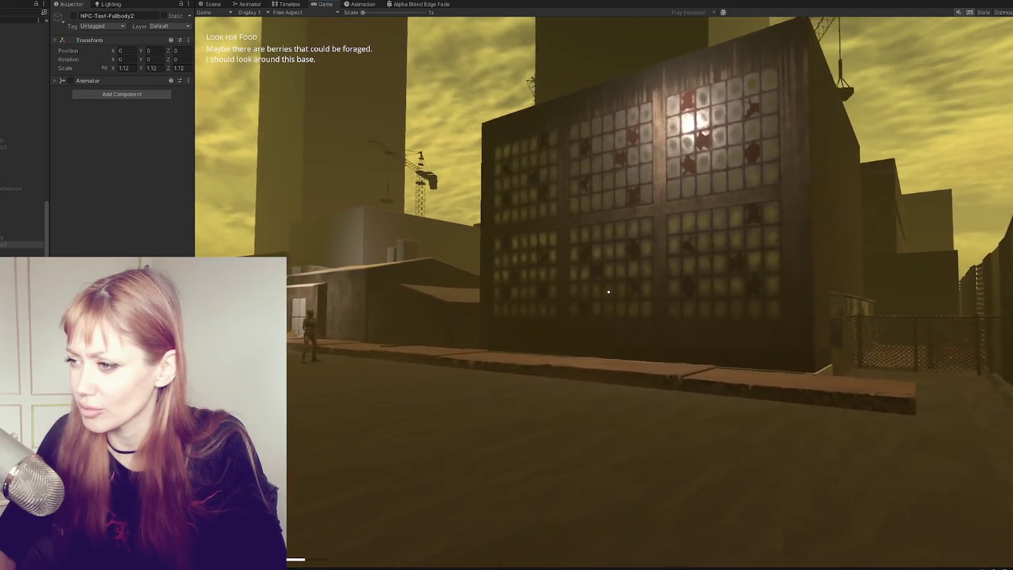
key(w)
key(w)
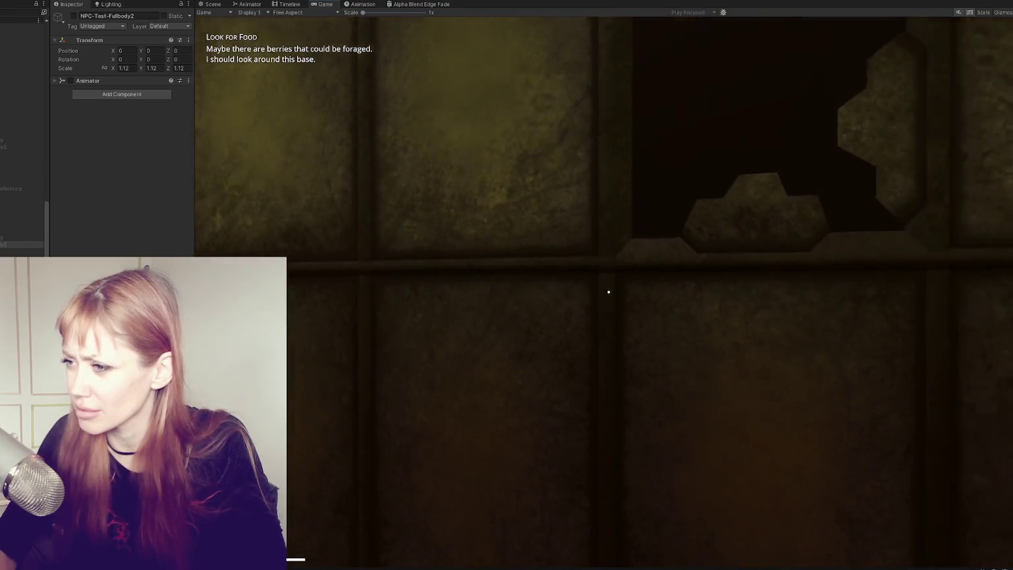
key(Escape)
key(ctrl+p)
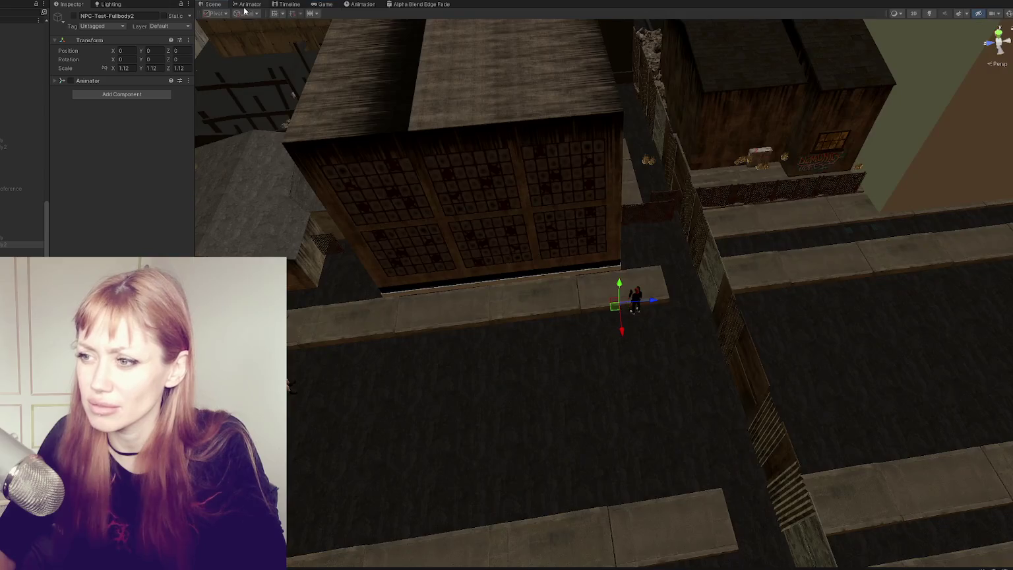
- Select the right-hand window panels and enable alpha clipping on their window material
click(532, 191)
click(556, 230)
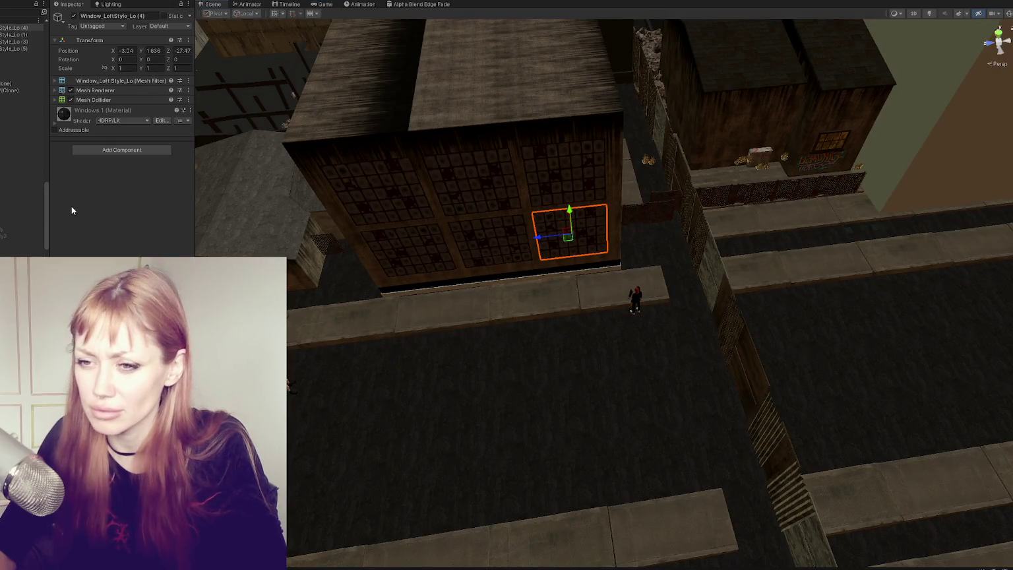
click(94, 114)
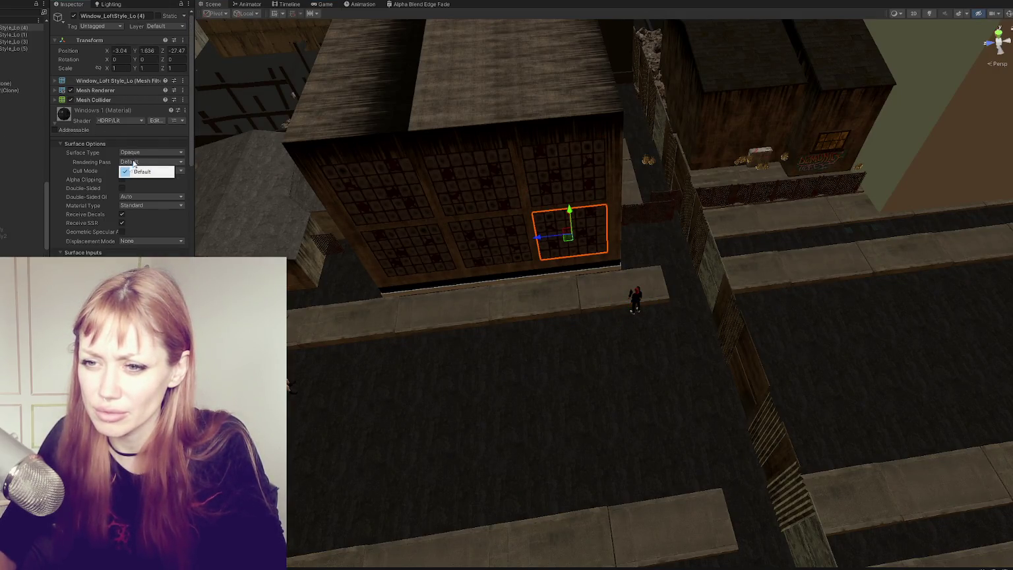
click(120, 180)
click(122, 180)
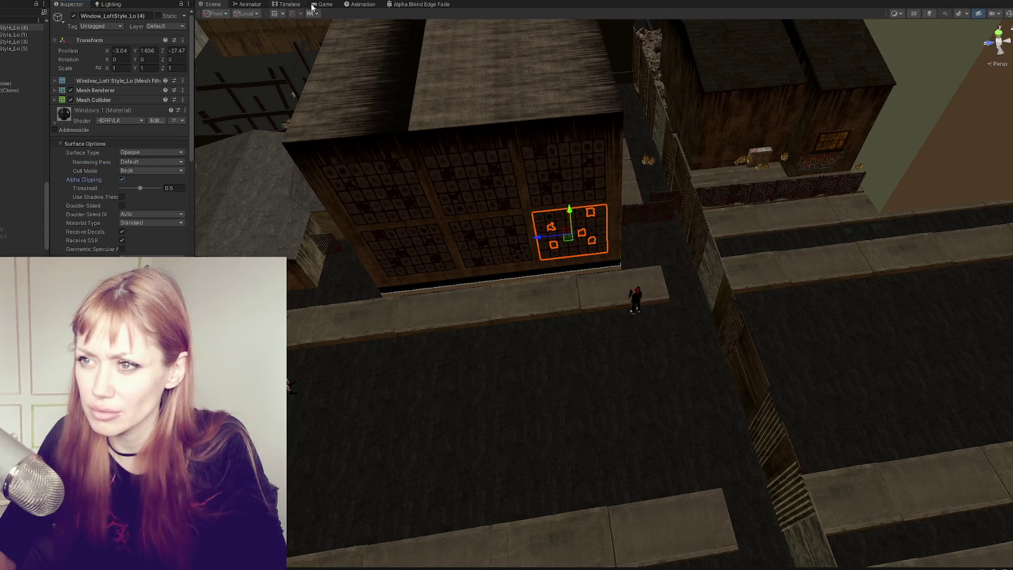
- Raise the alpha clipping threshold to 0.66 and run the game to view the window
click(316, 5)
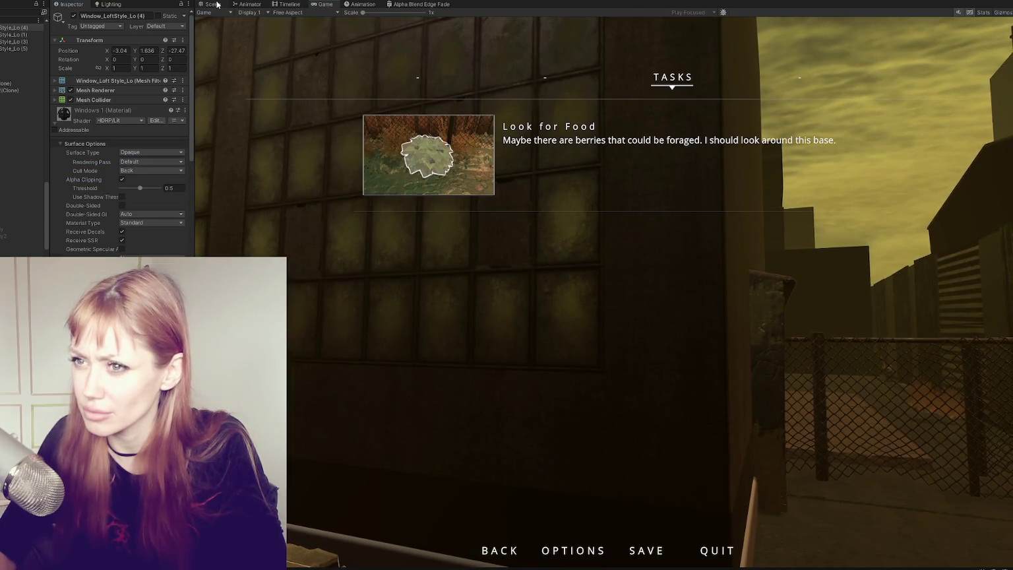
click(211, 5)
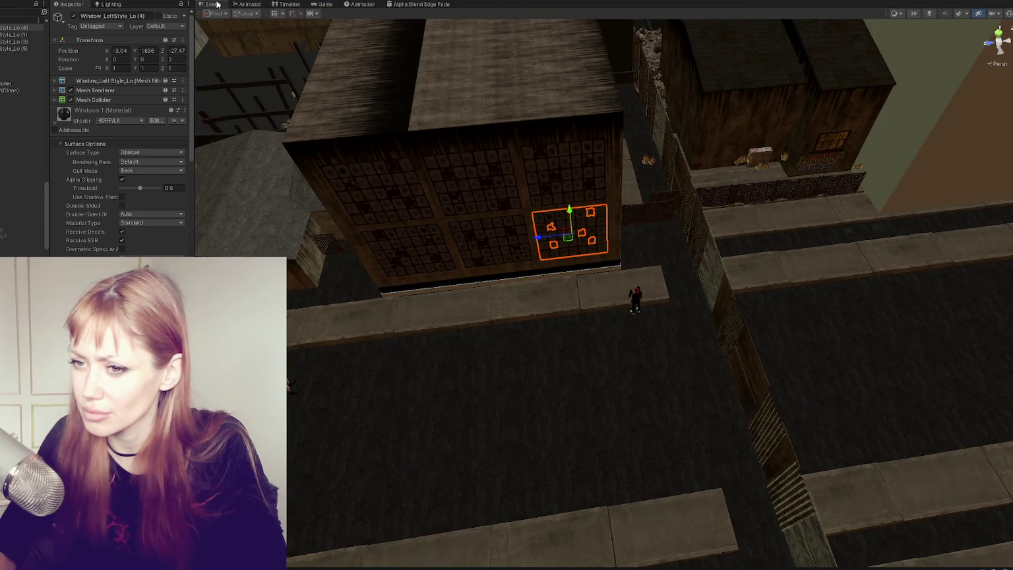
key(f)
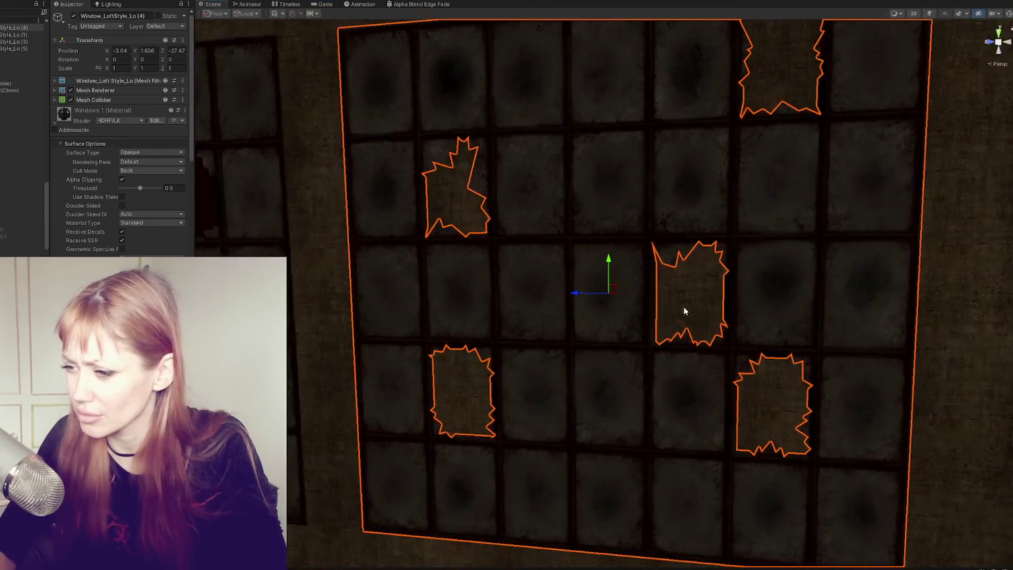
scroll(683, 307, up, 2)
mouse_move(127, 190)
mouse_down()
mouse_move(110, 189)
mouse_move(219, 190)
mouse_move(139, 201)
mouse_up()
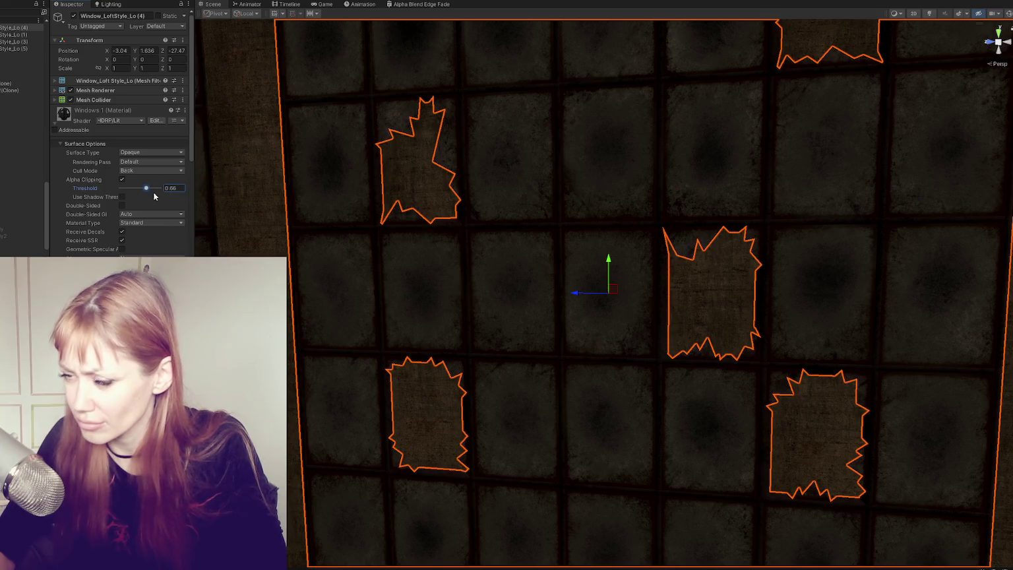
click(322, 4)
key(Escape)
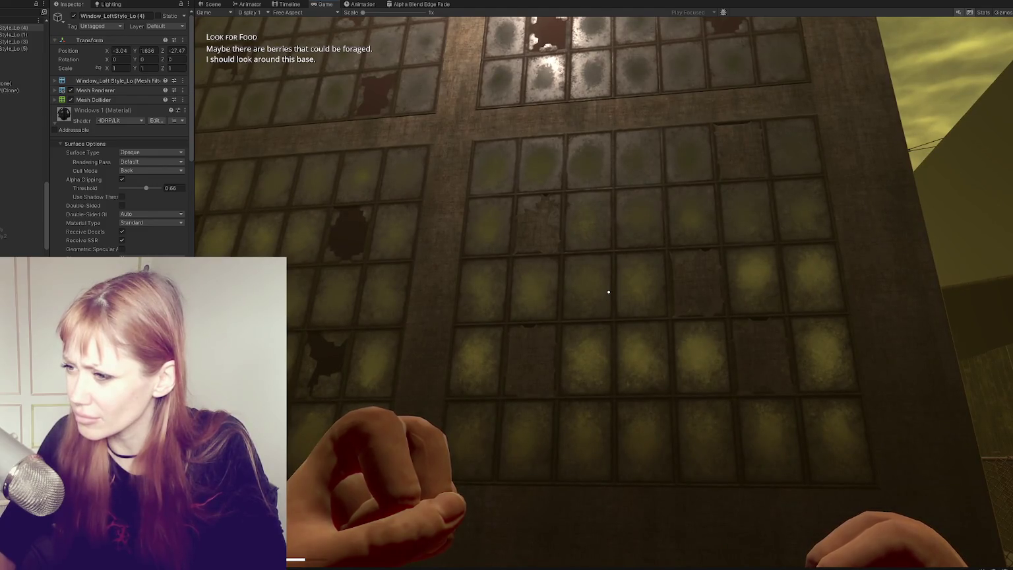
- Walk toward the window wall in Play mode, then pause on the Look for Food task page
key(w)
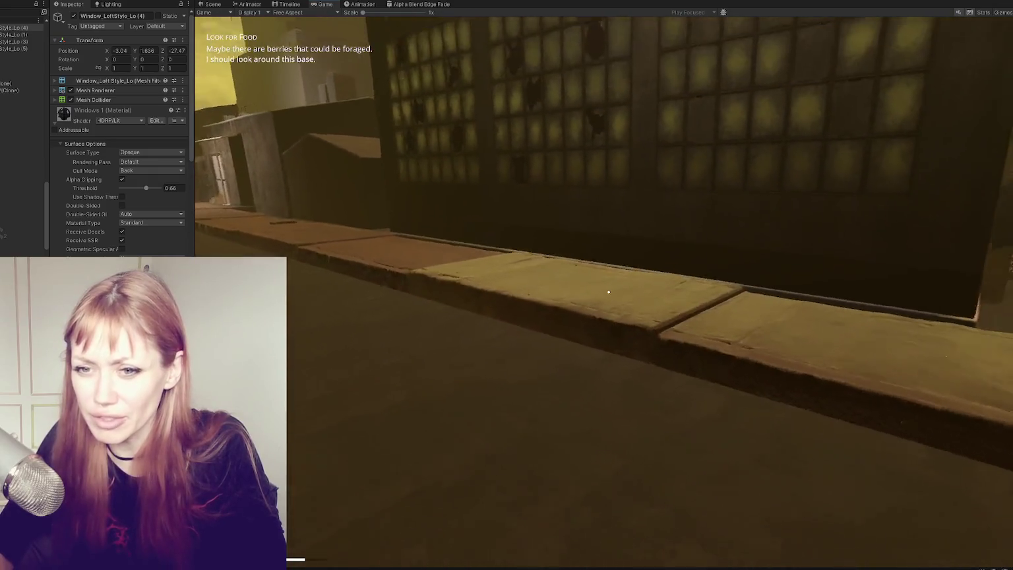
key(Escape)
click(20, 188)
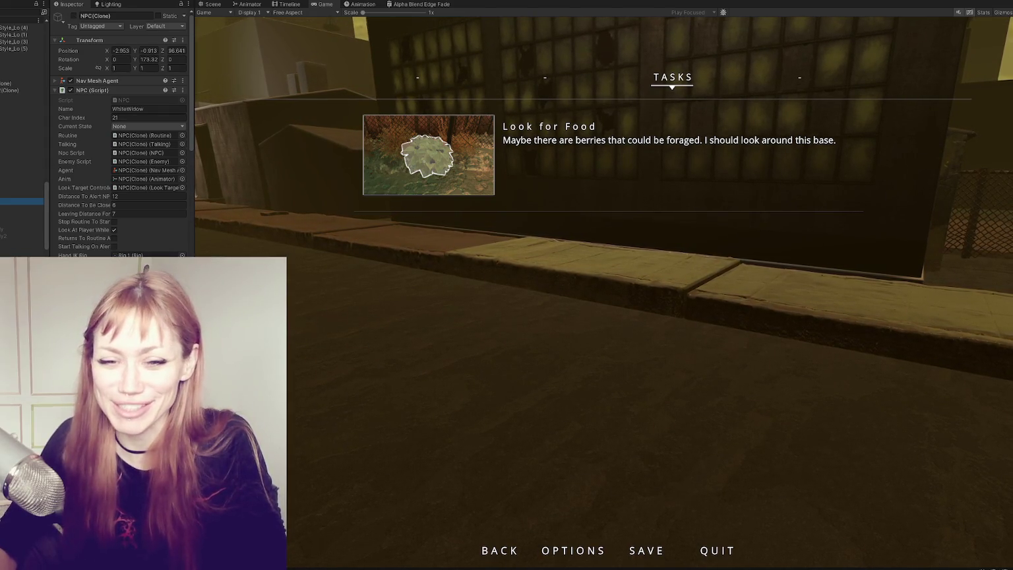
- Resume the game, turn toward the building's broken window panels, and pause again
key(Escape)
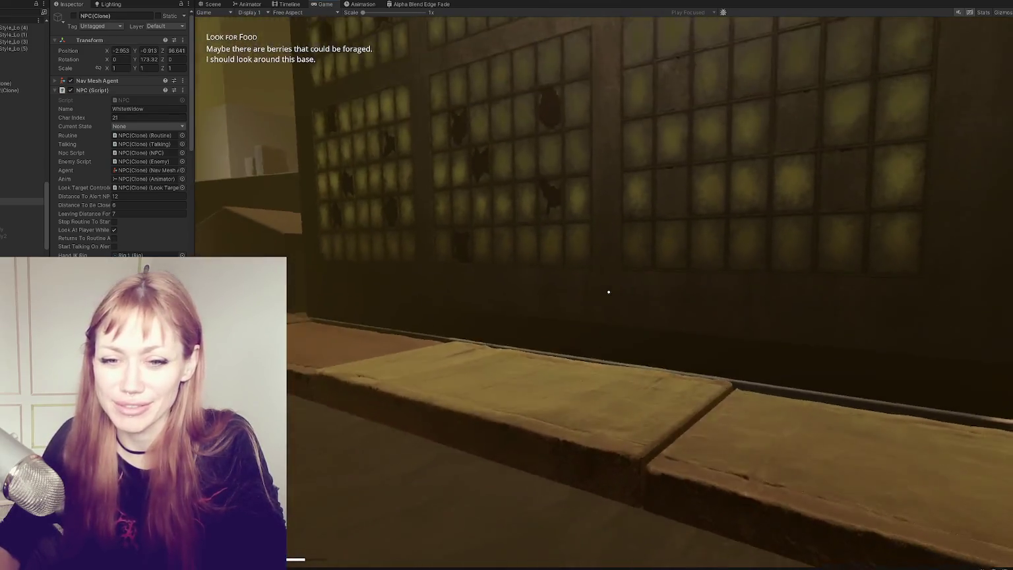
key(Escape)
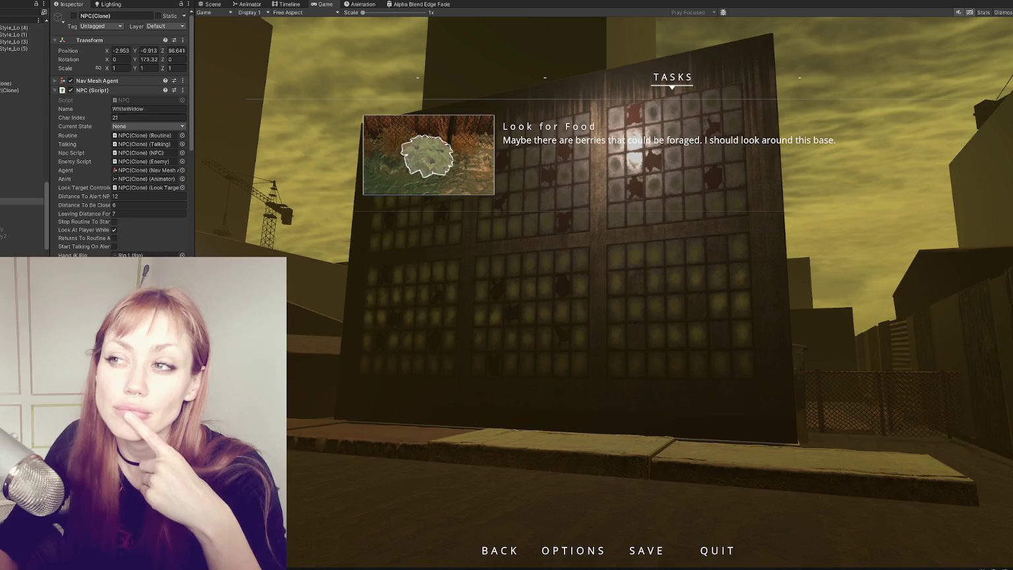
- Dismiss the UMotion warning and find Fake Interiors FREE in My Assets by searching 'fake'
click(198, 0)
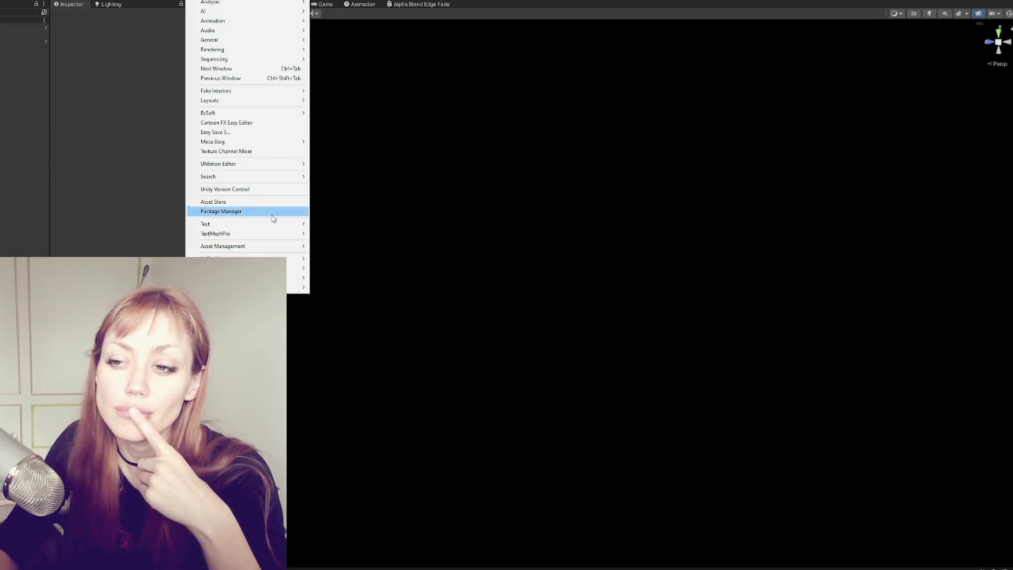
mouse_move(271, 224)
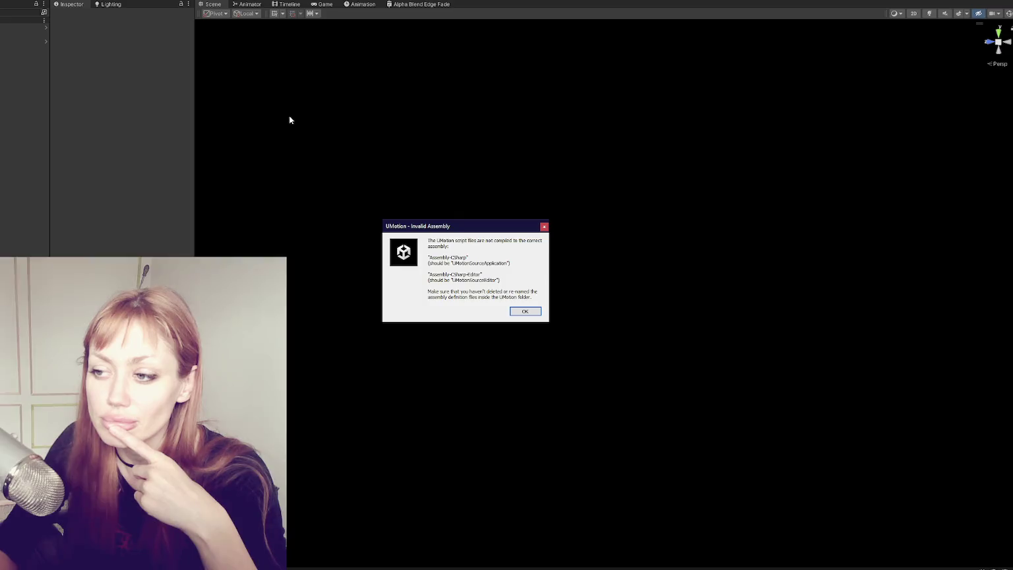
click(514, 314)
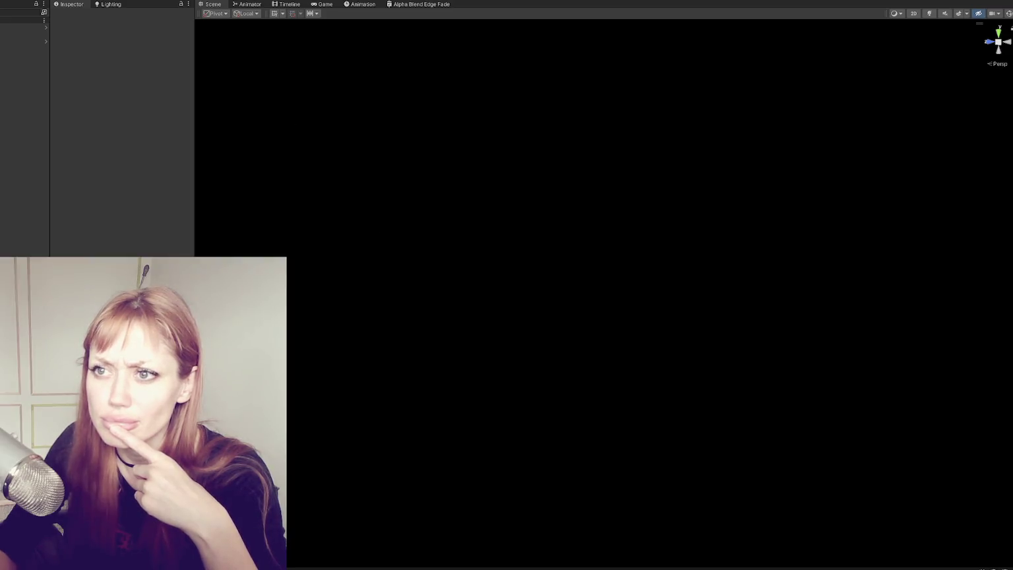
click(197, 0)
click(248, 212)
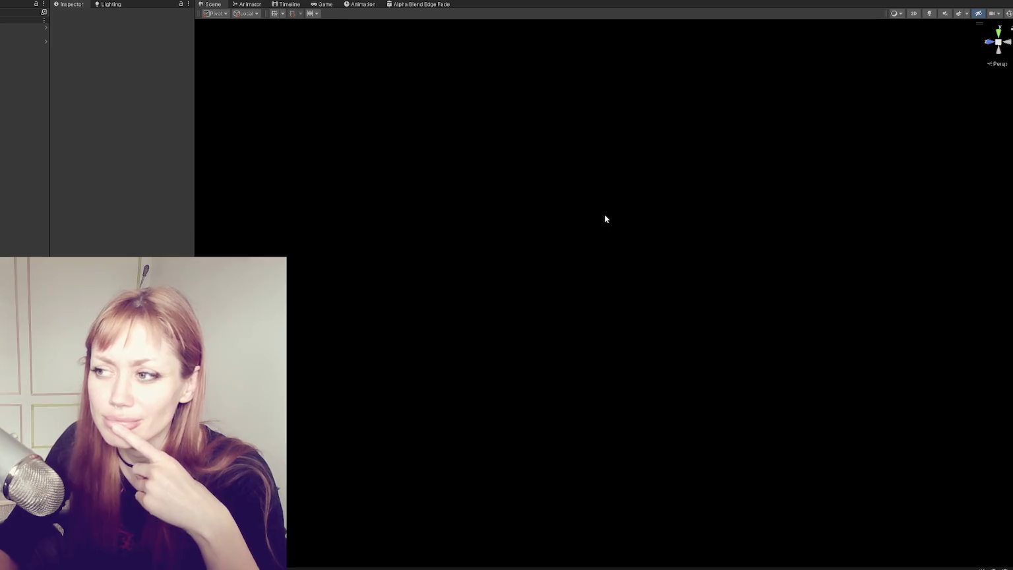
click(329, 106)
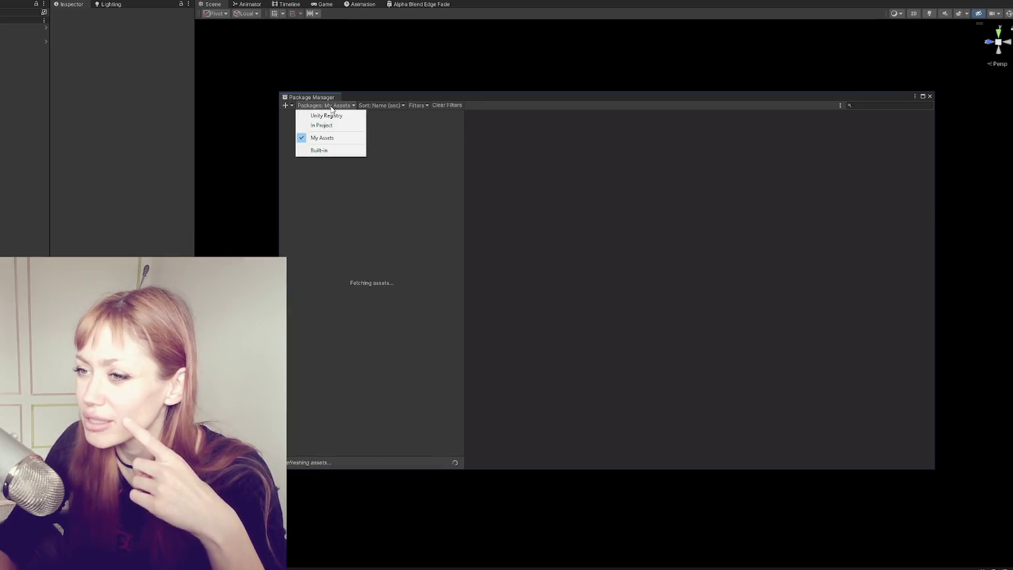
click(326, 138)
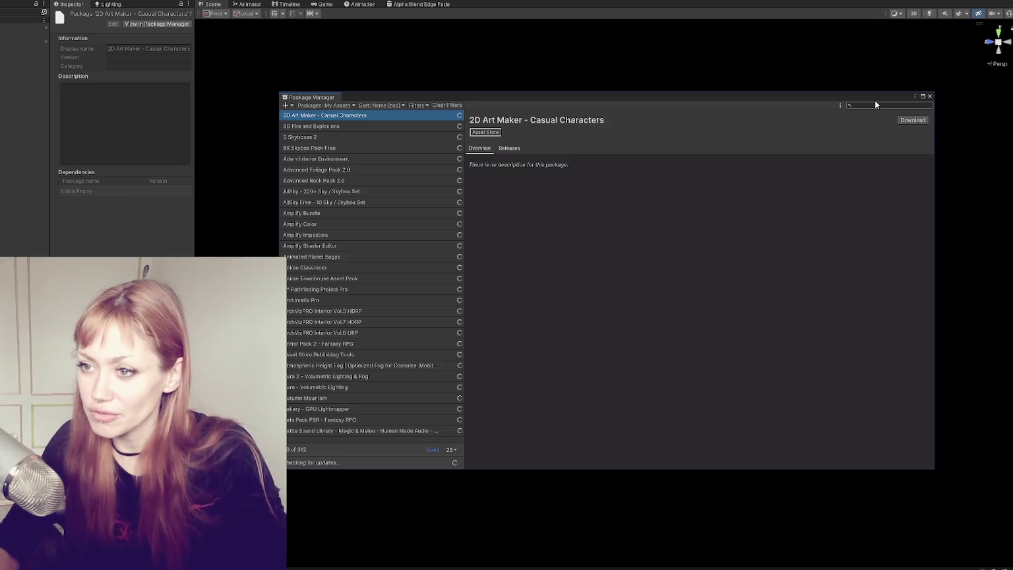
click(872, 106)
text(fak)
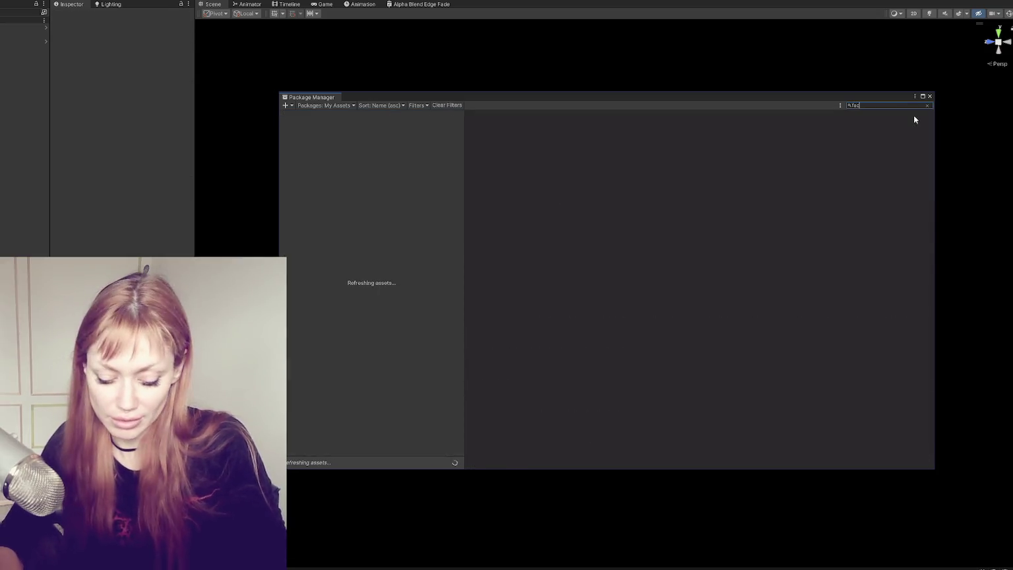
text(e)
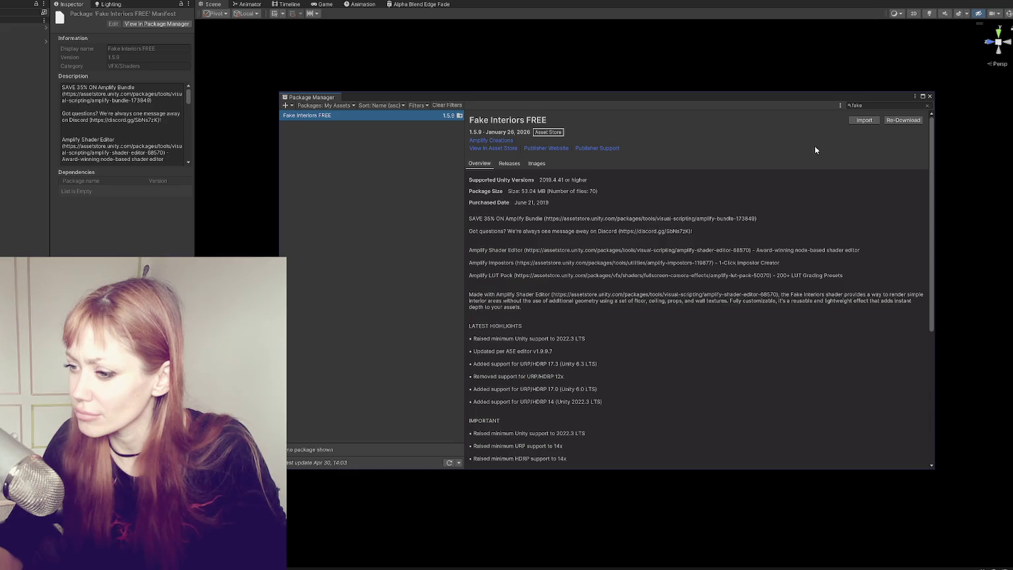
click(864, 120)
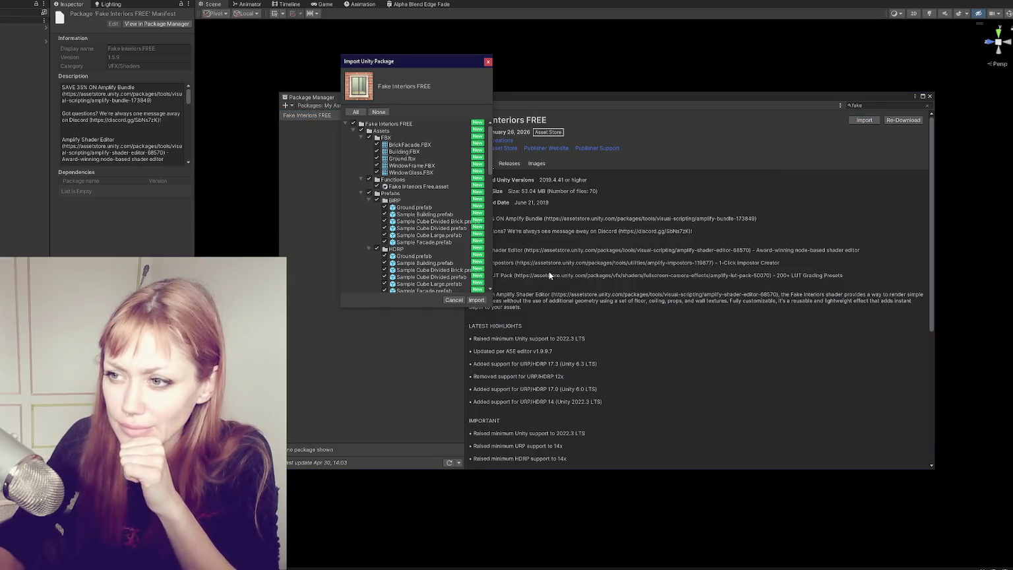
- Review the package's Assets and Plugins folders, then confirm the import
click(352, 131)
click(353, 137)
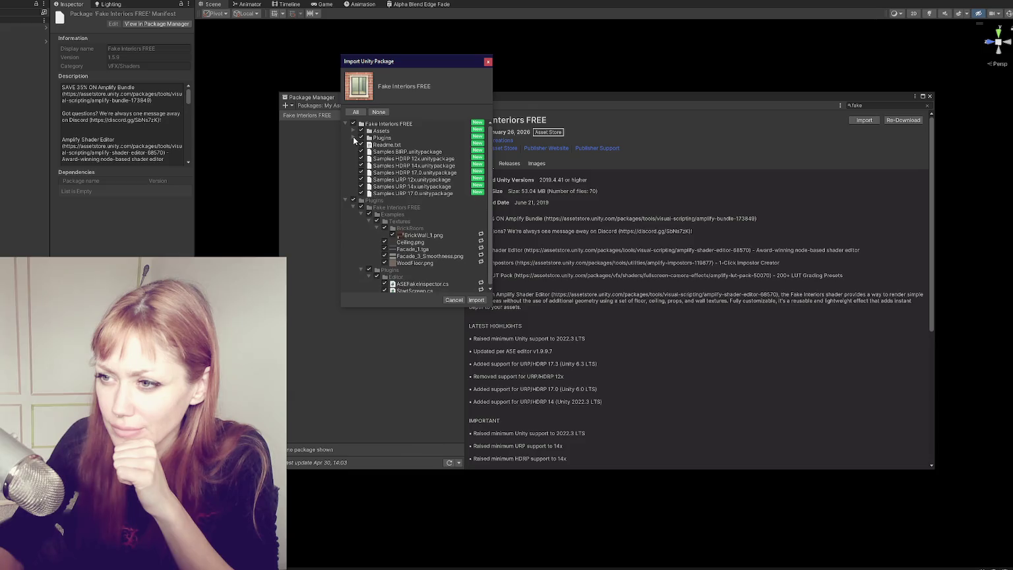
click(353, 130)
click(360, 137)
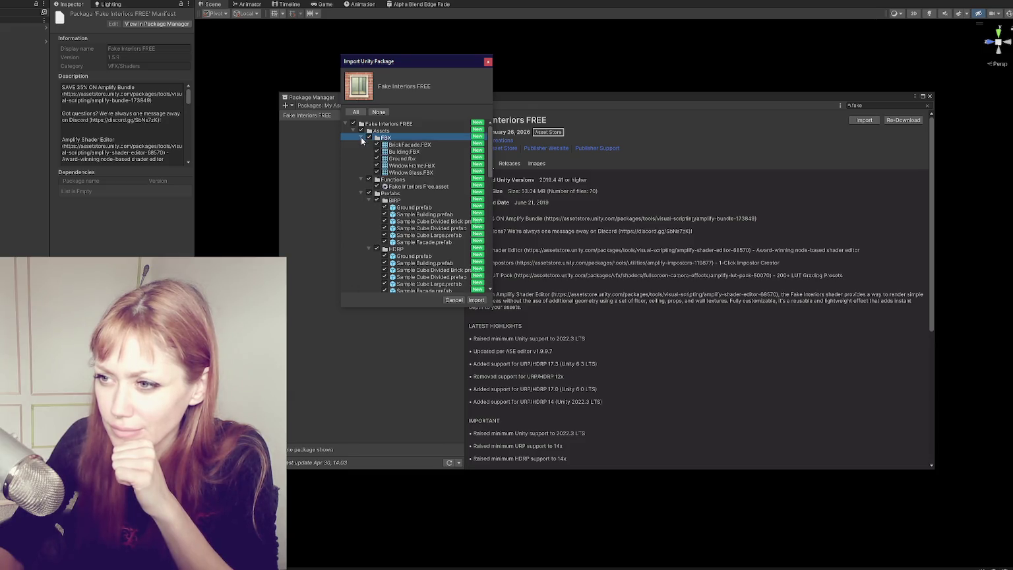
click(361, 144)
click(361, 151)
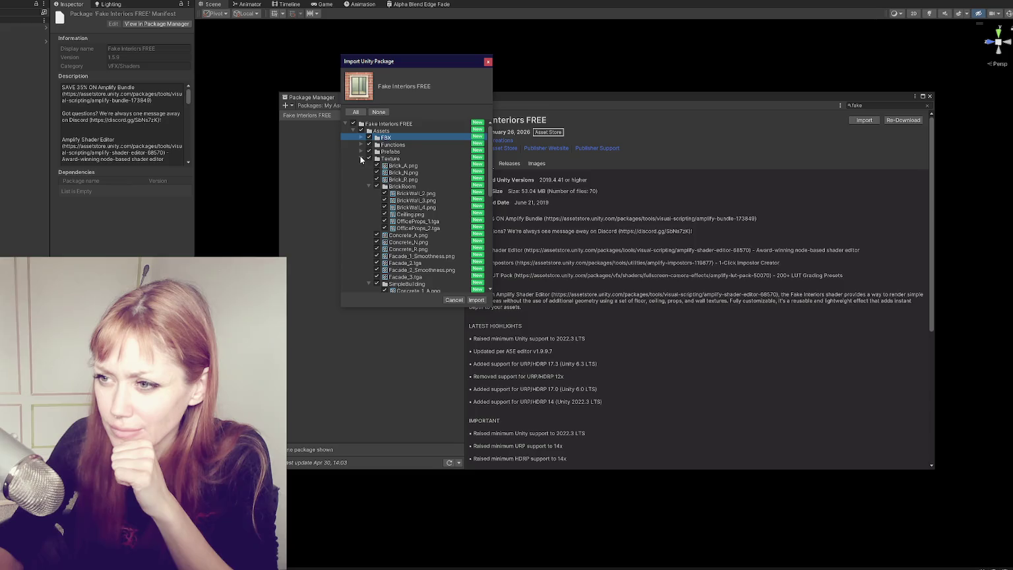
click(360, 159)
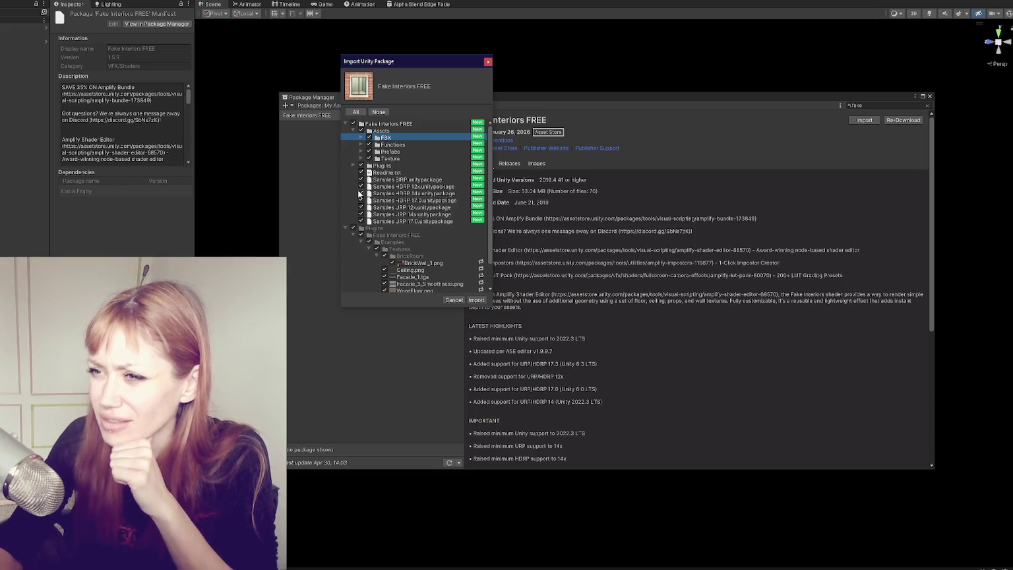
click(345, 228)
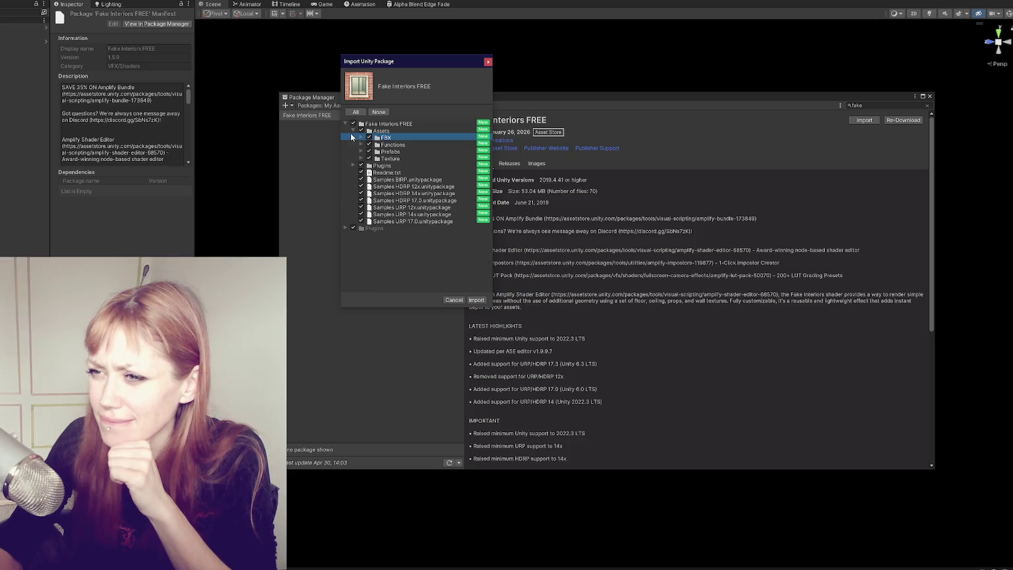
click(353, 131)
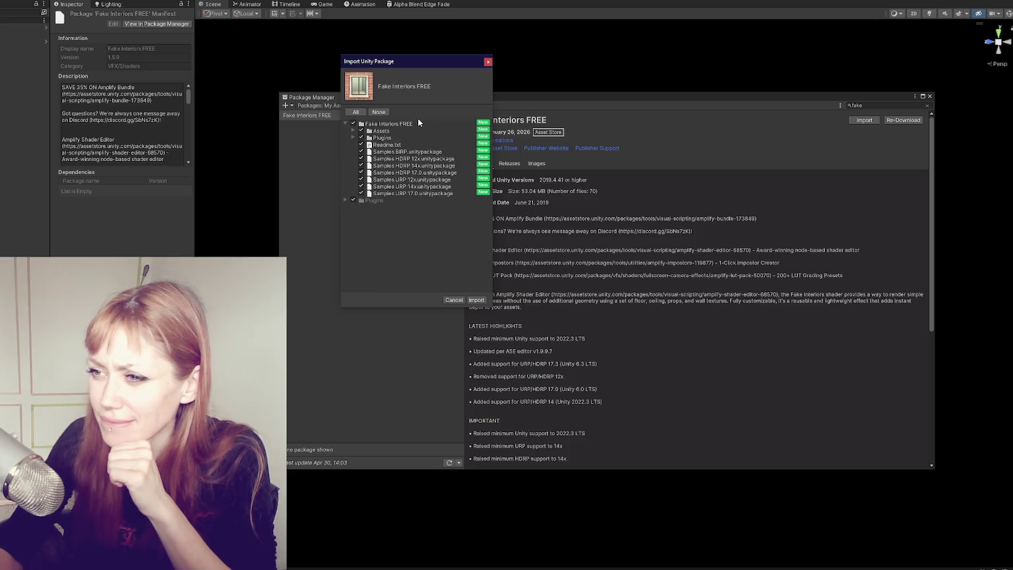
click(476, 300)
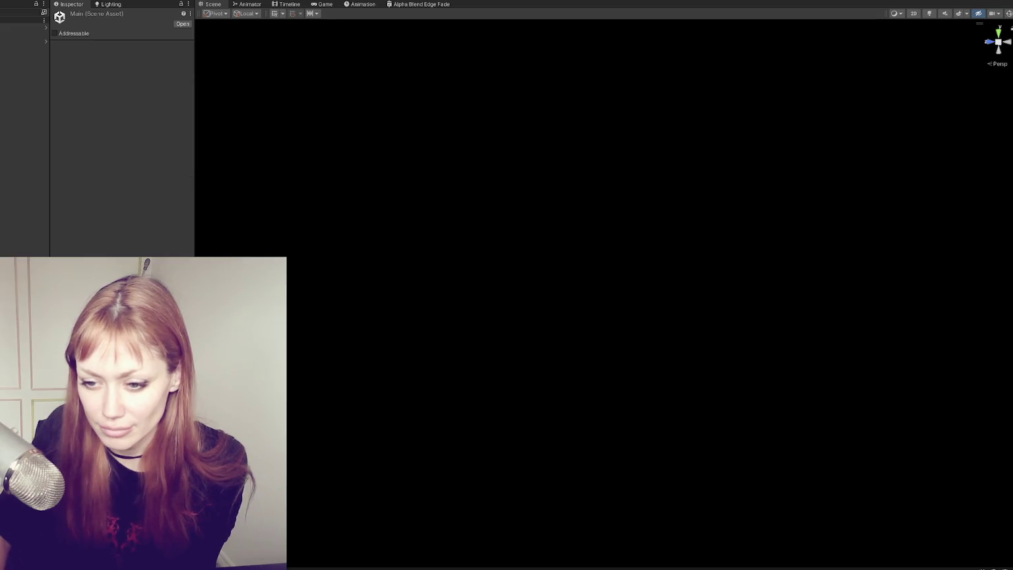
- Open the Wasteland scene additively and frame WastelandChunk002 in the Scene view
right_click(60, 166)
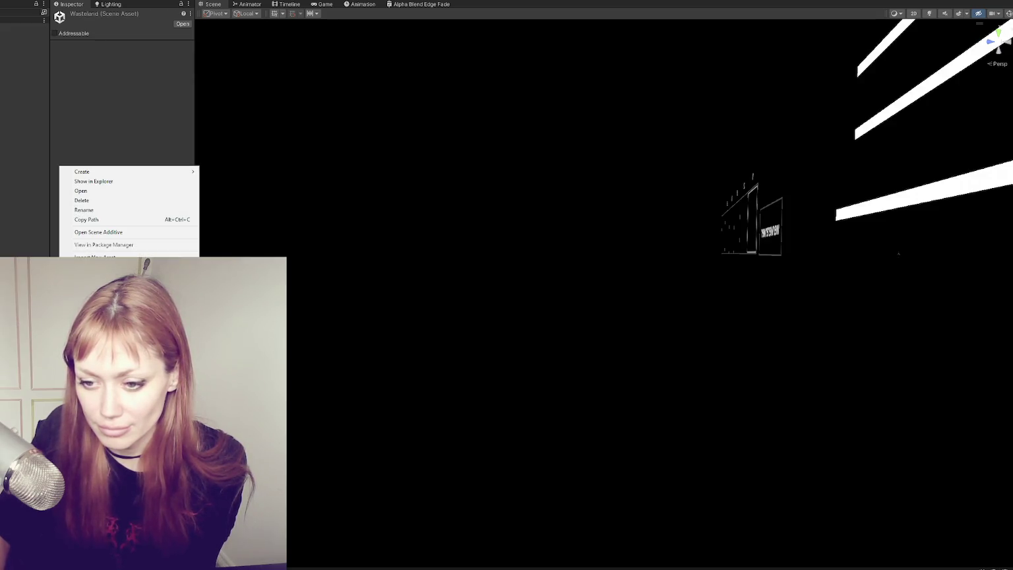
click(99, 232)
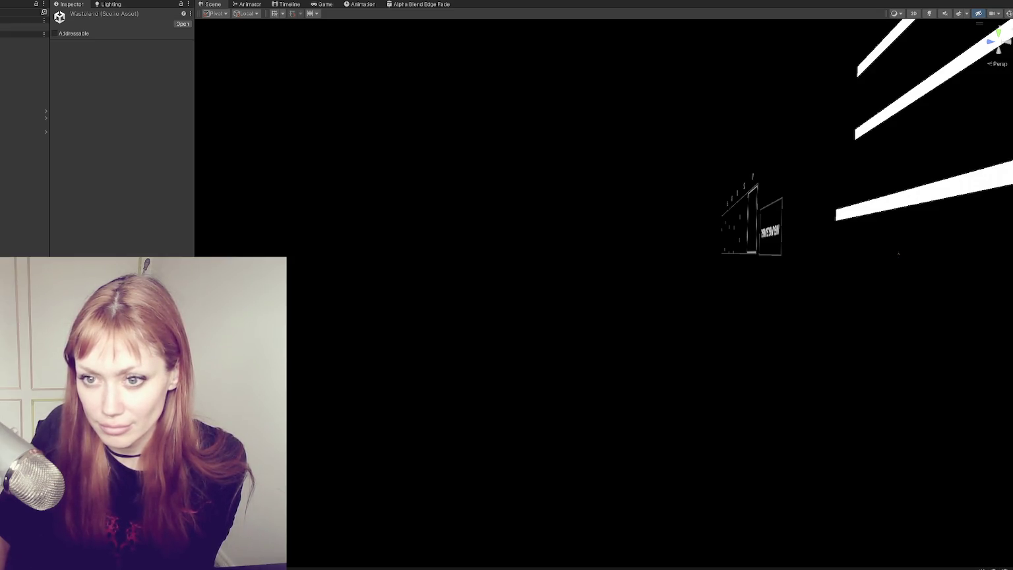
click(23, 118)
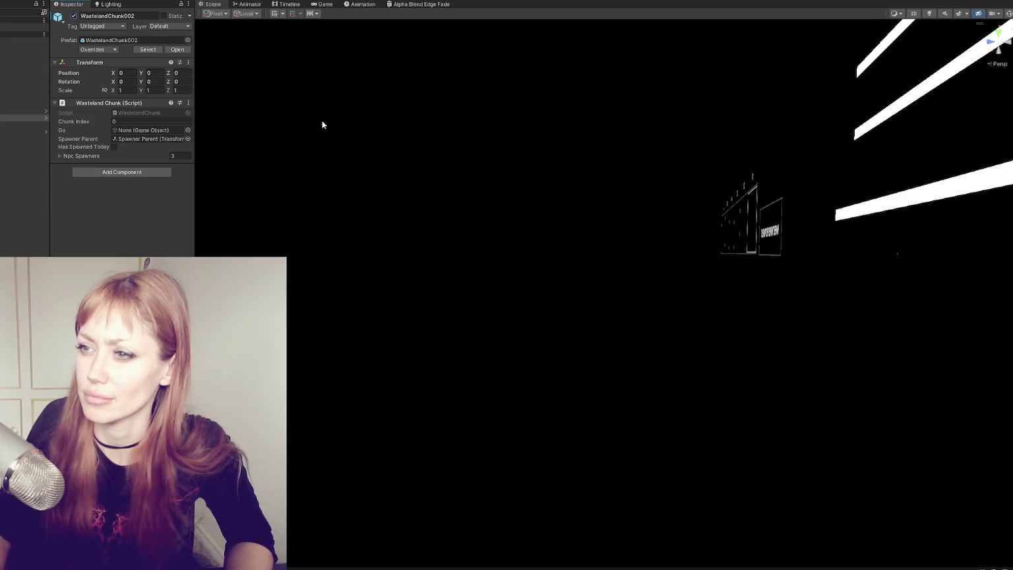
key(f)
mouse_move(425, 165)
mouse_down()
mouse_move(220, 97)
mouse_move(477, 313)
mouse_move(346, 296)
mouse_move(638, 318)
mouse_up()
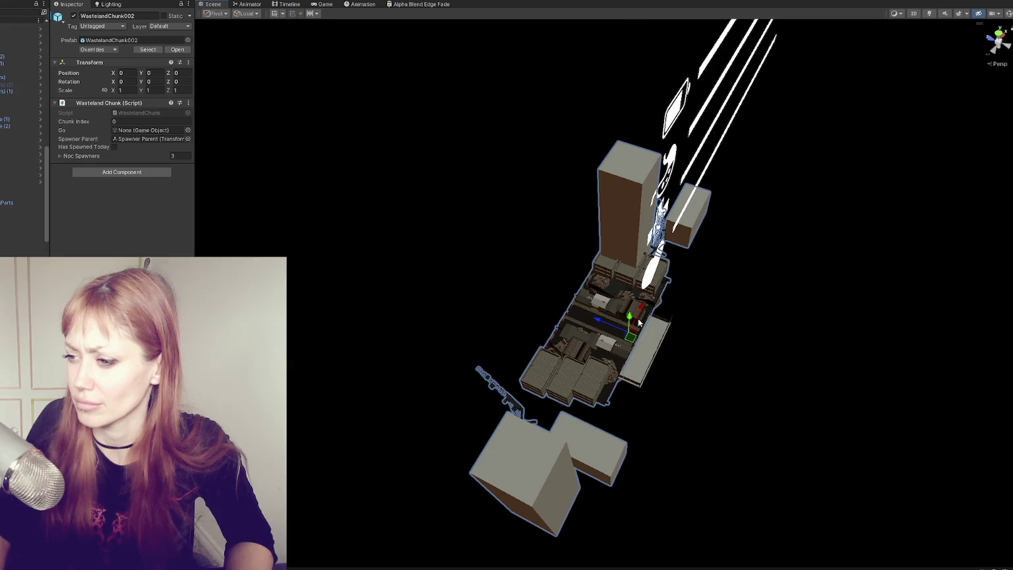
- Frame the TwoStory building's window wall and turn on scene lighting
click(638, 318)
key(f)
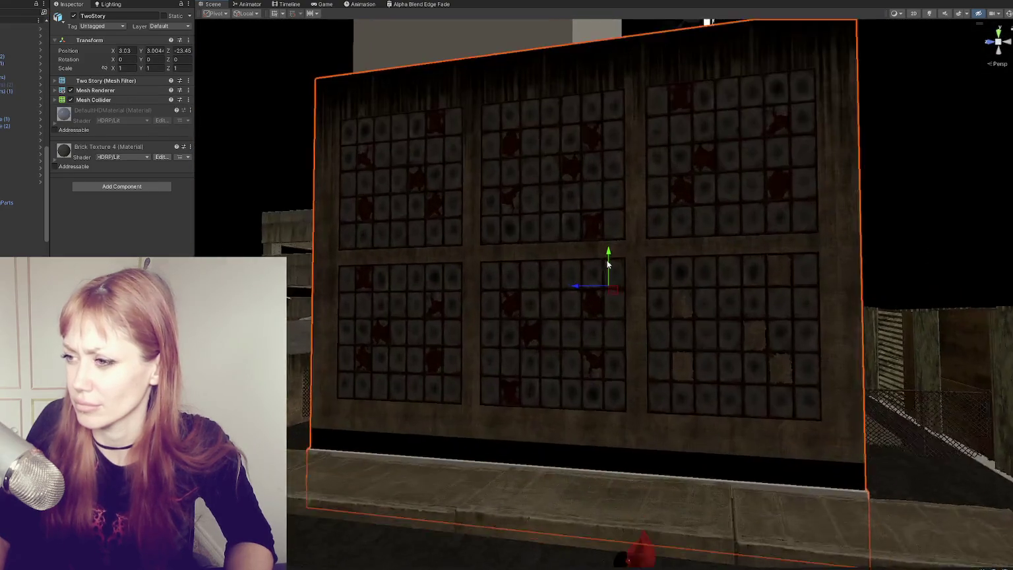
mouse_move(608, 264)
mouse_down()
mouse_move(638, 199)
mouse_move(628, 216)
mouse_up()
mouse_move(652, 183)
mouse_down()
mouse_move(649, 165)
mouse_move(659, 175)
mouse_up()
click(930, 13)
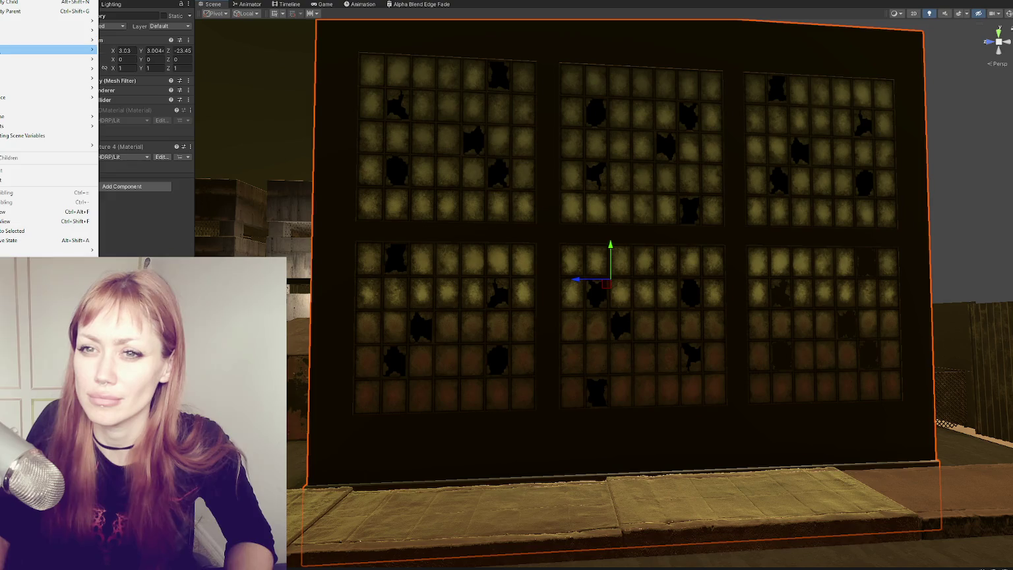
- Add a point light and place it in front of the window wall
mouse_move(66, 51)
click(113, 60)
drag(398, 239, 502, 277)
drag(606, 283, 645, 395)
- Set the point light's intensity to 100000 Lux and reposition it along the wall
click(165, 195)
click(170, 213)
click(165, 194)
click(166, 223)
double_click(125, 195)
text(100000)
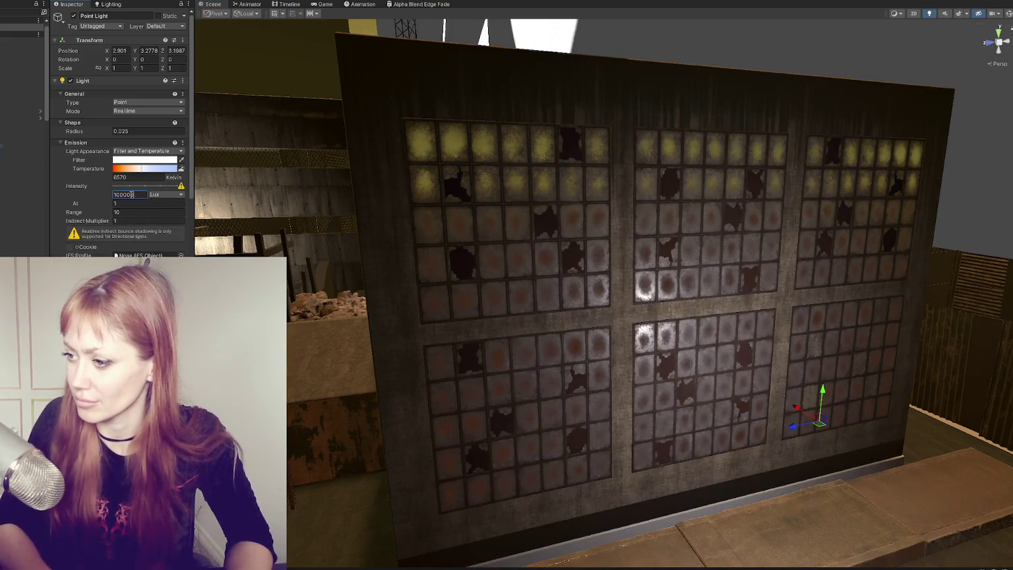
click(160, 132)
text(1)
mouse_move(822, 396)
mouse_down()
mouse_move(828, 171)
mouse_move(821, 287)
mouse_move(859, 328)
mouse_move(898, 217)
mouse_move(758, 171)
mouse_move(701, 215)
mouse_up()
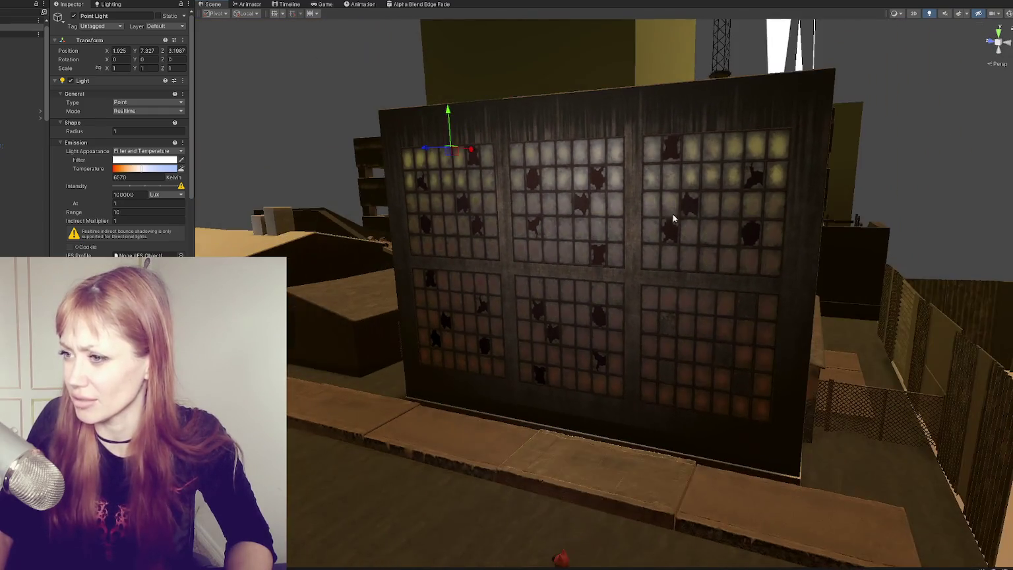
mouse_move(443, 120)
mouse_down()
mouse_move(468, 200)
mouse_move(520, 185)
mouse_move(496, 188)
mouse_move(552, 208)
mouse_move(590, 198)
mouse_move(683, 246)
mouse_move(669, 233)
mouse_move(533, 231)
mouse_up()
- Select the right-hand panel Window_LoftStyle_Lo (6) and nudge it to X -3.028
click(678, 271)
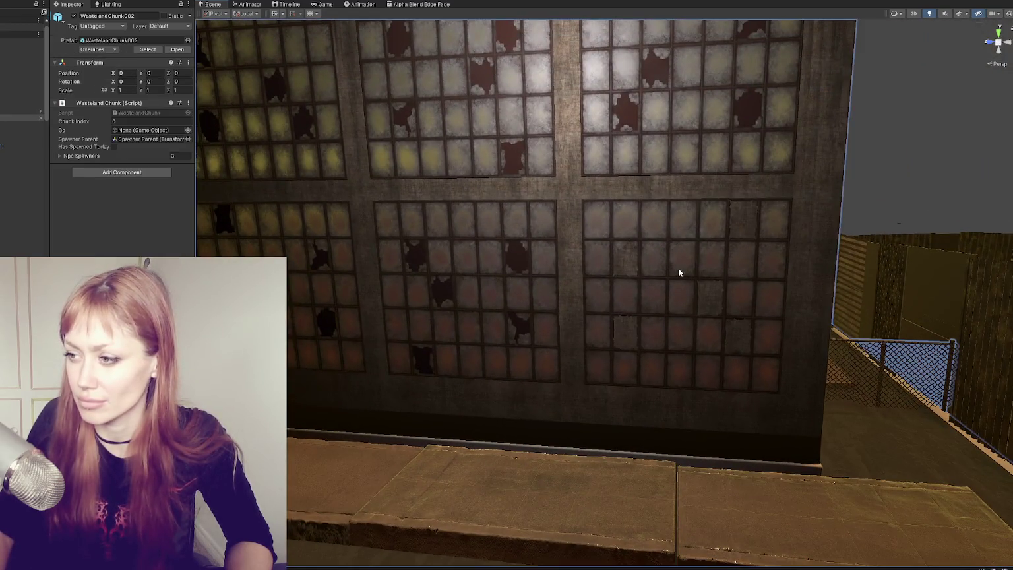
click(678, 267)
click(465, 291)
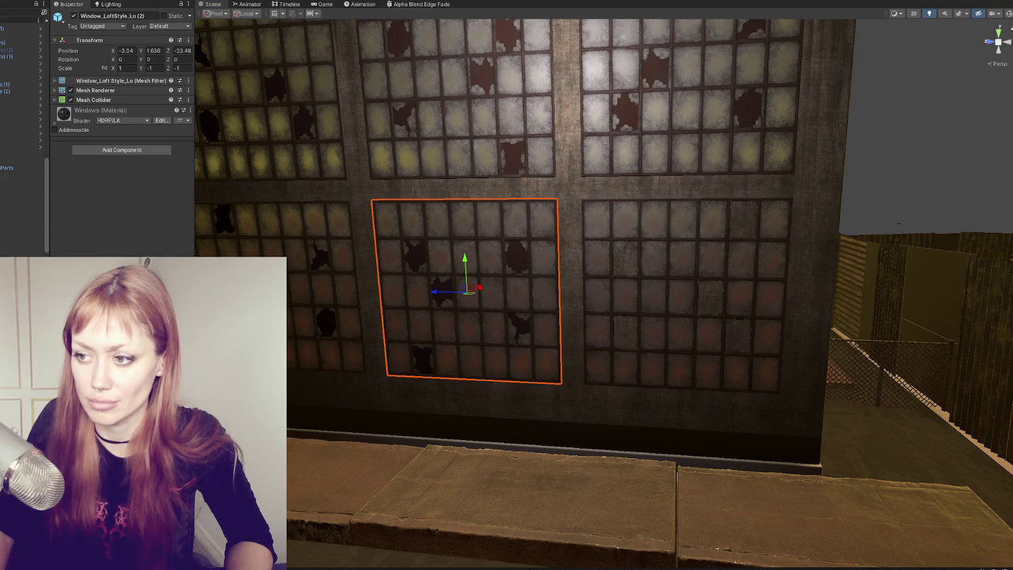
click(584, 320)
drag(563, 320, 540, 316)
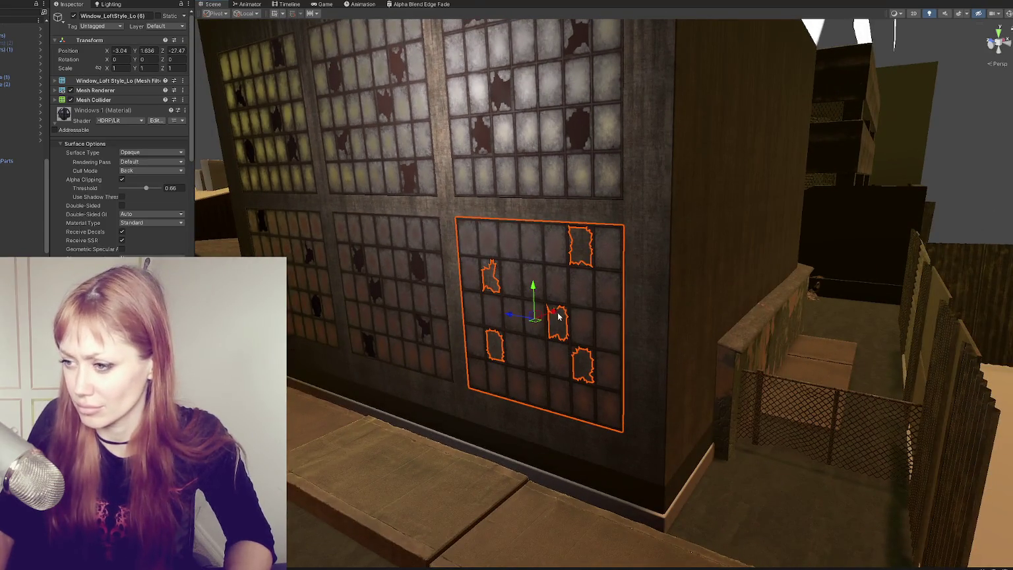
scroll(540, 316, up, 3)
scroll(541, 316, up, 3)
drag(465, 342, 468, 342)
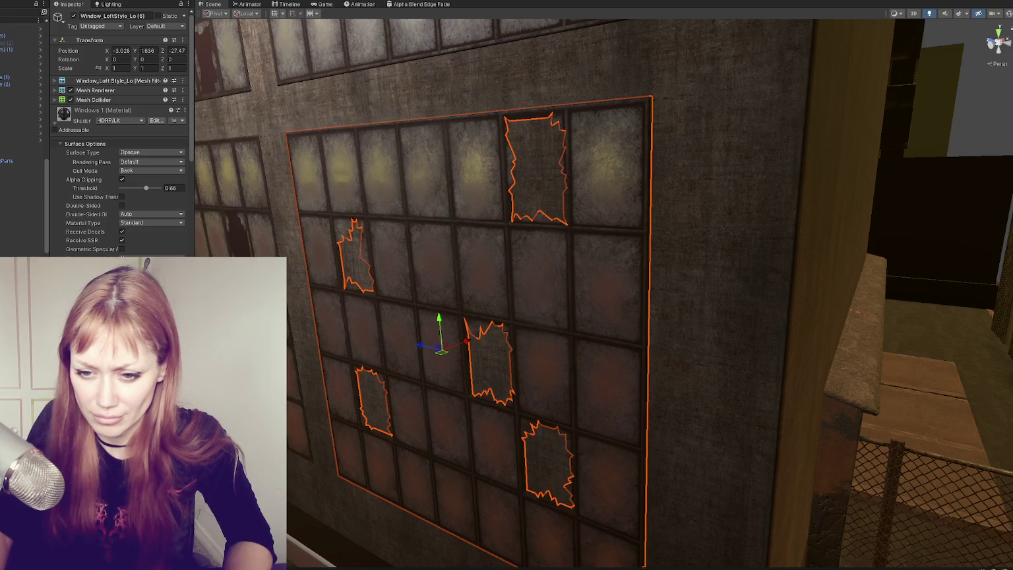
- Create a new project folder named 'Fake Interior'
right_click(117, 232)
mouse_move(198, 235)
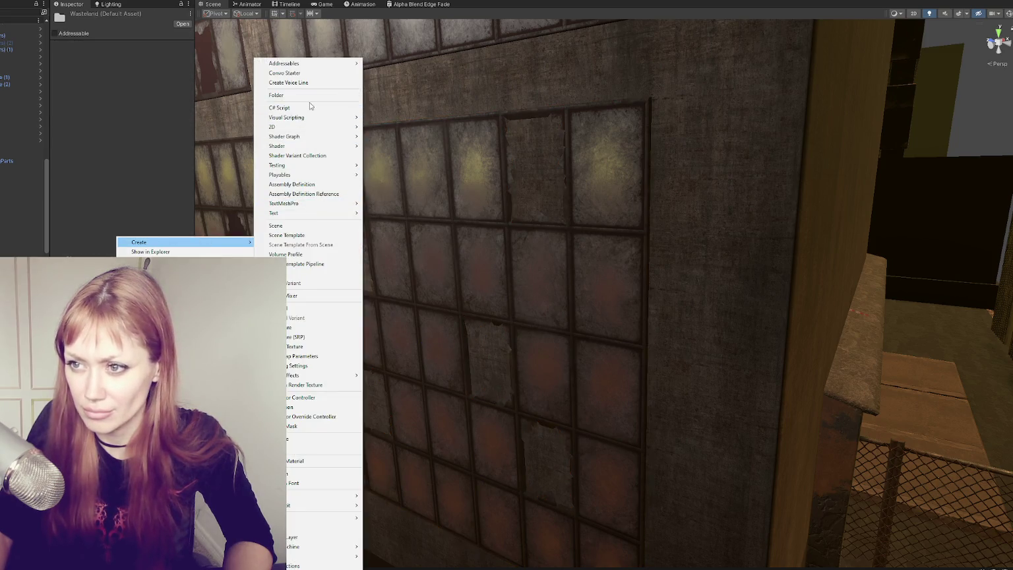
click(309, 96)
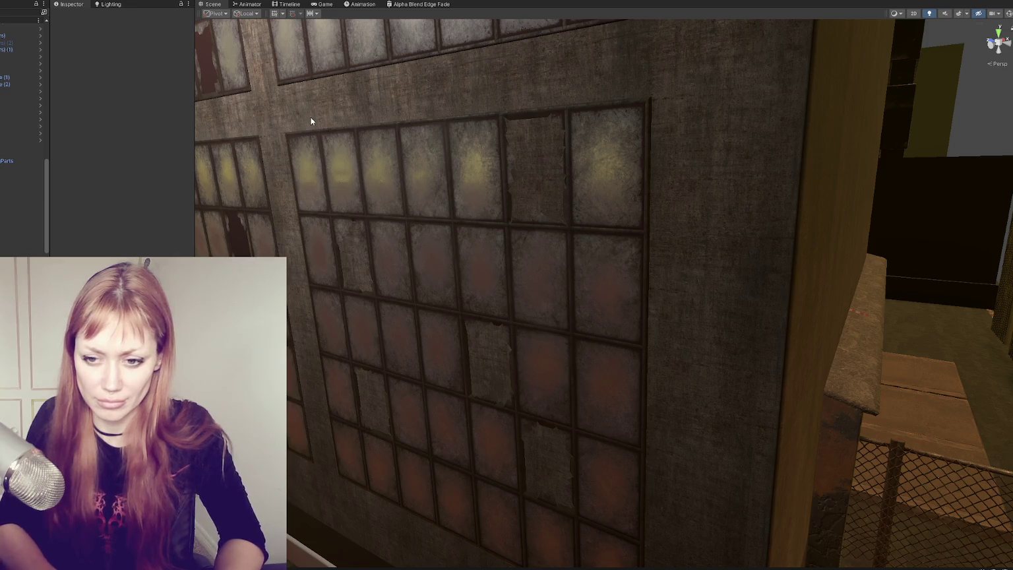
key(Return)
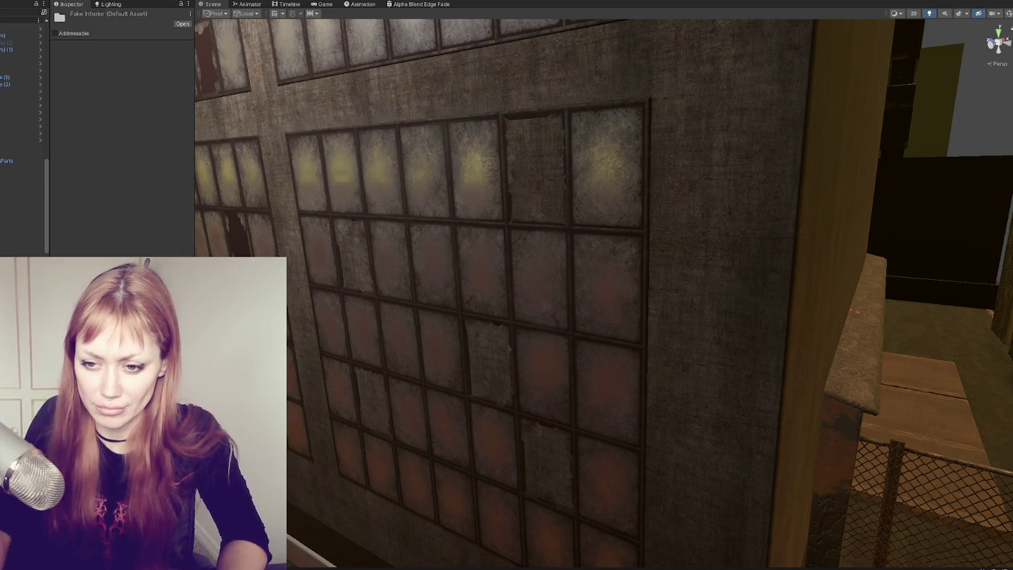
right_click(68, 138)
mouse_move(159, 143)
key(Escape)
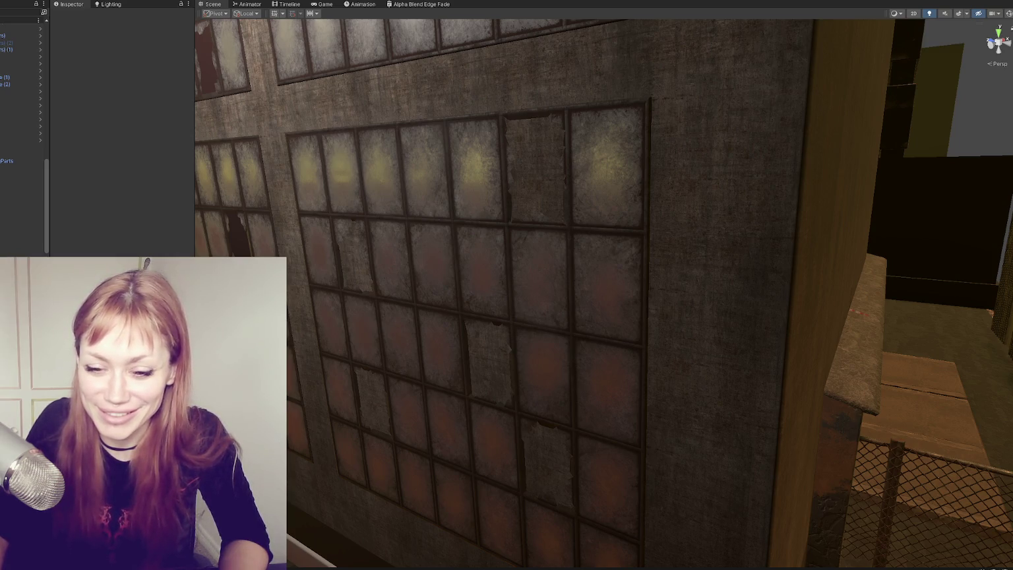
- Inspect WastelandChunk002 and loft windows Window_LoftStyle_Lo (4) and (6) without editing them
click(398, 322)
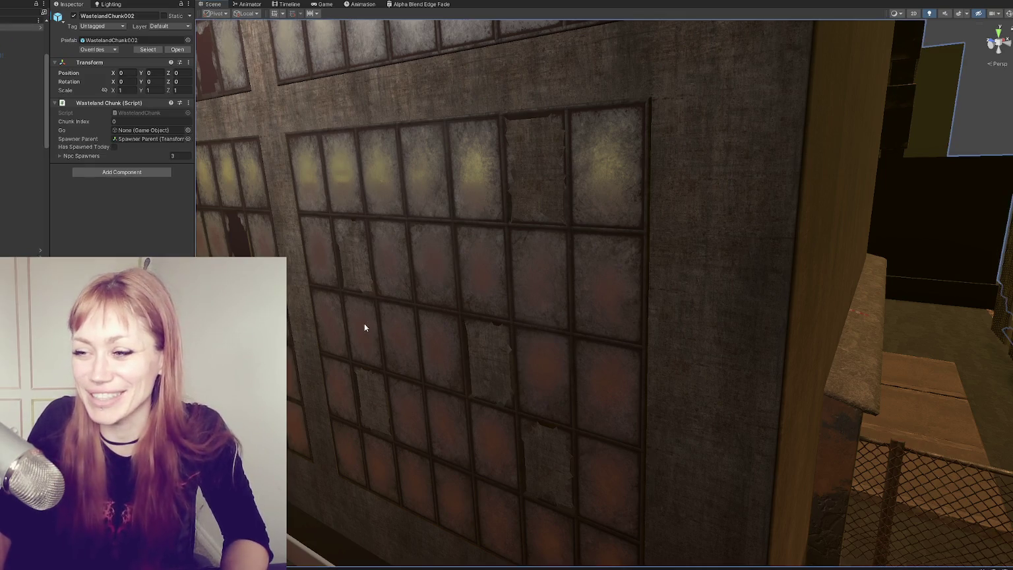
scroll(41, 70, down, 4)
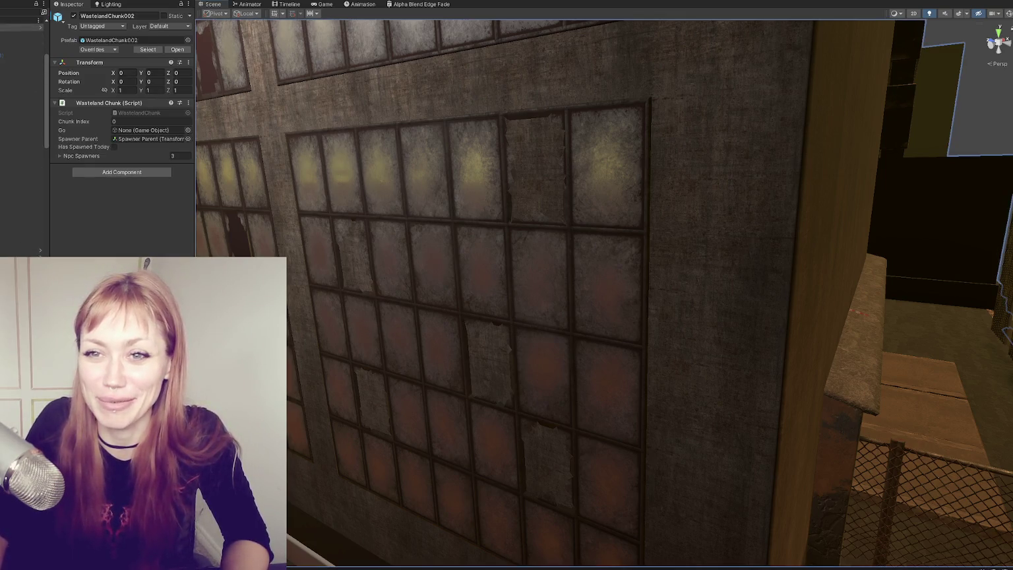
click(634, 229)
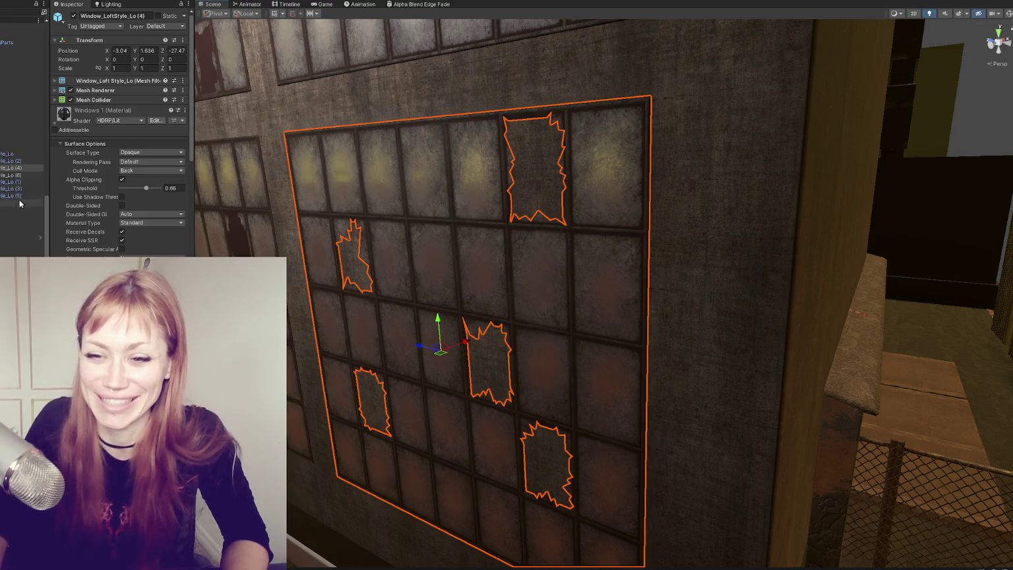
click(23, 176)
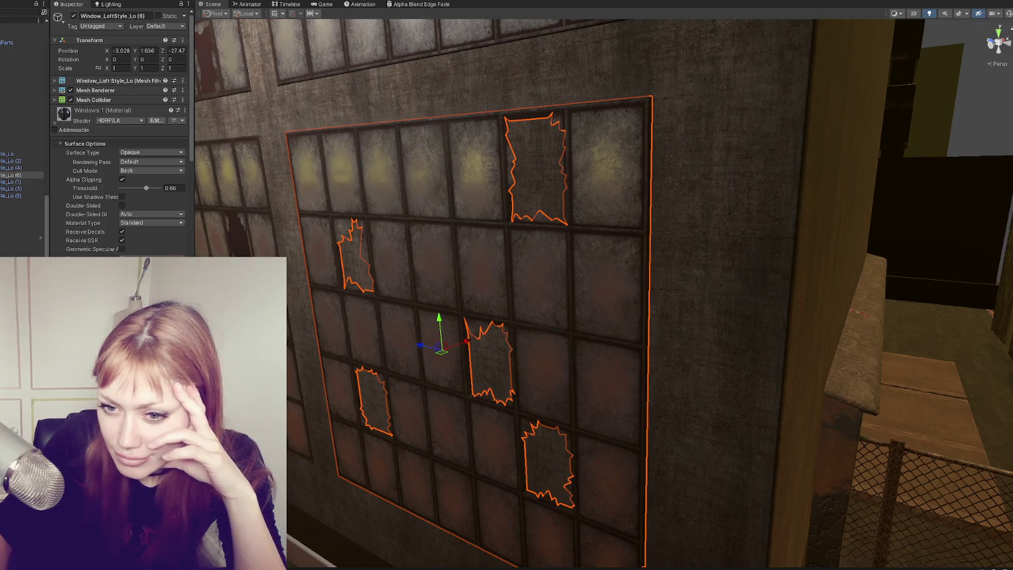
scroll(122, 132, down, 10)
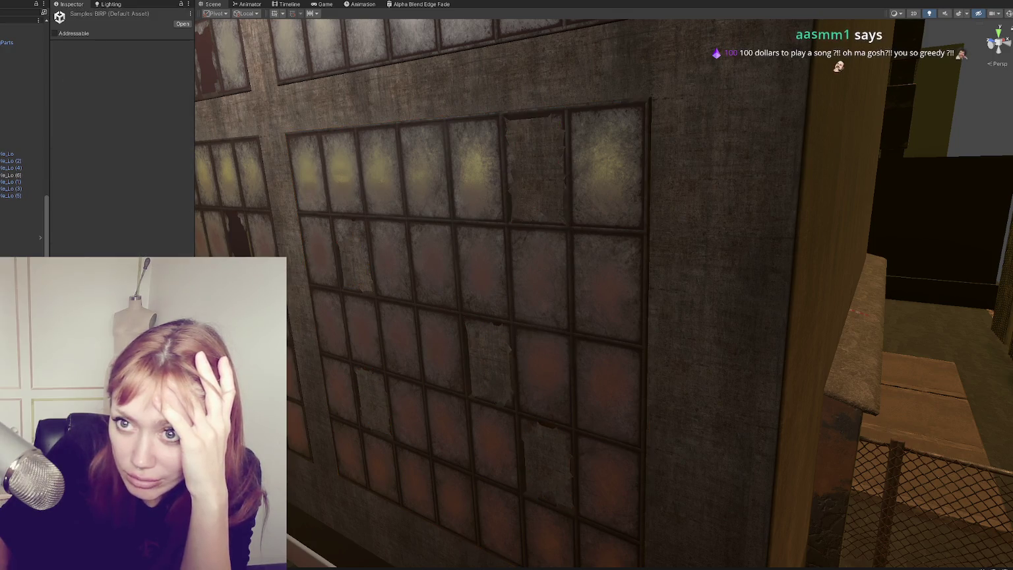
- Scroll through the Fake Interiors readme and widen the Inspector over the hierarchy
scroll(90, 174, down, 3)
scroll(90, 173, down, 5)
scroll(89, 185, up, 8)
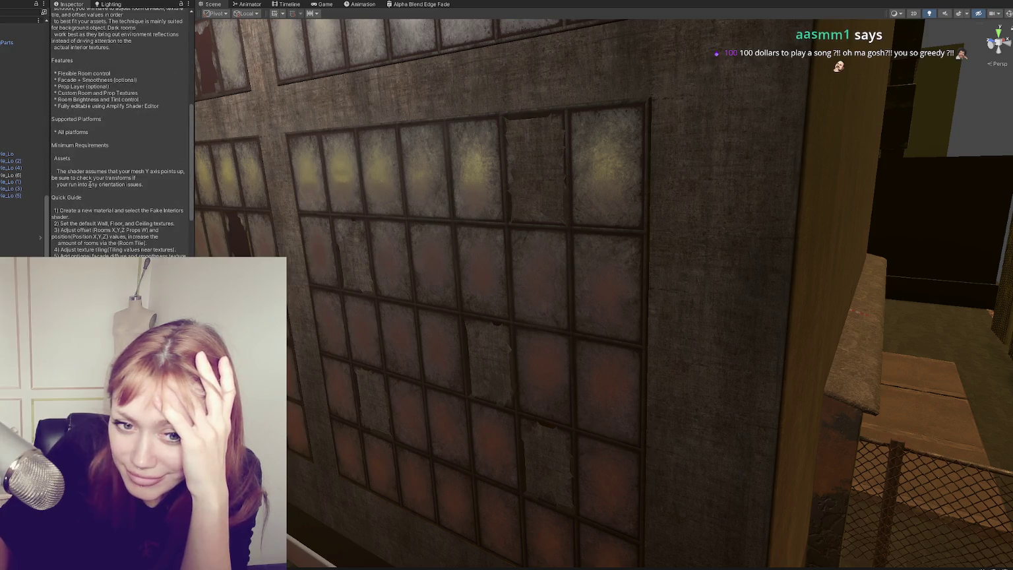
scroll(90, 185, up, 3)
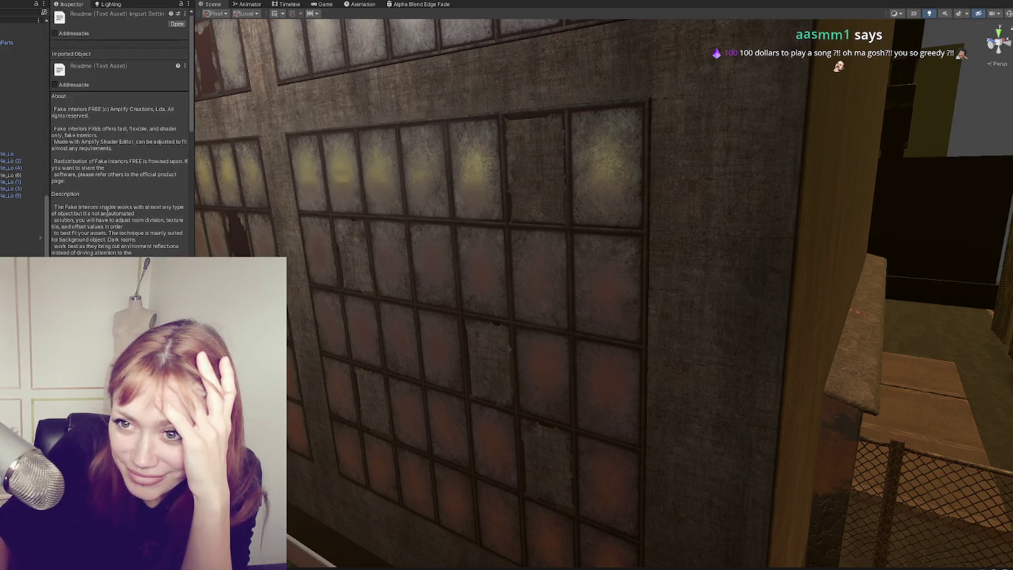
drag(192, 170, 218, 171)
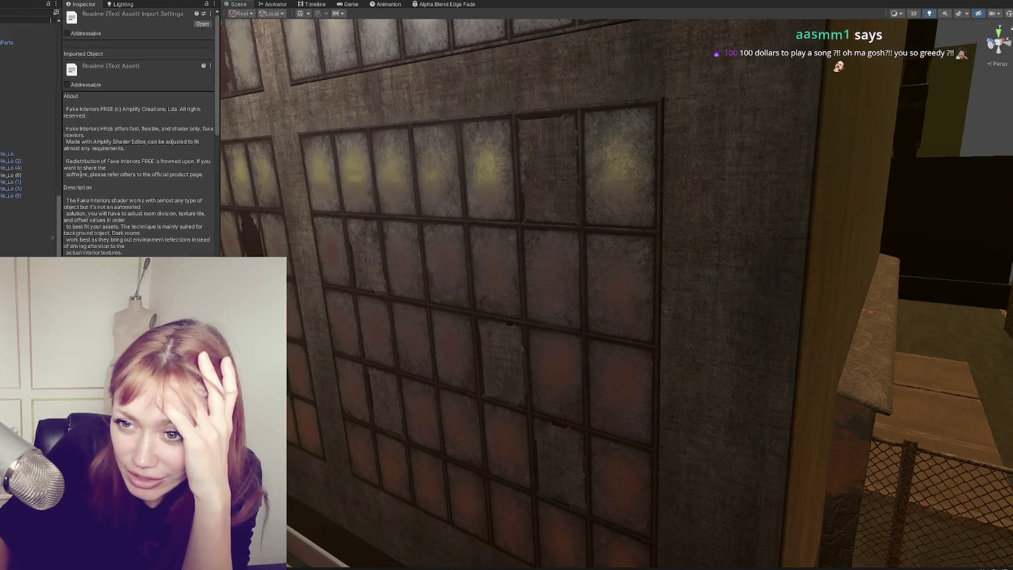
drag(61, 172, 5, 172)
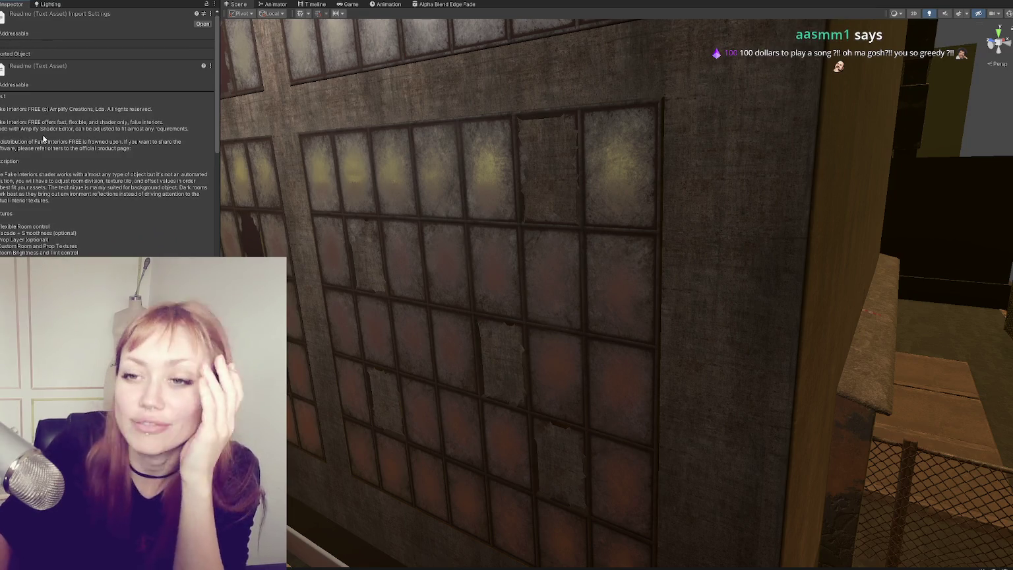
mouse_move(218, 134)
mouse_down()
mouse_move(300, 131)
mouse_move(257, 131)
mouse_up()
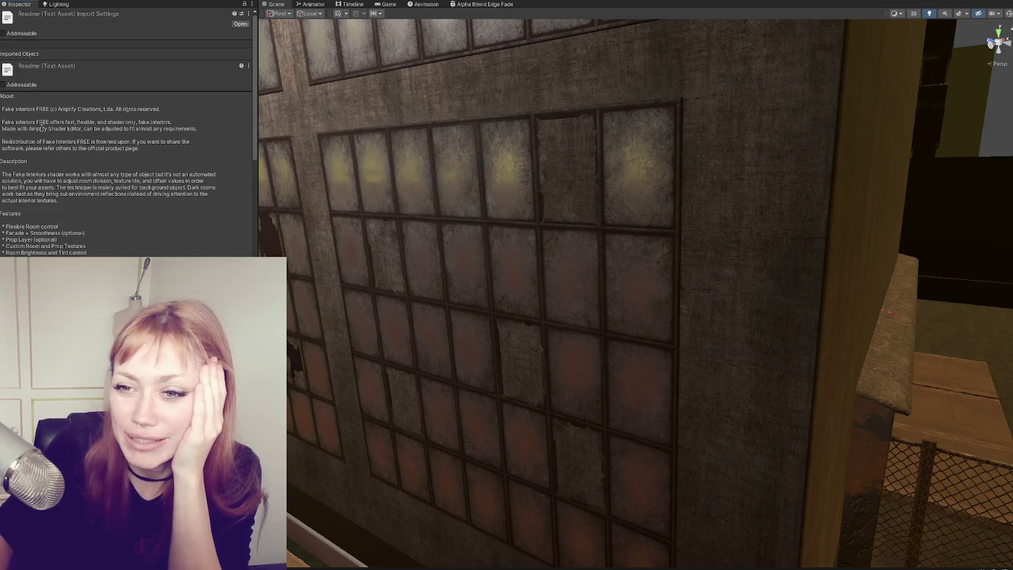
- Select the readme's opening paragraphs and Quick Guide steps, then select the Samples HDRP package
scroll(115, 190, down, 2)
drag(2, 92, 40, 143)
click(61, 140)
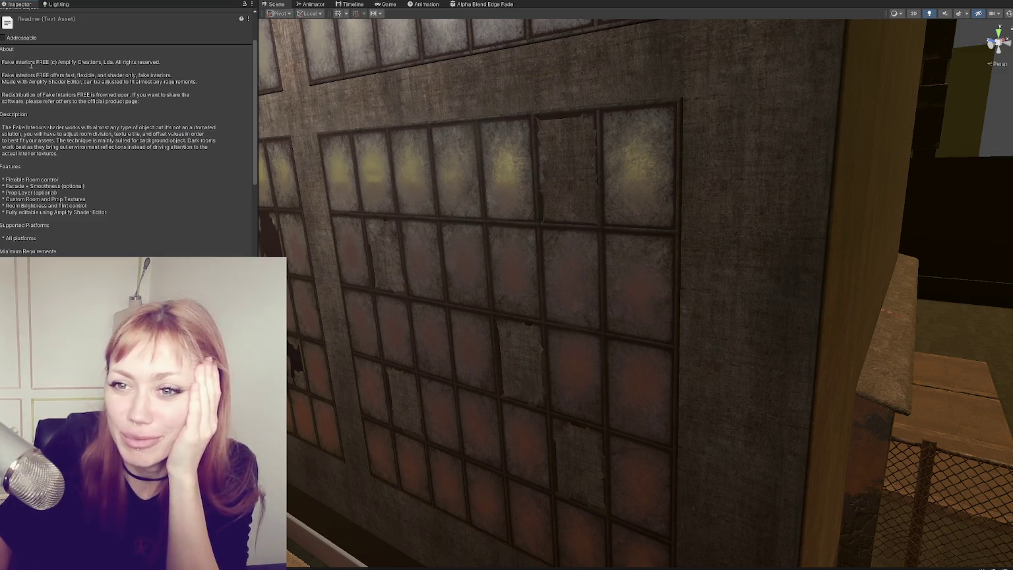
mouse_move(4, 60)
mouse_down()
mouse_move(128, 62)
mouse_move(162, 75)
mouse_move(137, 188)
mouse_up()
scroll(138, 187, down, 5)
mouse_move(8, 116)
mouse_down()
mouse_move(161, 130)
mouse_move(166, 230)
mouse_up()
click(259, 507)
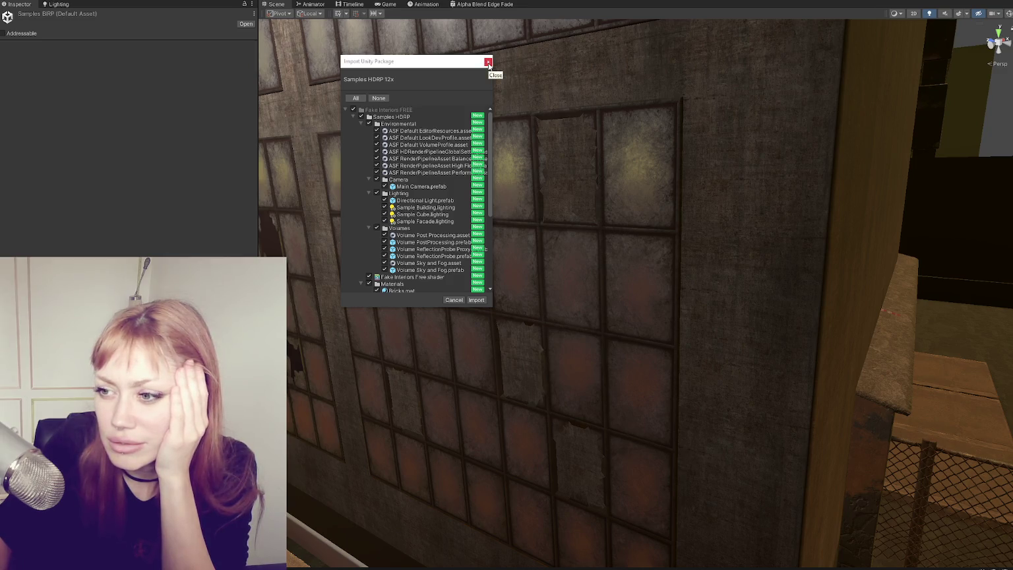
- Import the Samples HDRP 12x package and save the modified Main and Wasteland scenes
click(488, 62)
key(Down)
key(Down)
key(Up)
key(Up)
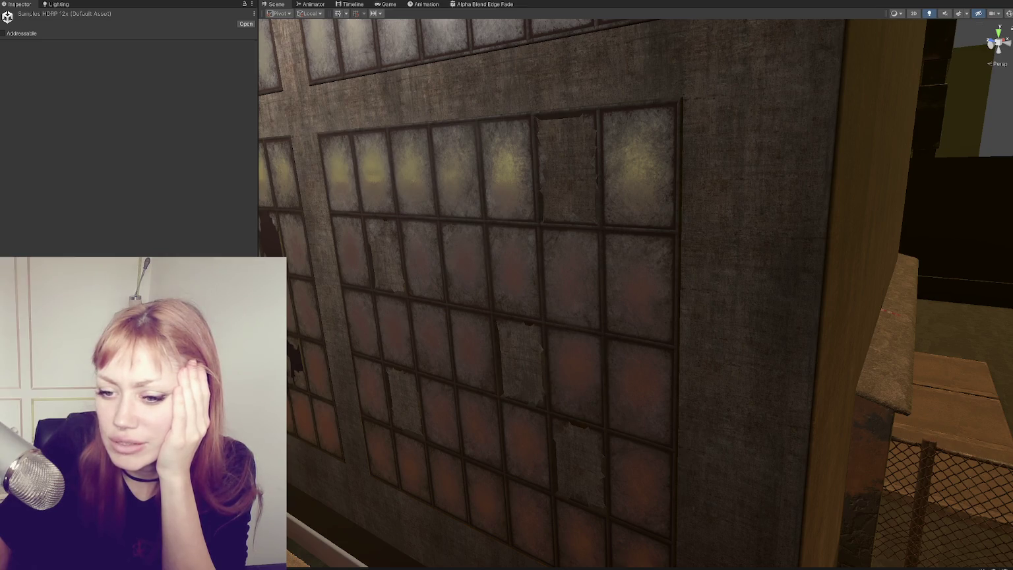
key(Return)
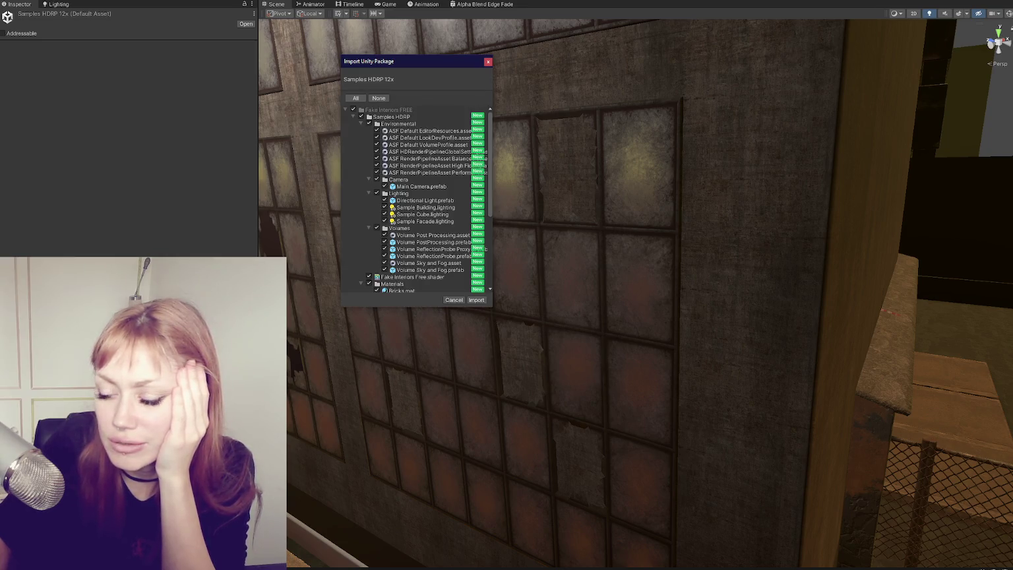
click(475, 301)
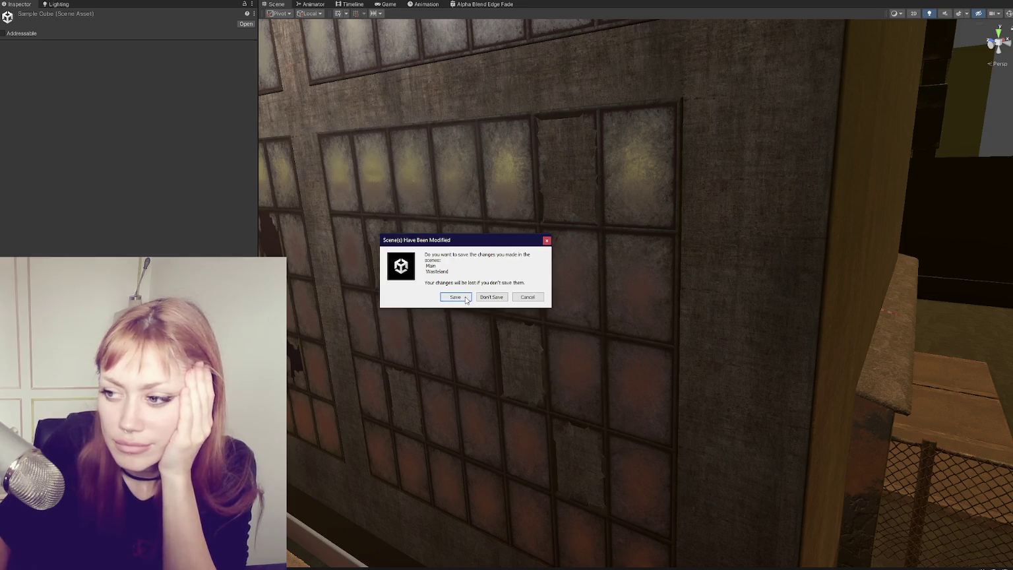
click(456, 299)
key(Down)
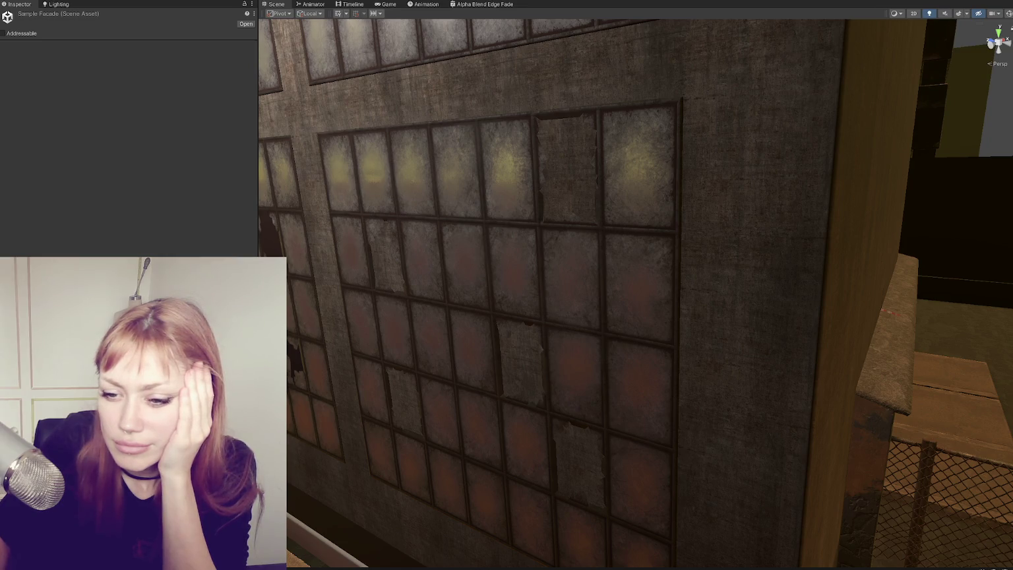
- Put the Parallax_BrickRoom_1 Fake Interiors material on Window_LoftStyle_Lo (6), replacing its broken glass
mouse_move(417, 348)
mouse_down()
mouse_move(563, 339)
mouse_move(505, 341)
mouse_move(546, 316)
mouse_up()
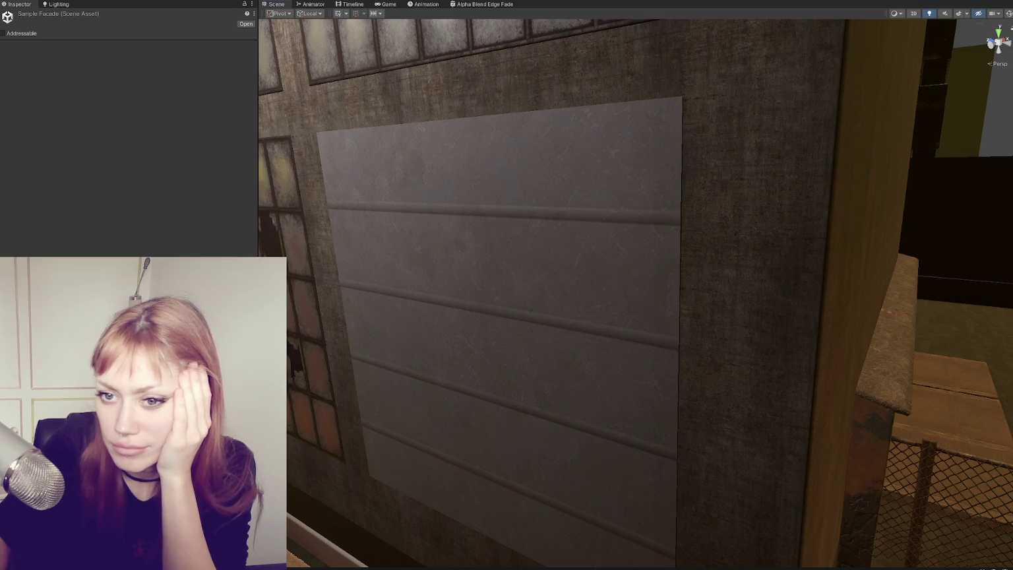
click(338, 279)
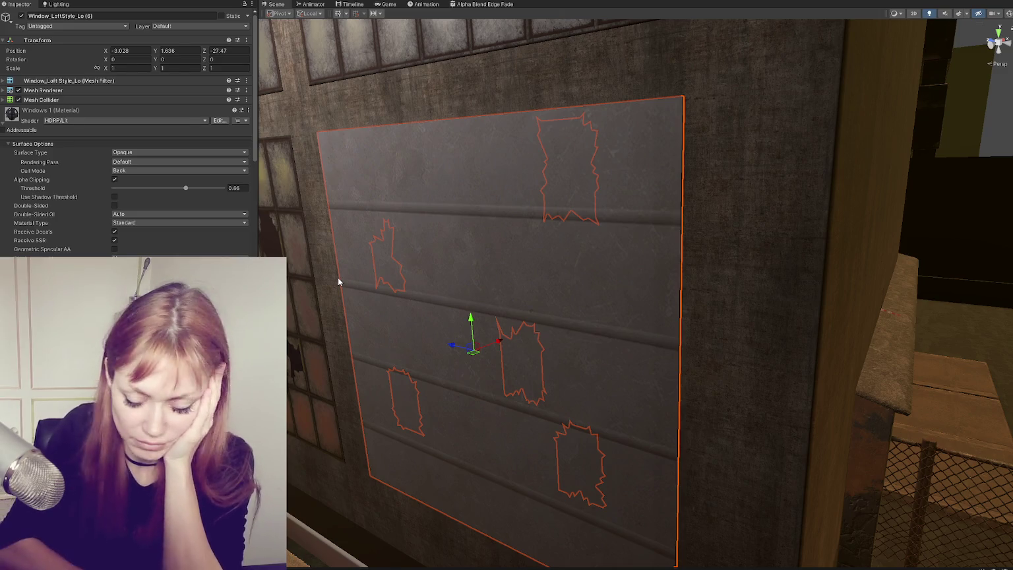
key(ctrl+z)
key(ctrl+z)
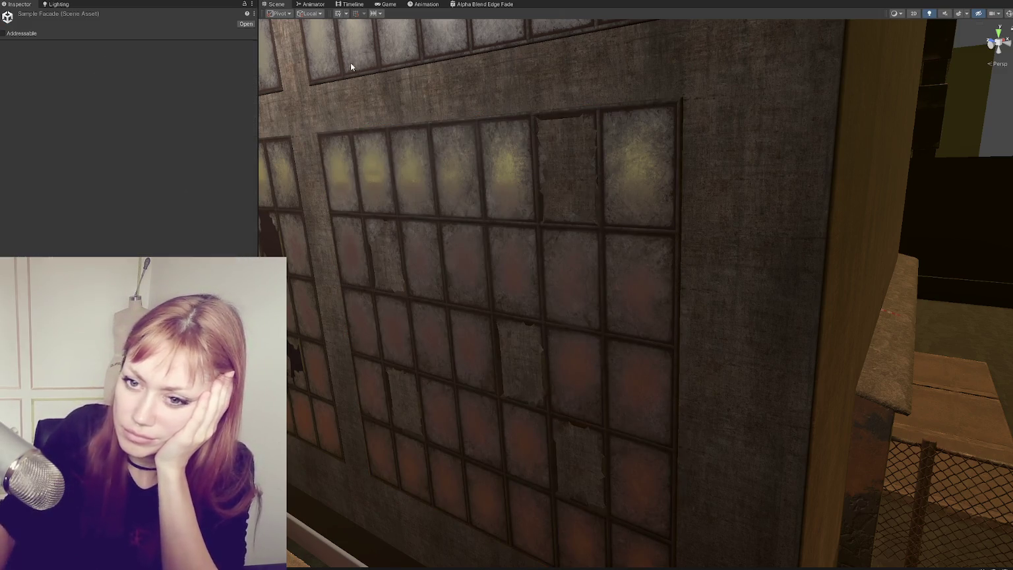
key(ctrl+z)
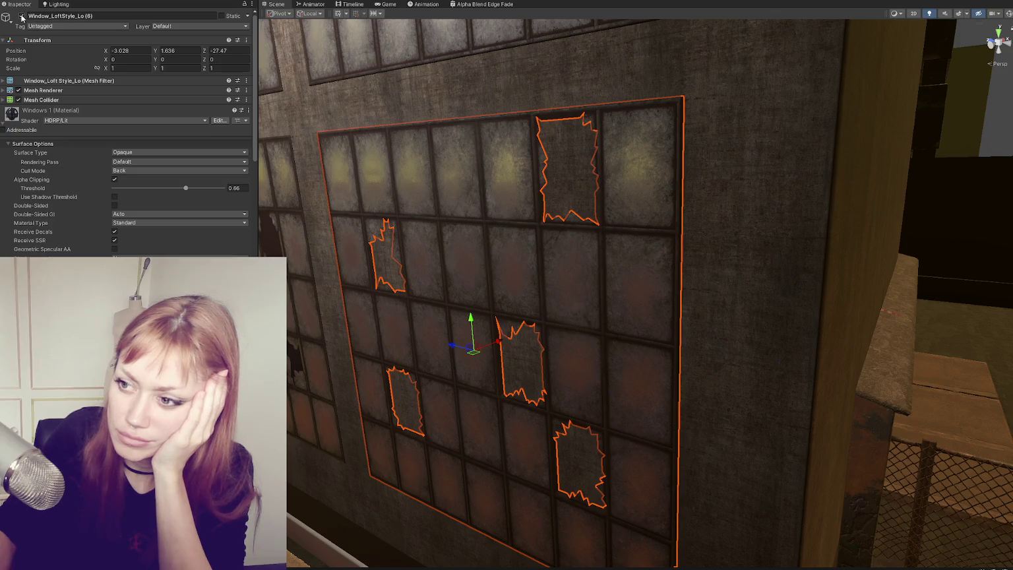
click(22, 16)
click(21, 16)
scroll(126, 132, down, 10)
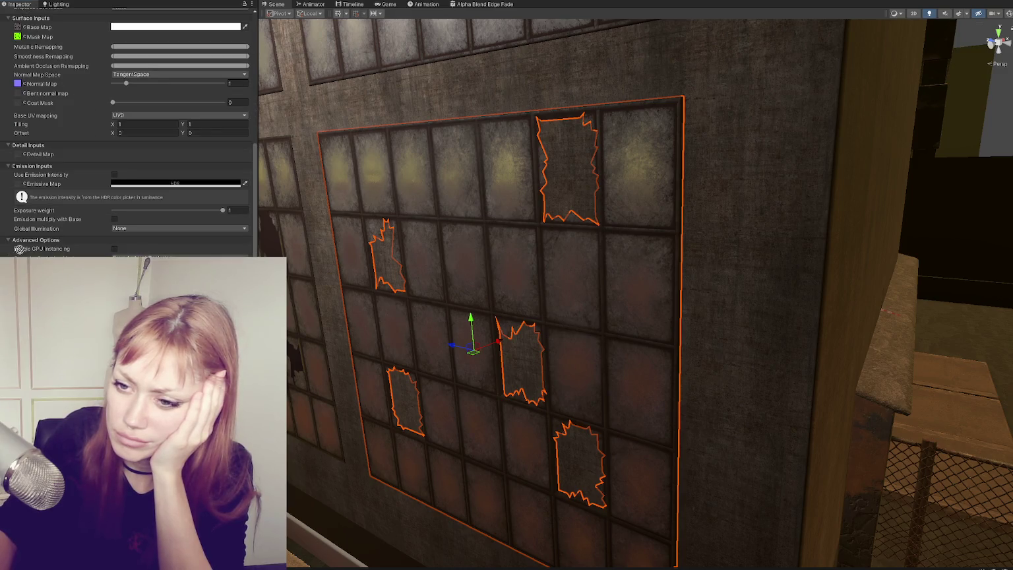
key(ctrl+z)
scroll(620, 309, down, 2)
scroll(620, 309, down, 3)
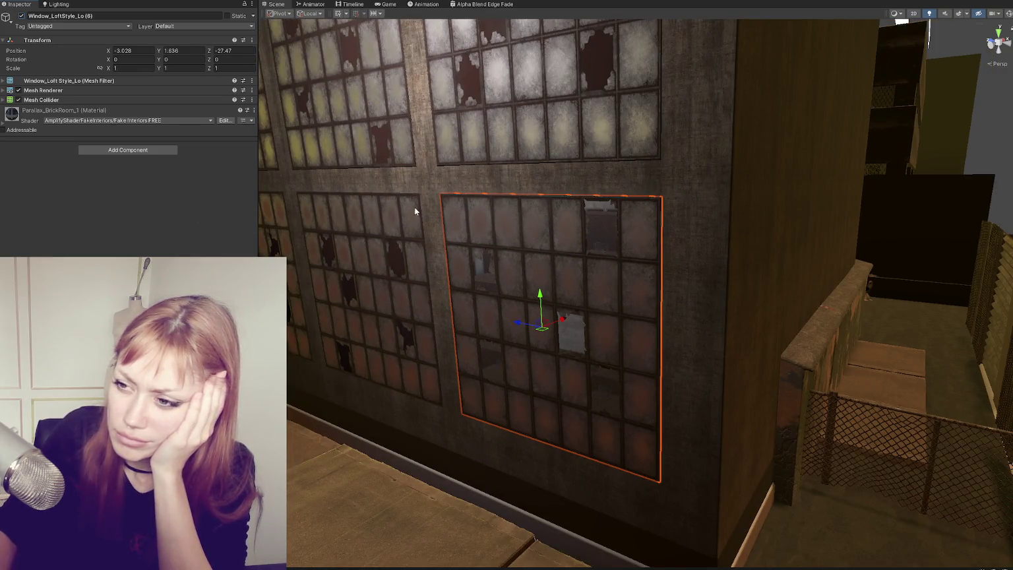
- Hide loft window Window_LoftStyle_Lo (4) to reveal the interior-mapped panel and reach its material properties
click(493, 230)
click(493, 230)
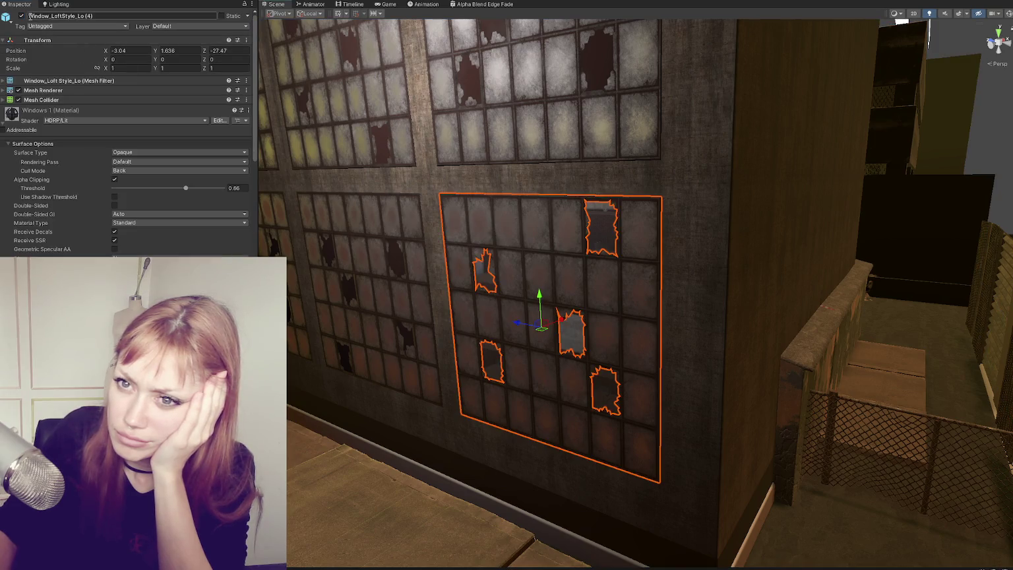
click(21, 15)
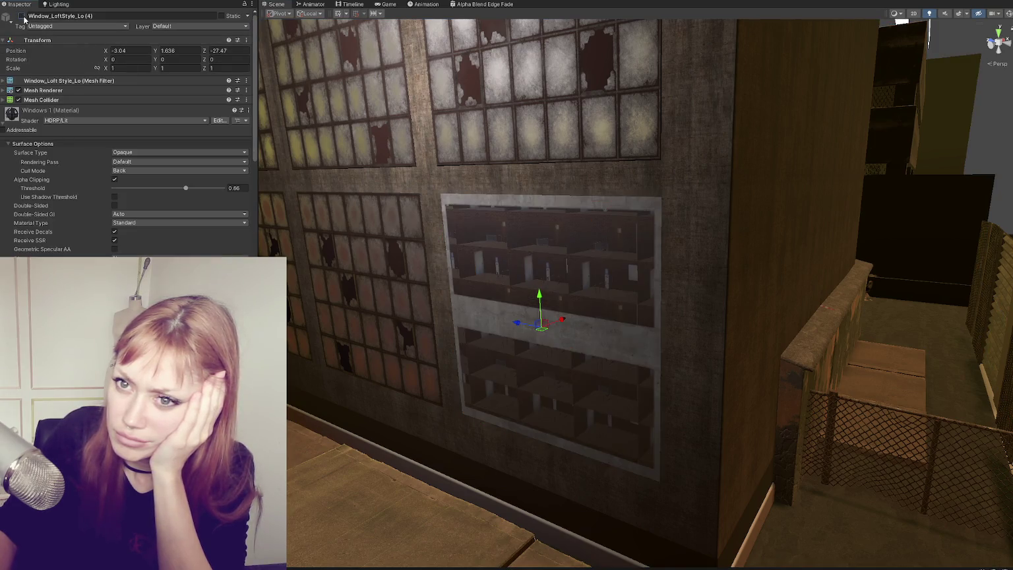
click(486, 287)
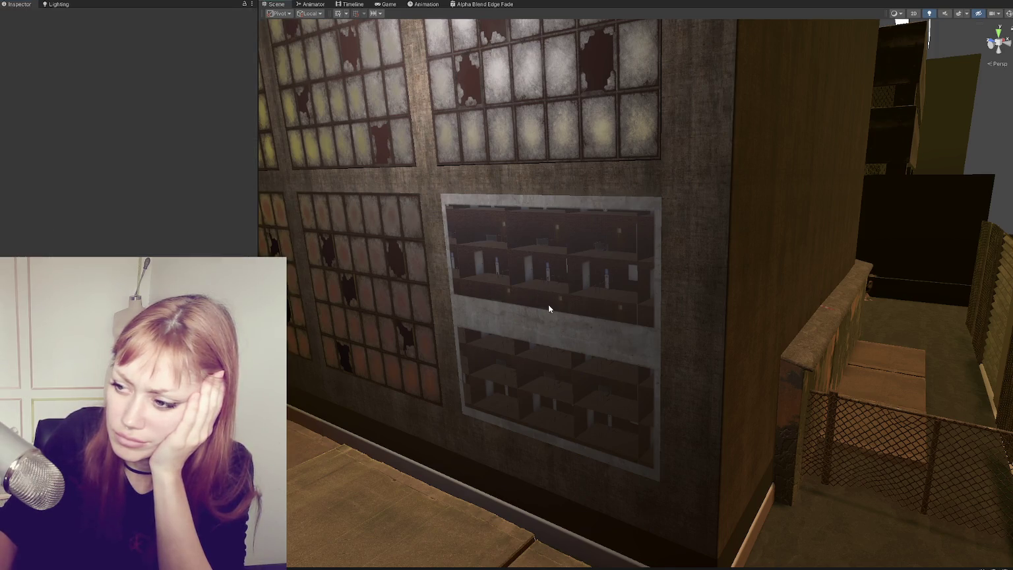
scroll(546, 306, up, 3)
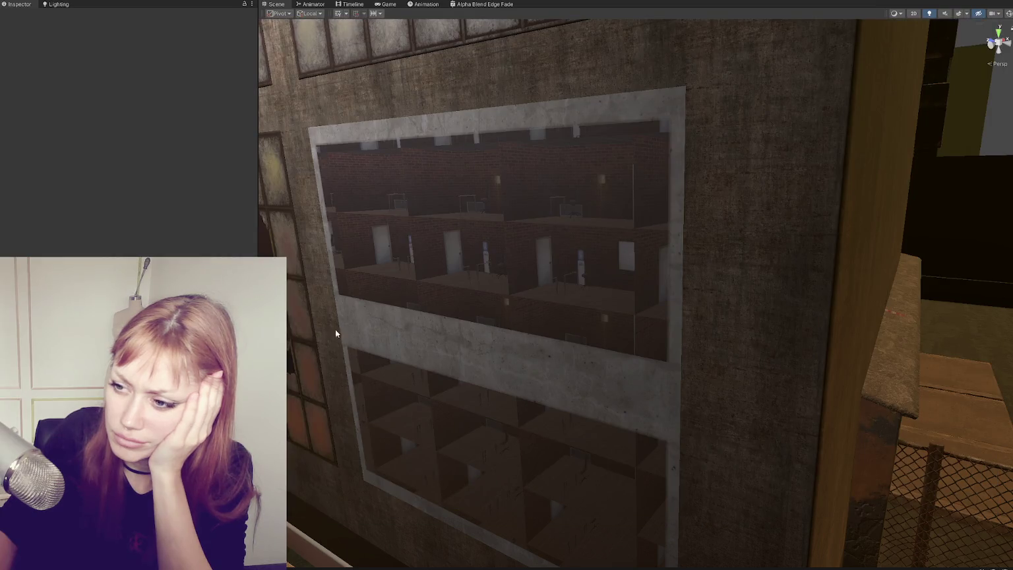
scroll(596, 325, up, 3)
scroll(595, 339, down, 5)
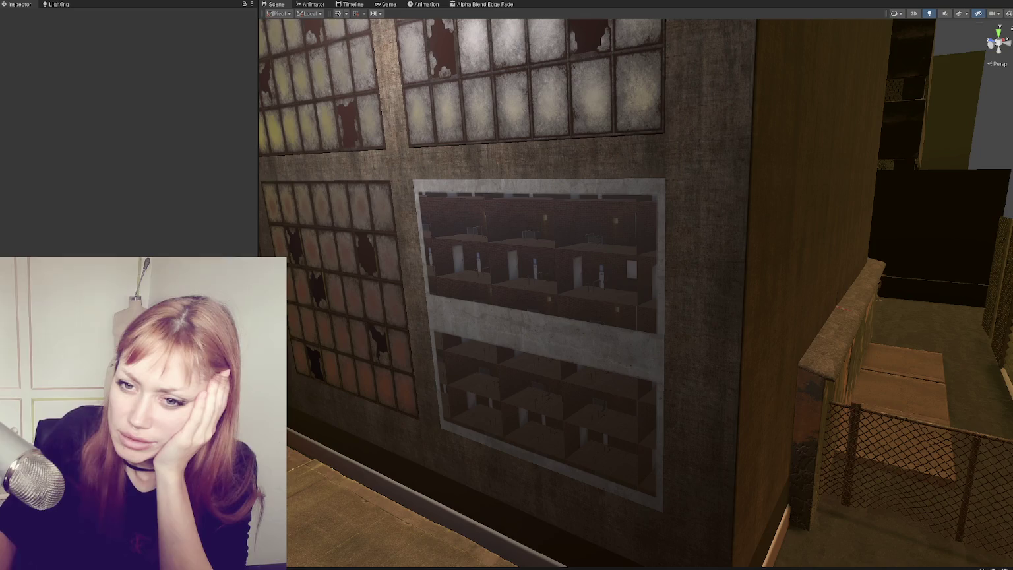
scroll(102, 149, down, 5)
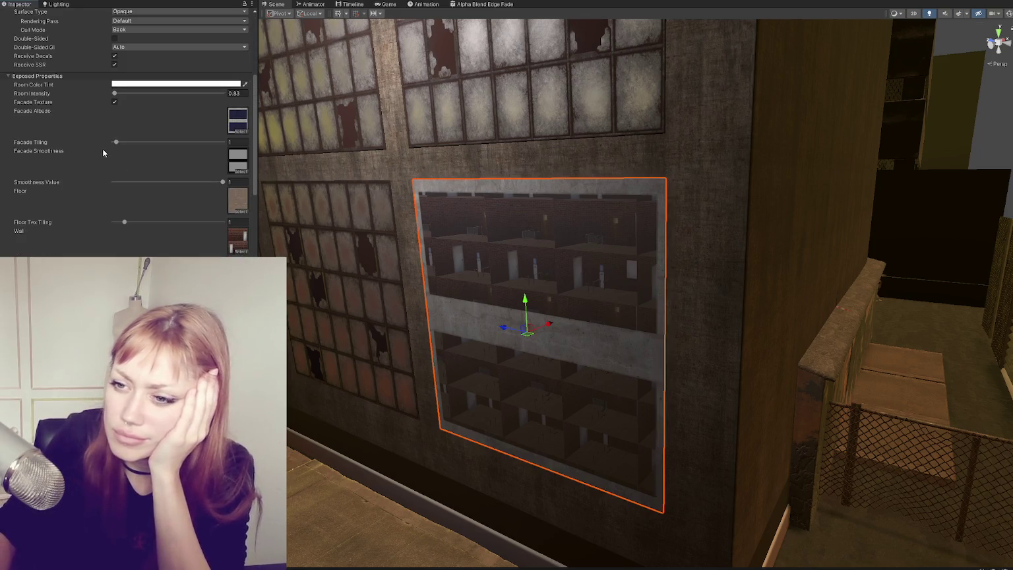
- Set Rooms X to 0.34 and Ceiling Tex Tiling to 0, and raise Room Intensity
scroll(135, 122, up, 3)
scroll(137, 121, down, 8)
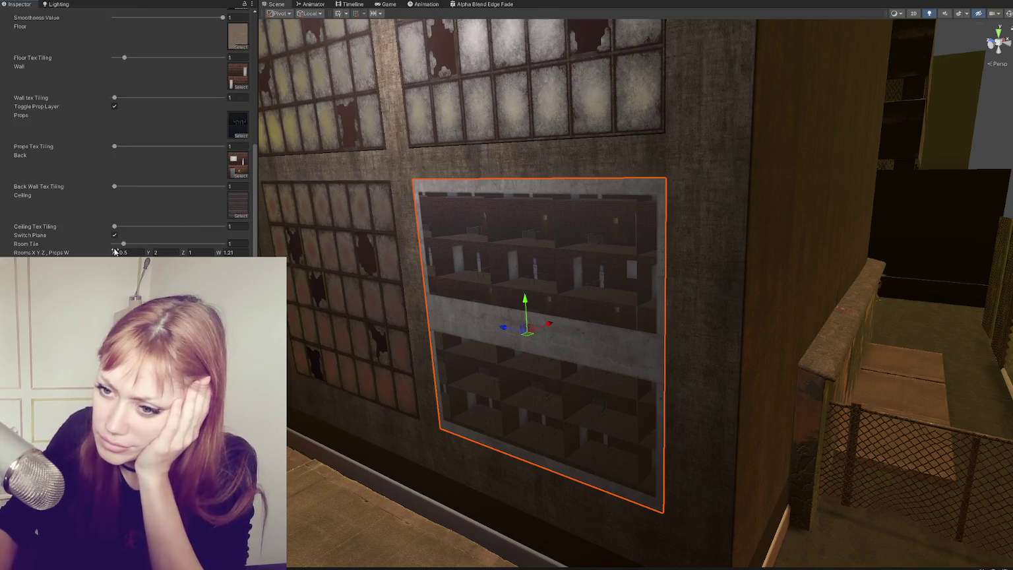
click(126, 251)
text(1.88)
key(BackSpace)
key(BackSpace)
key(BackSpace)
text(0.34)
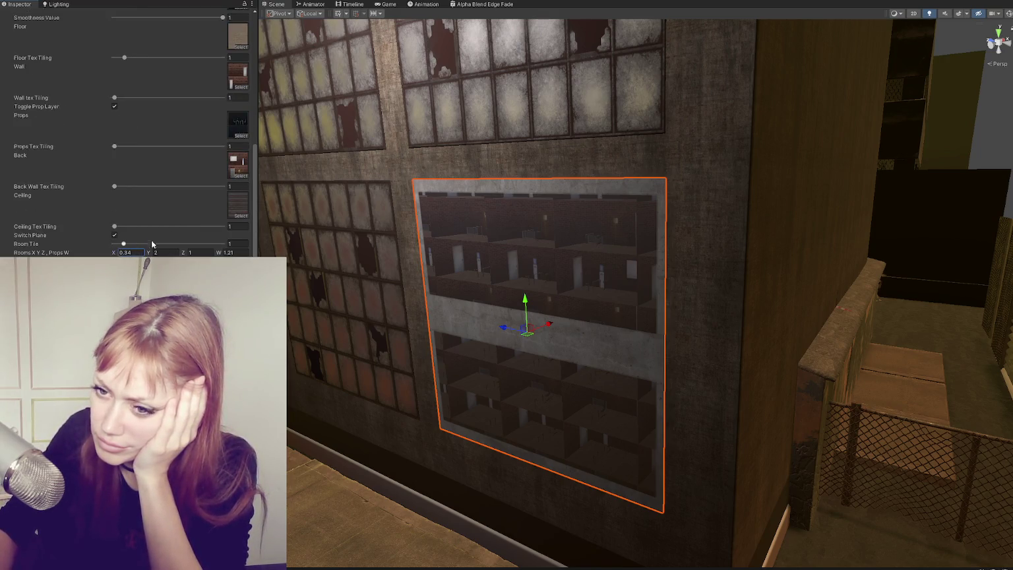
drag(144, 226, 103, 226)
scroll(174, 196, up, 3)
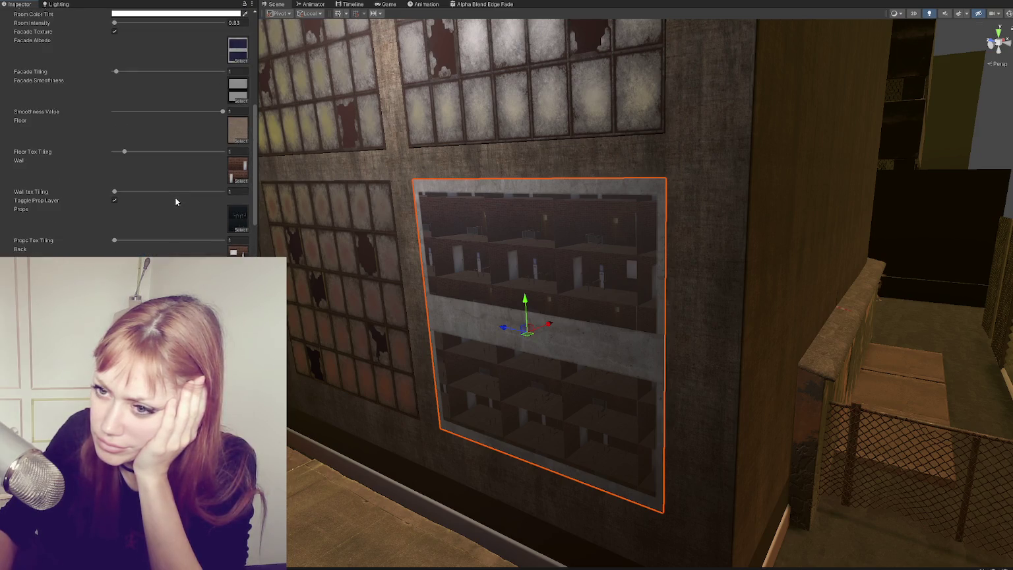
scroll(166, 203, up, 3)
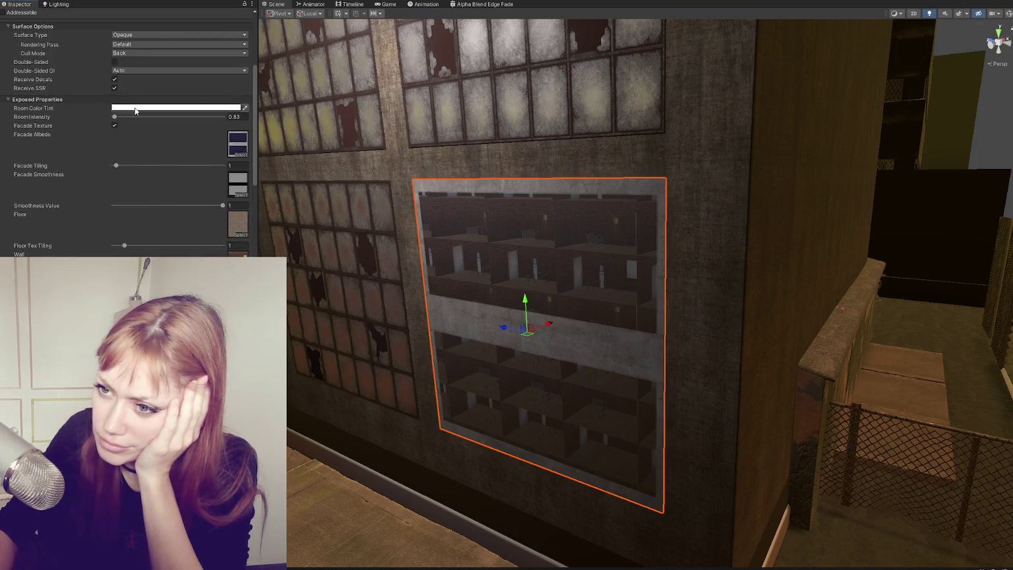
mouse_move(115, 117)
mouse_down()
mouse_move(137, 117)
mouse_move(123, 117)
mouse_up()
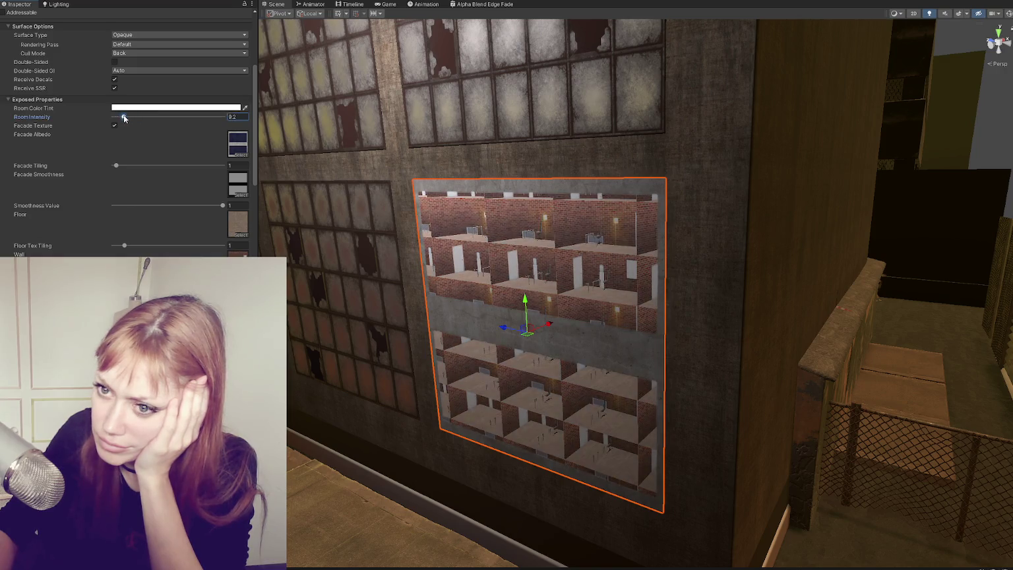
- Turn off the concrete Facade Texture, set Facade Tiling to 0.75 and Smoothness to 0
click(114, 126)
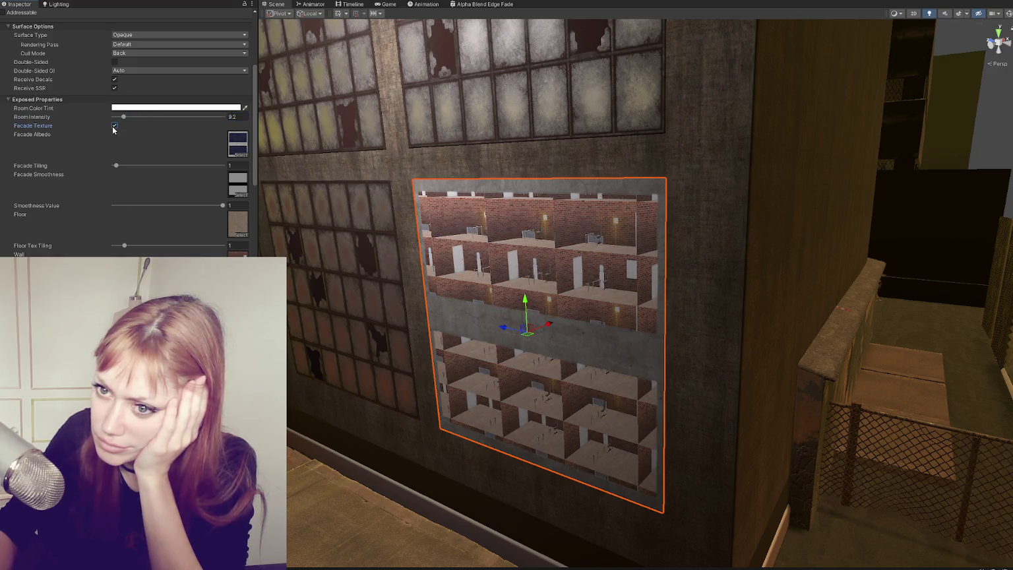
click(115, 125)
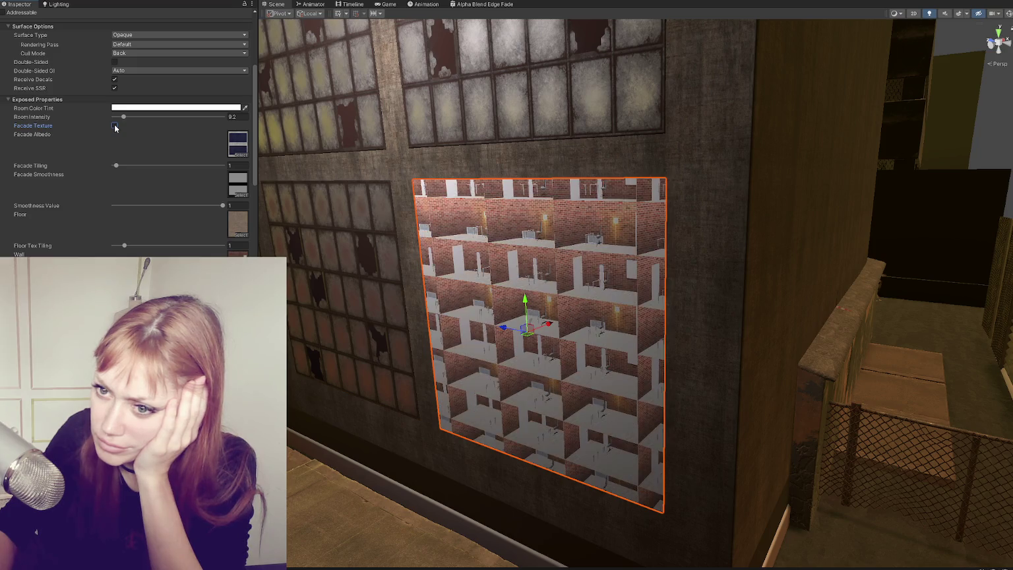
click(115, 126)
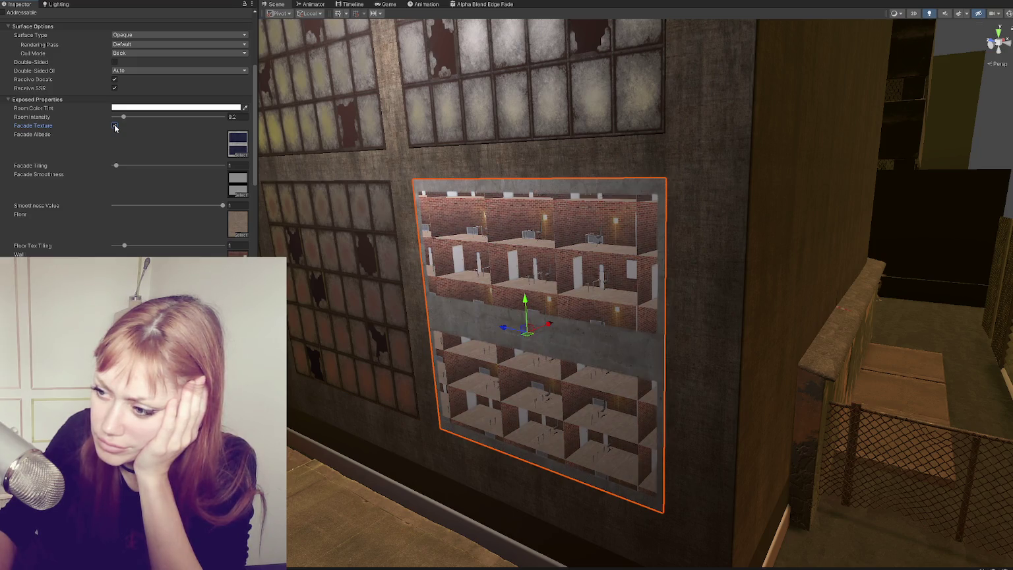
click(115, 126)
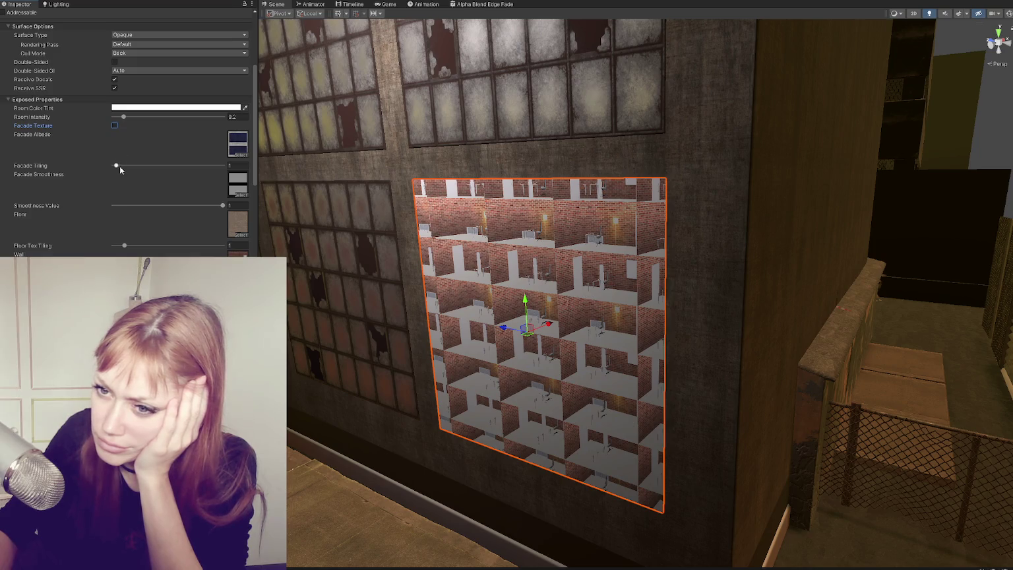
mouse_move(116, 165)
mouse_down()
mouse_move(140, 166)
mouse_move(103, 166)
mouse_move(135, 171)
mouse_up()
click(115, 166)
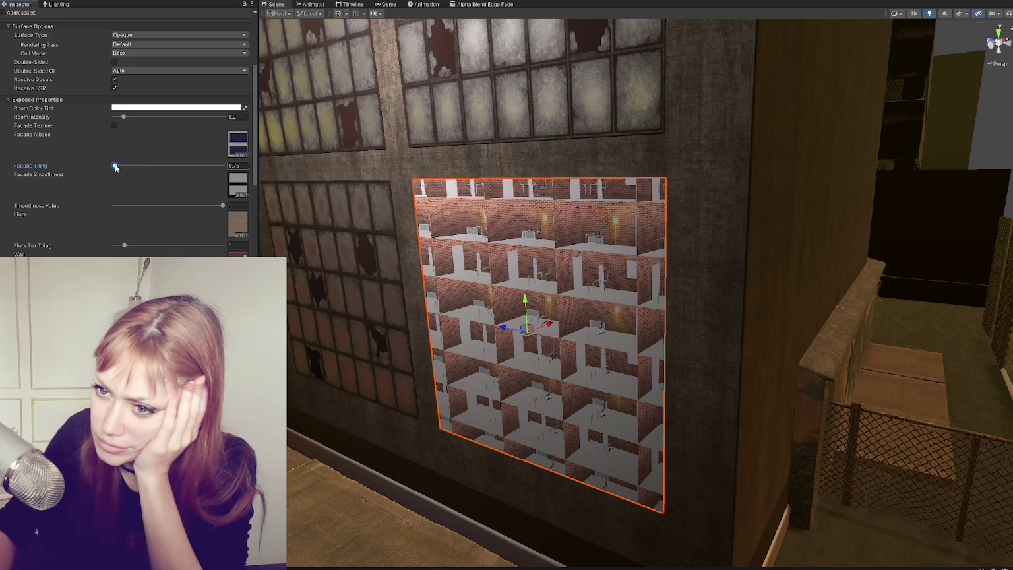
drag(125, 209, 103, 205)
- Lower Room Tile to 0.15 so the rooms repeat more densely
scroll(187, 170, down, 1)
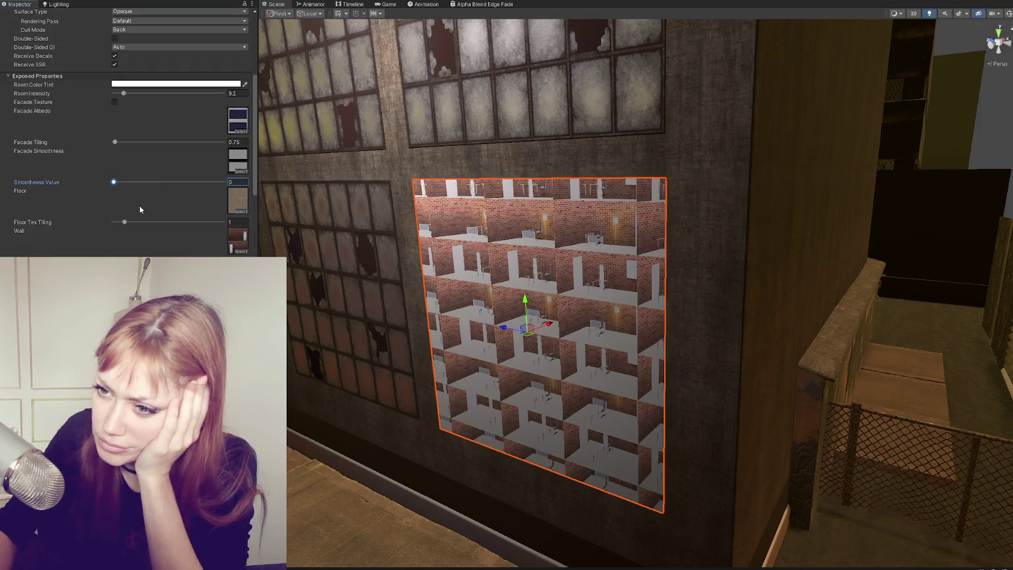
scroll(130, 214, down, 4)
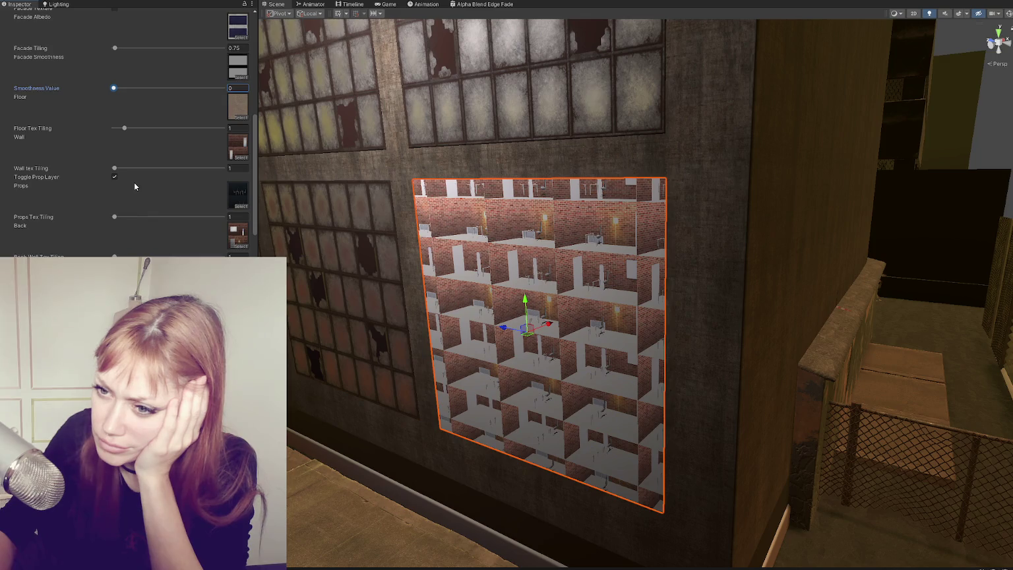
scroll(134, 182, down, 4)
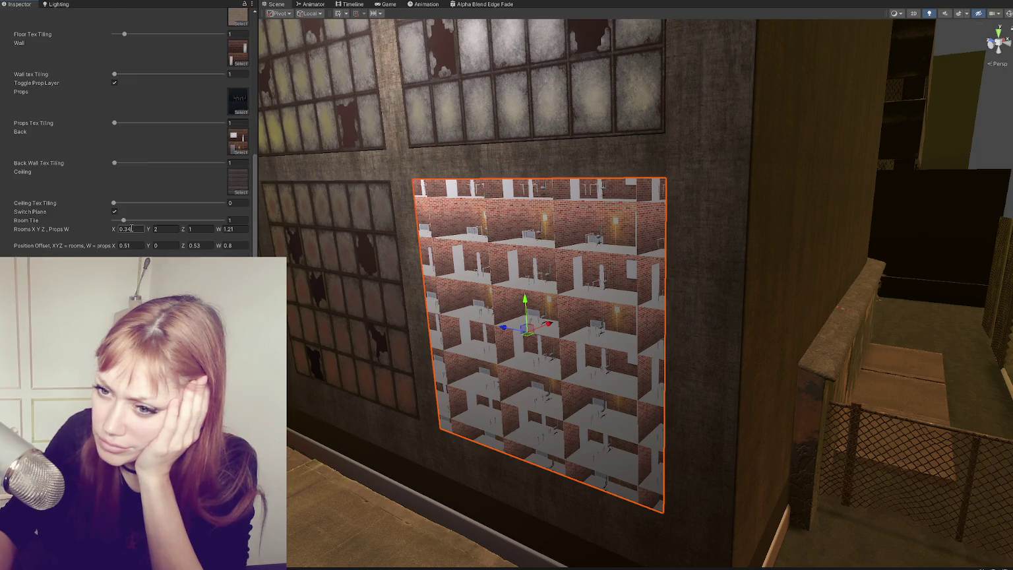
drag(123, 220, 114, 220)
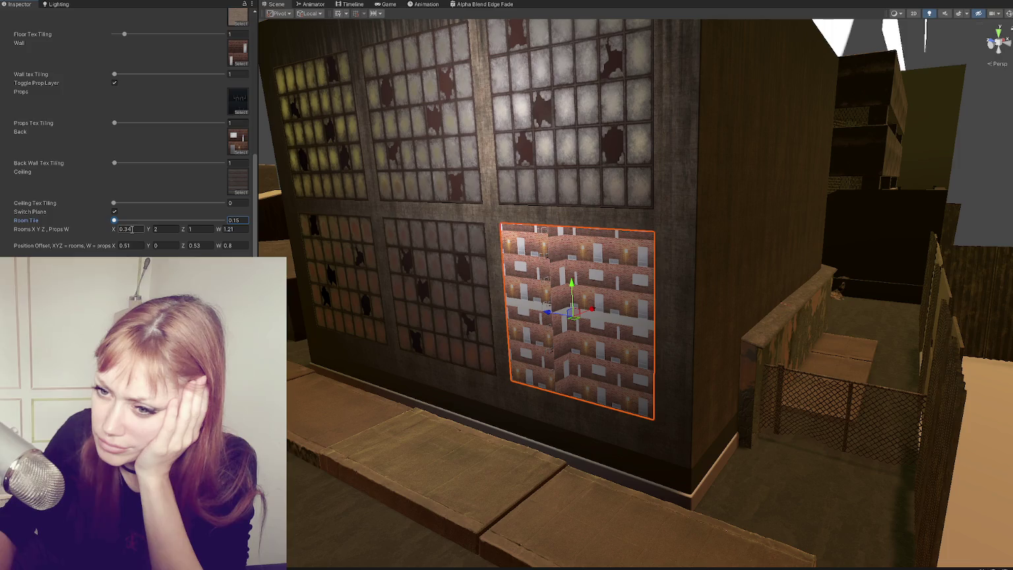
- Retype the rooms X value, trying 0.02, 0.01 and 0.1 before settling on 1
drag(109, 231, 110, 231)
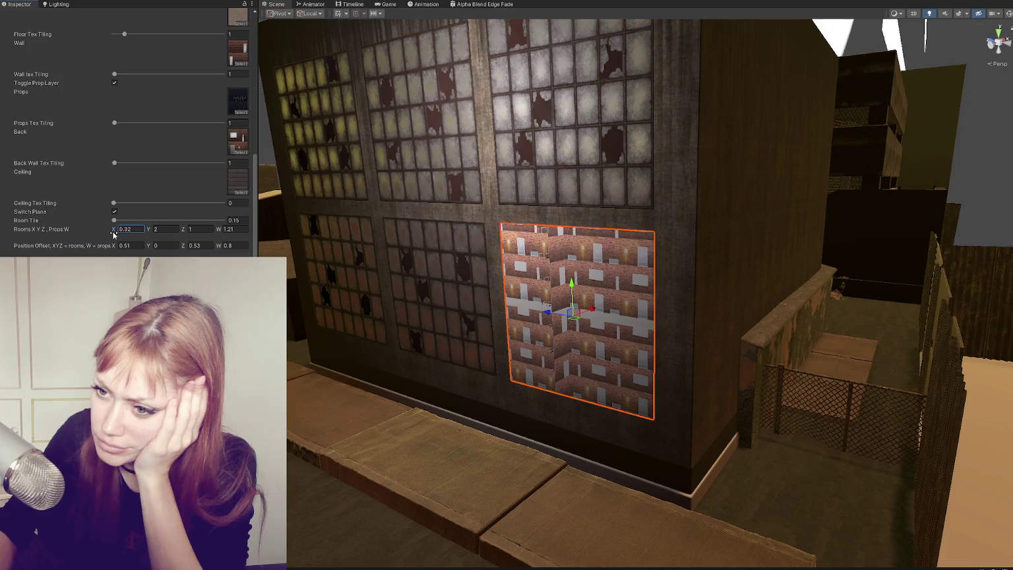
text(0.0)
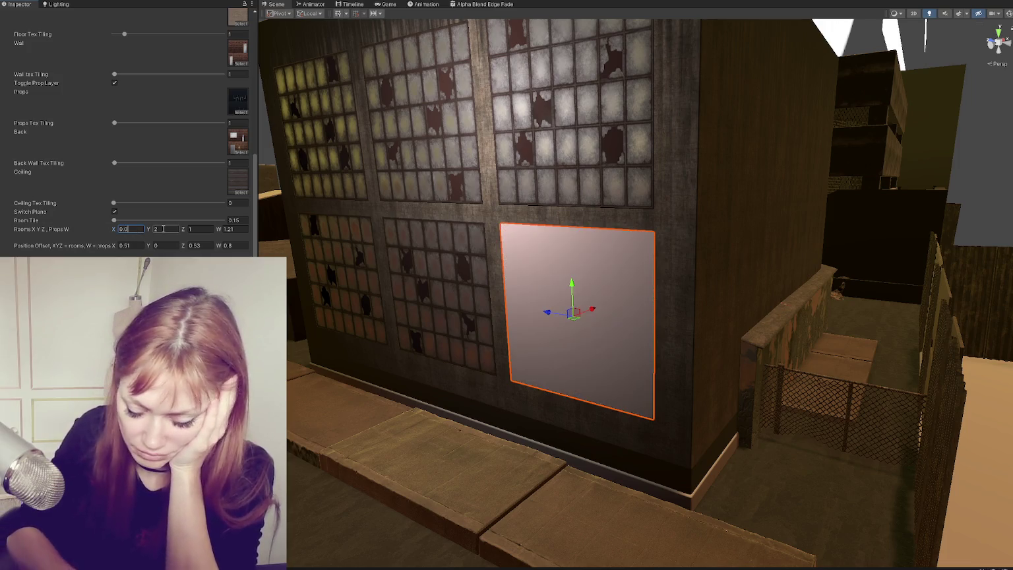
text(2)
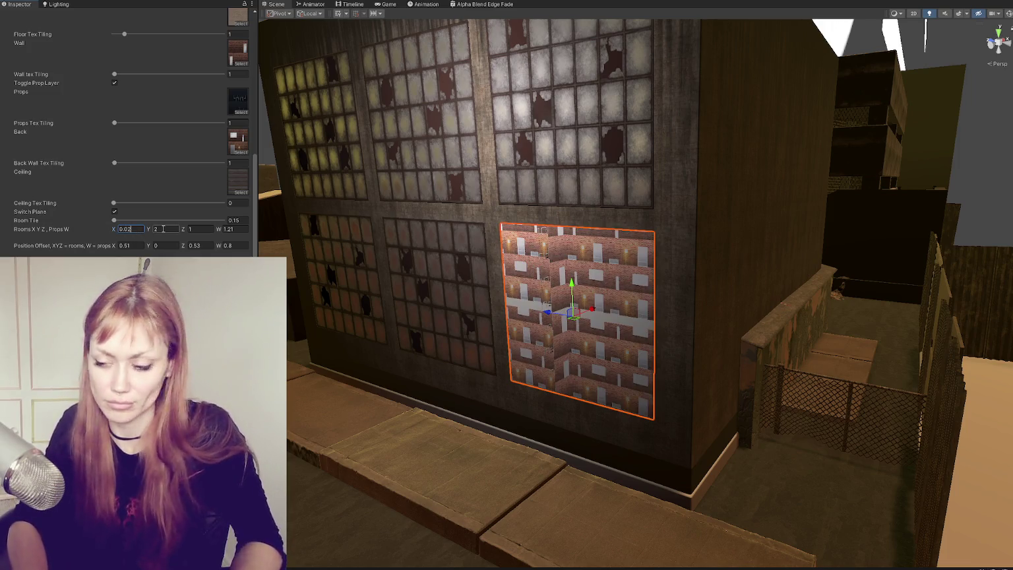
key(BackSpace)
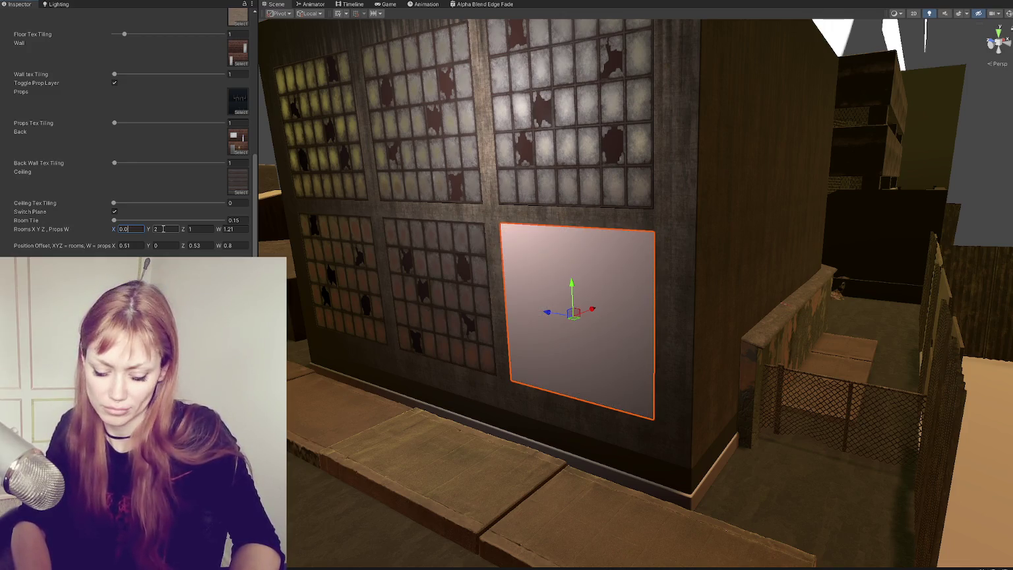
text(01)
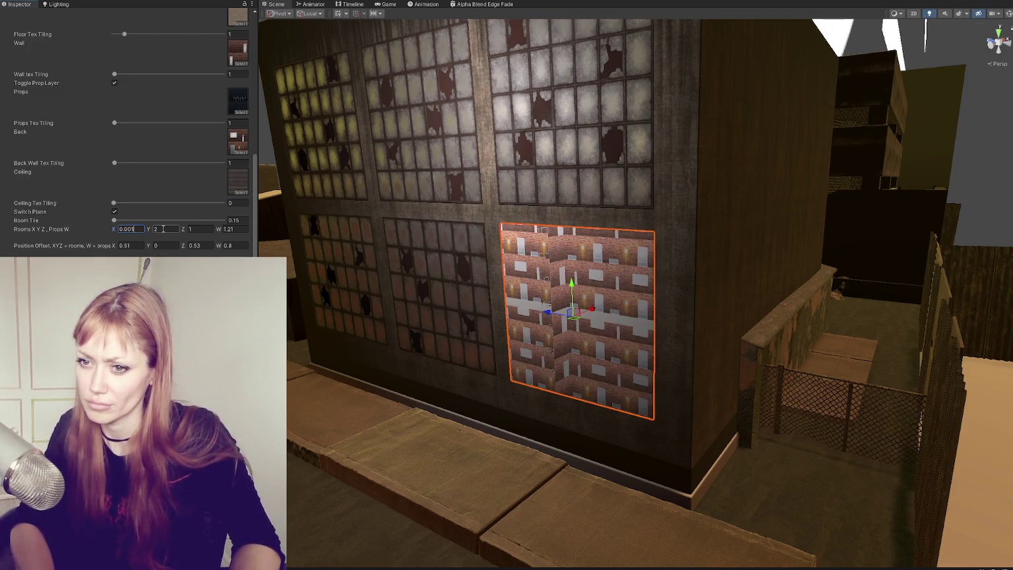
key(BackSpace)
key(BackSpace)
text(1)
key(BackSpace)
key(BackSpace)
text(1)
key(BackSpace)
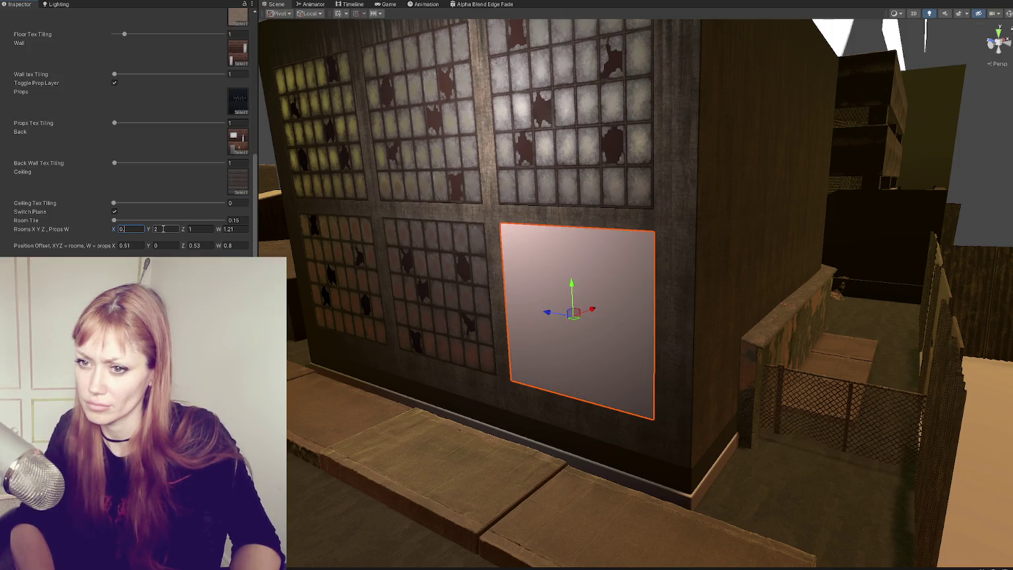
text(1)
key(BackSpace)
key(BackSpace)
text(1)
- Set Rooms Y, Rooms Z and Props W to 1 as well
click(163, 229)
text(0)
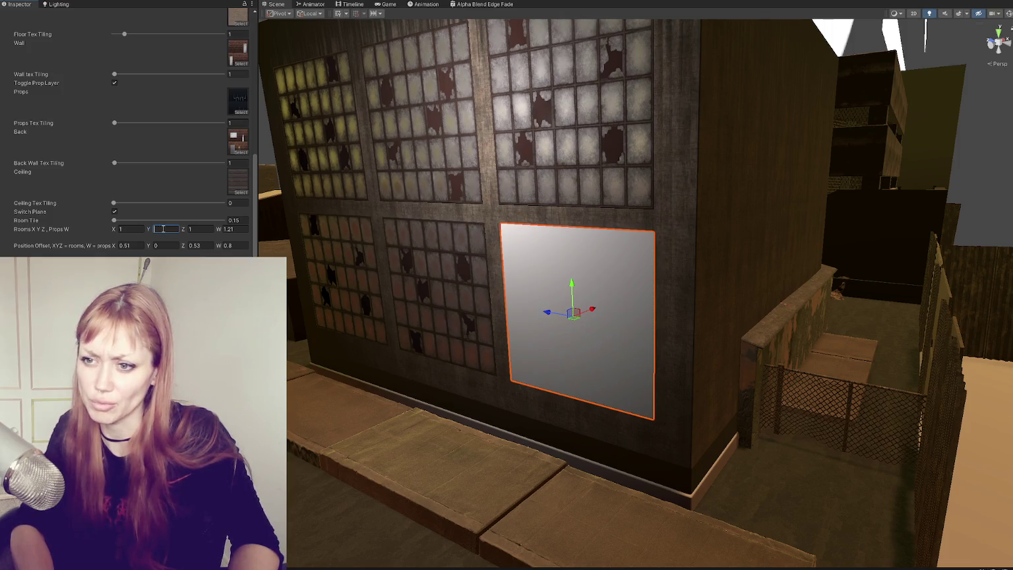
text(1)
key(Tab)
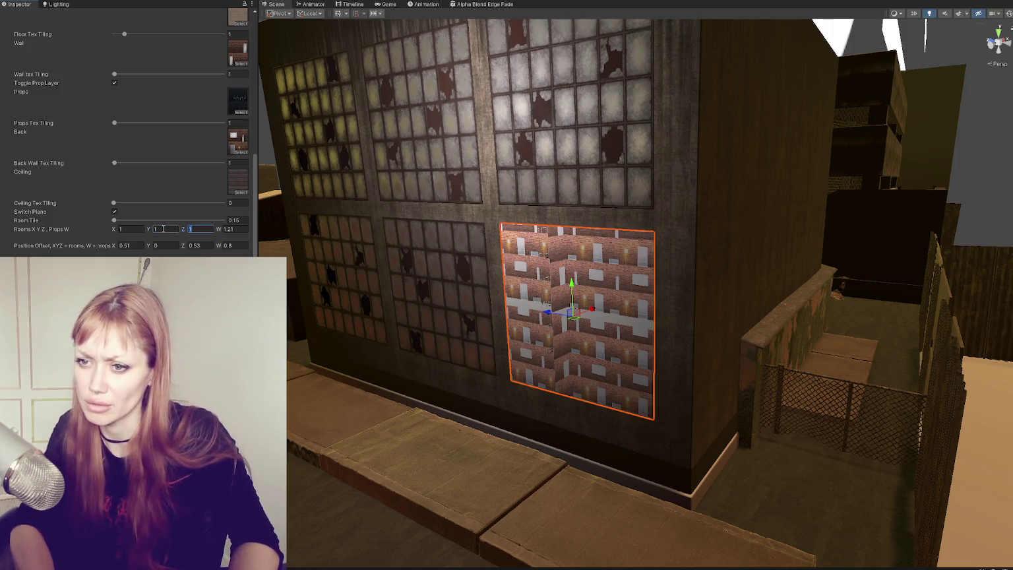
text(1)
key(Tab)
text(1)
key(Tab)
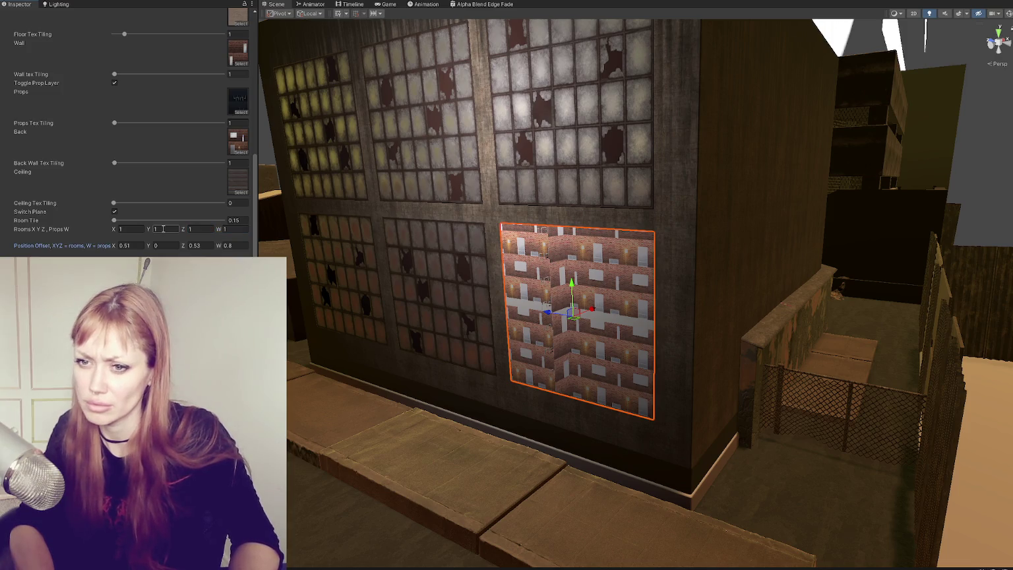
click(234, 220)
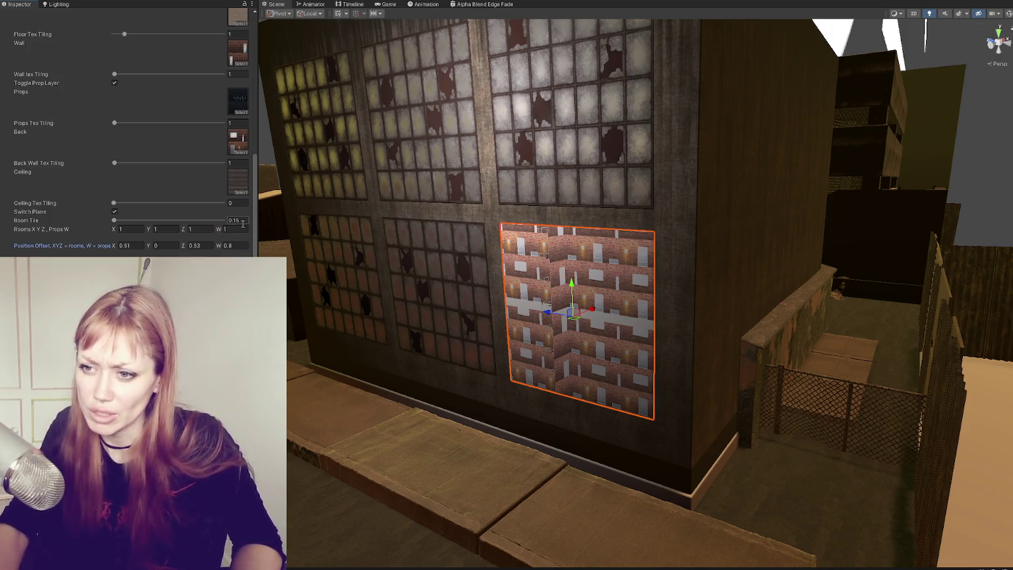
- Zero the room Position Offset X, Y, Z and W fields
text(0)
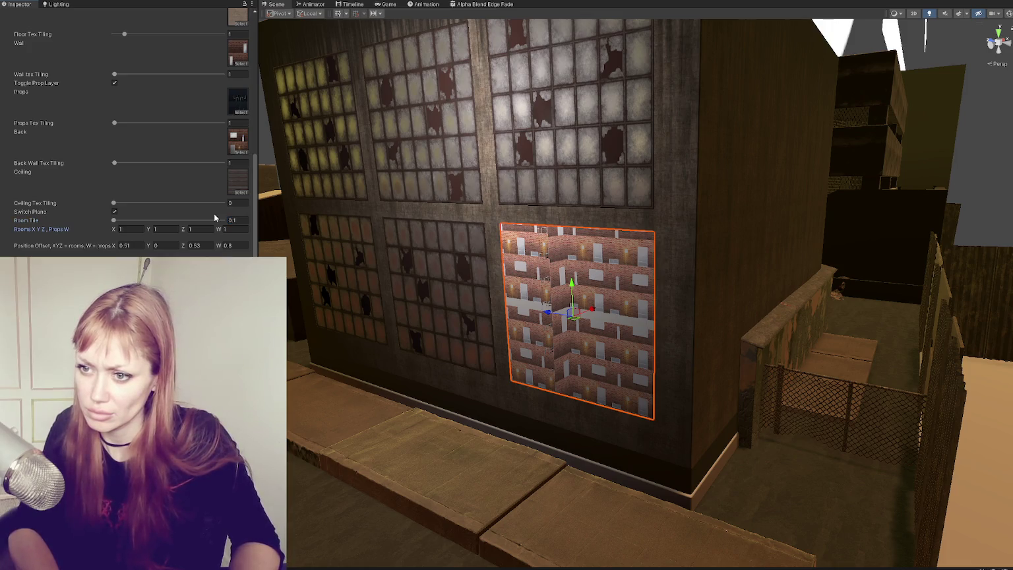
key(Tab)
key(Tab)
key(Tab)
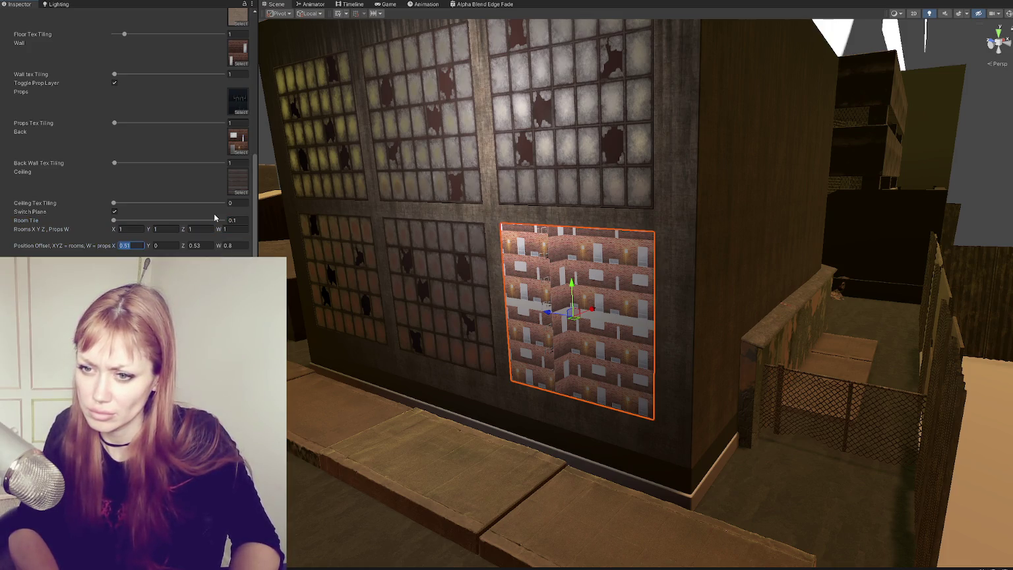
text(0)
key(Tab)
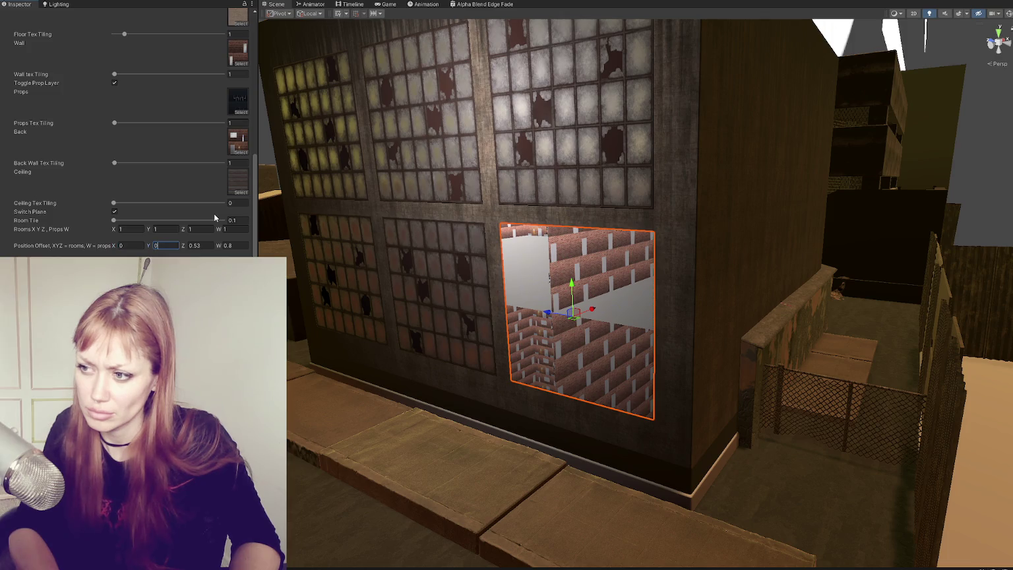
key(Tab)
text(0)
key(Tab)
text(0)
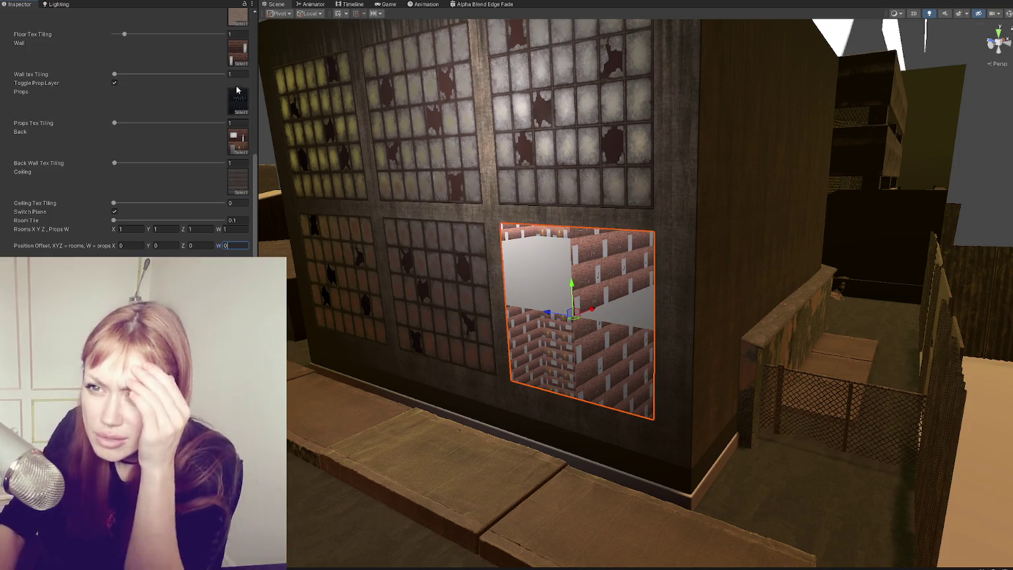
- Turn off Toggle Prop Layer, set offset X and Y to 1, and push Z to about 6.91
click(114, 83)
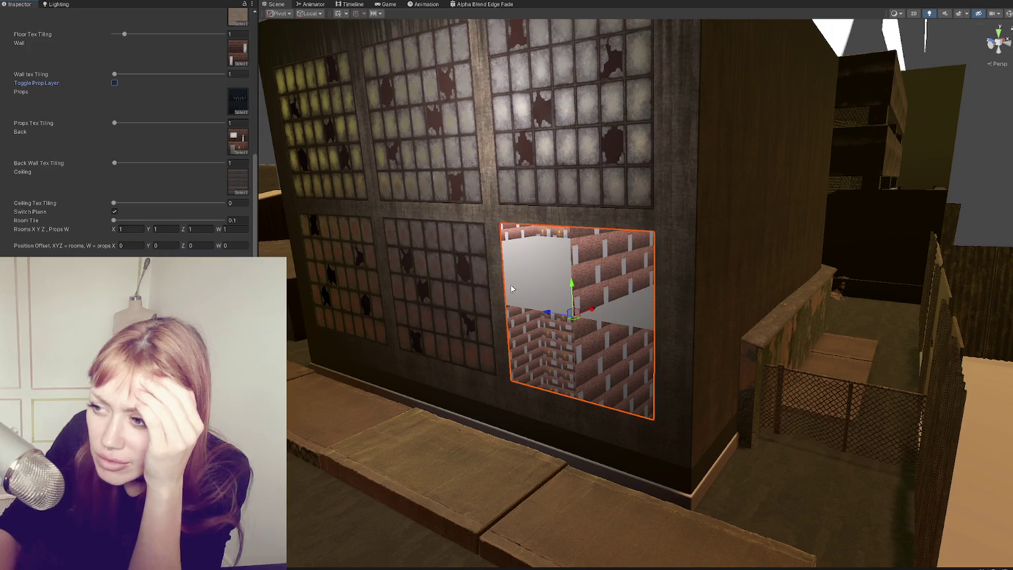
scroll(580, 231, up, 2)
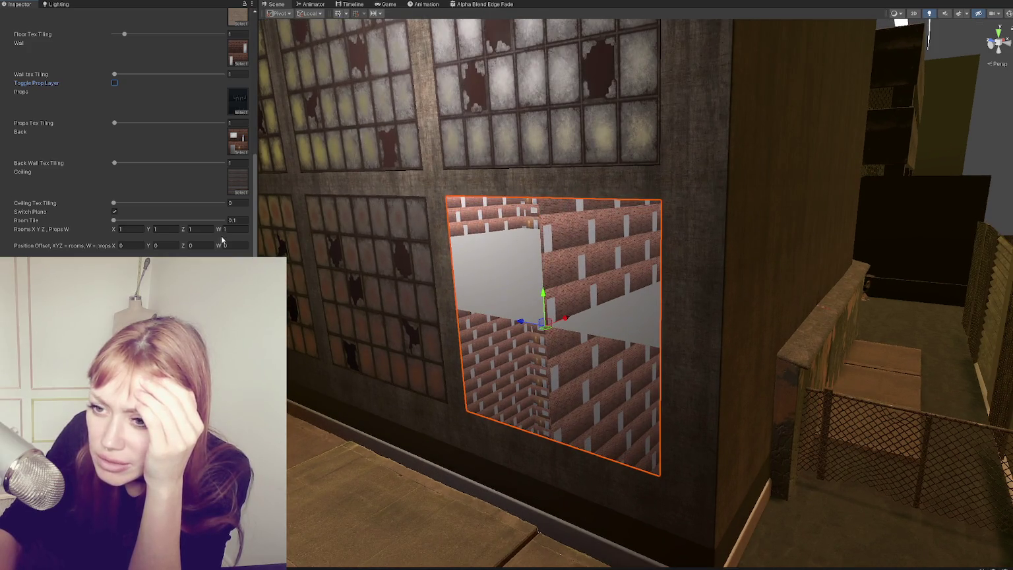
click(131, 244)
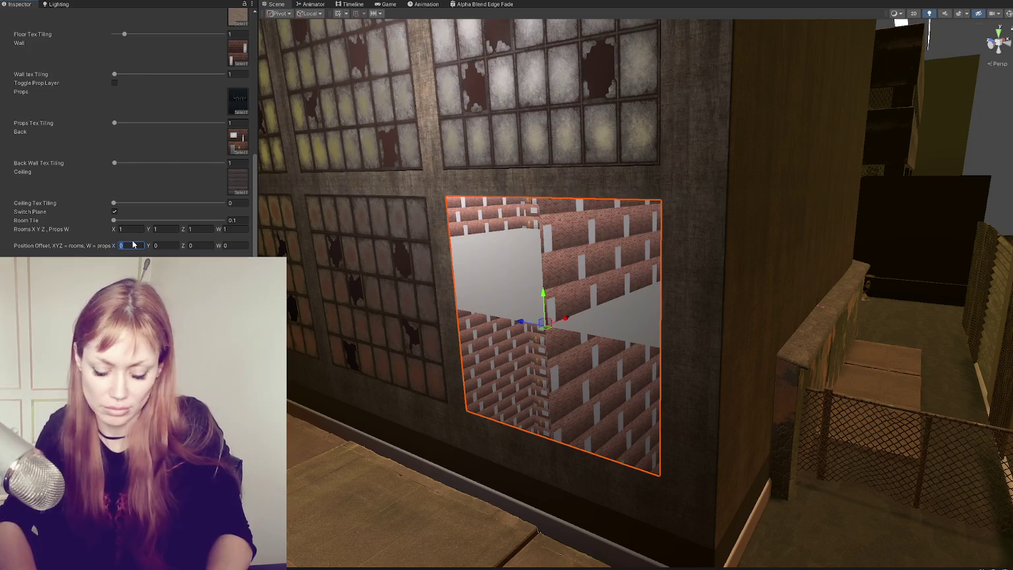
text(5)
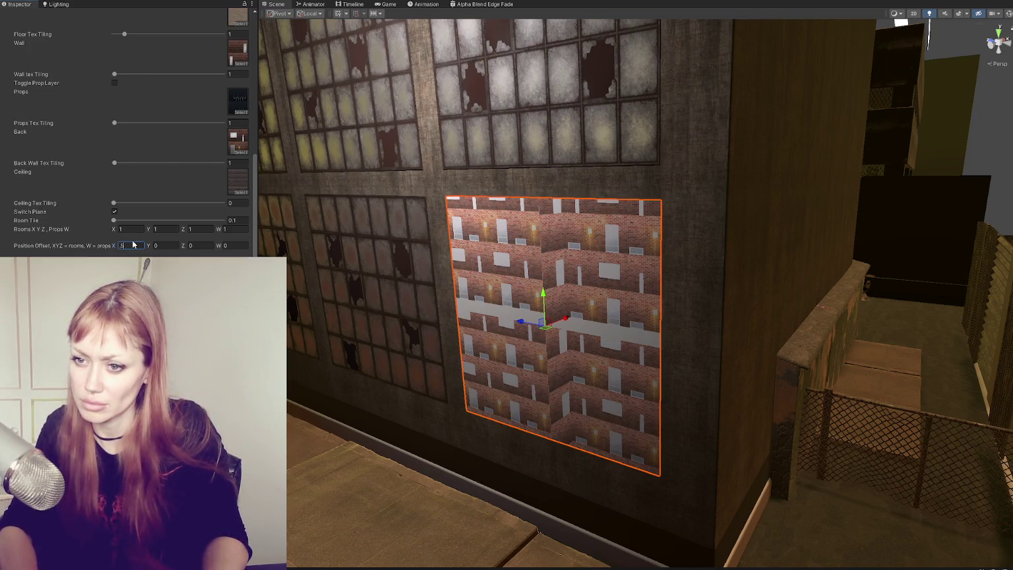
key(BackSpace)
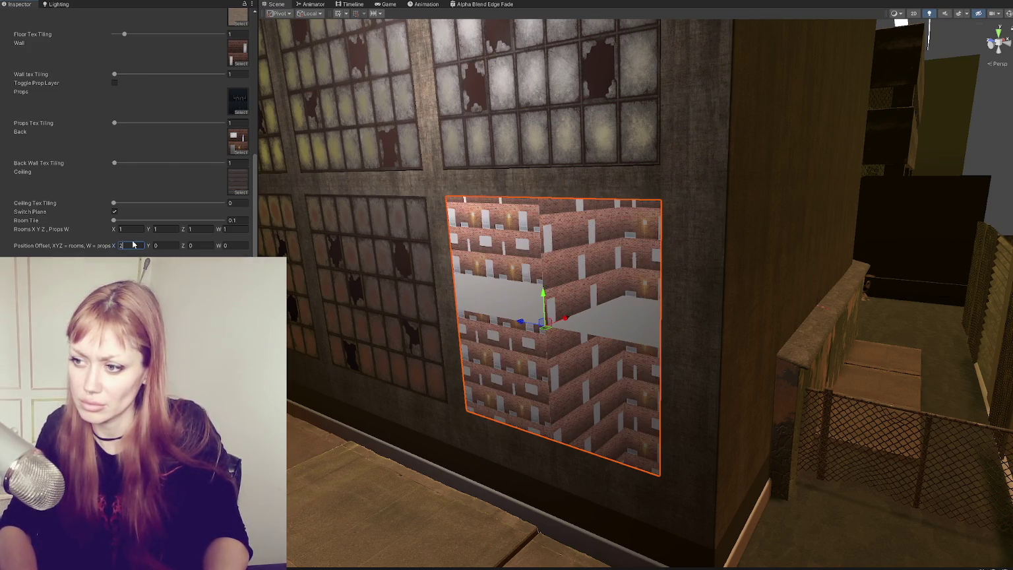
text(1)
key(Tab)
key(Tab)
text(1)
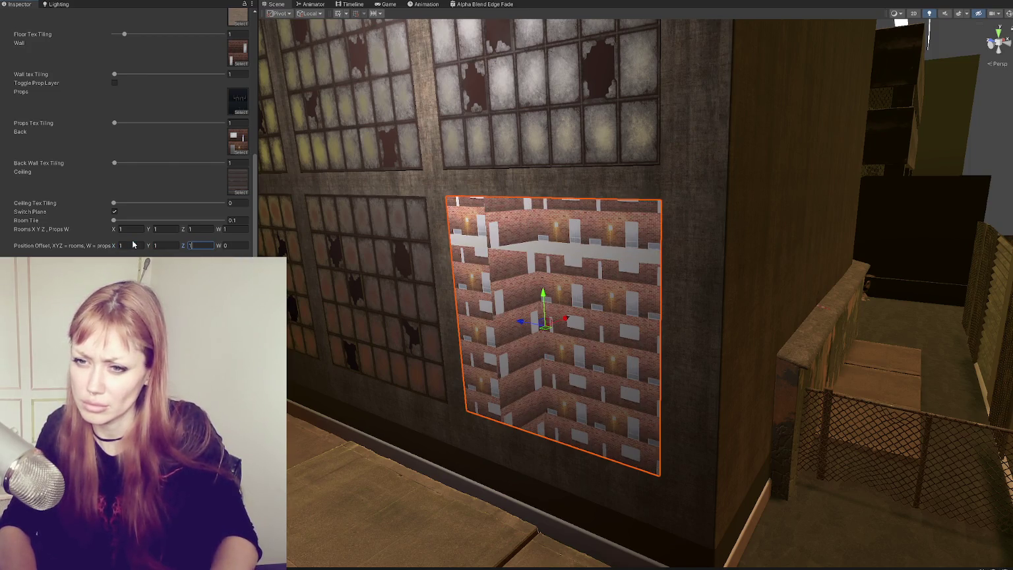
drag(3, 241, 0, 241)
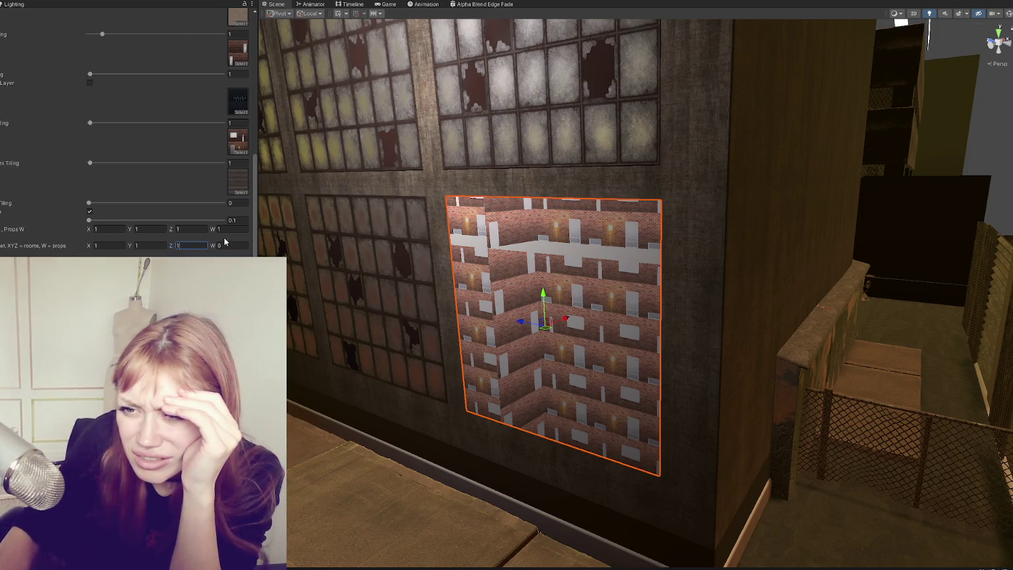
click(184, 247)
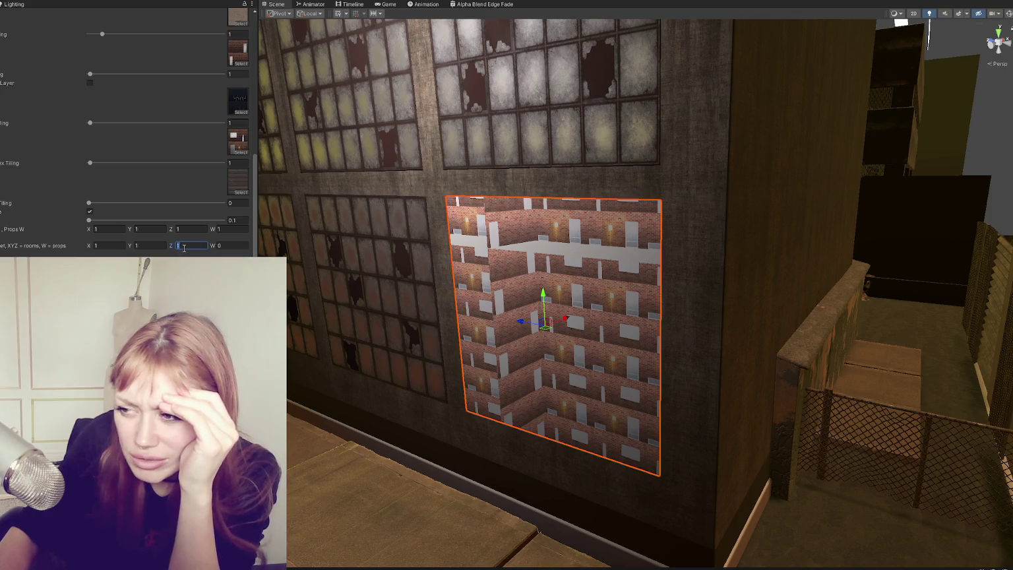
mouse_move(177, 245)
mouse_down()
mouse_move(302, 243)
mouse_move(274, 242)
mouse_up()
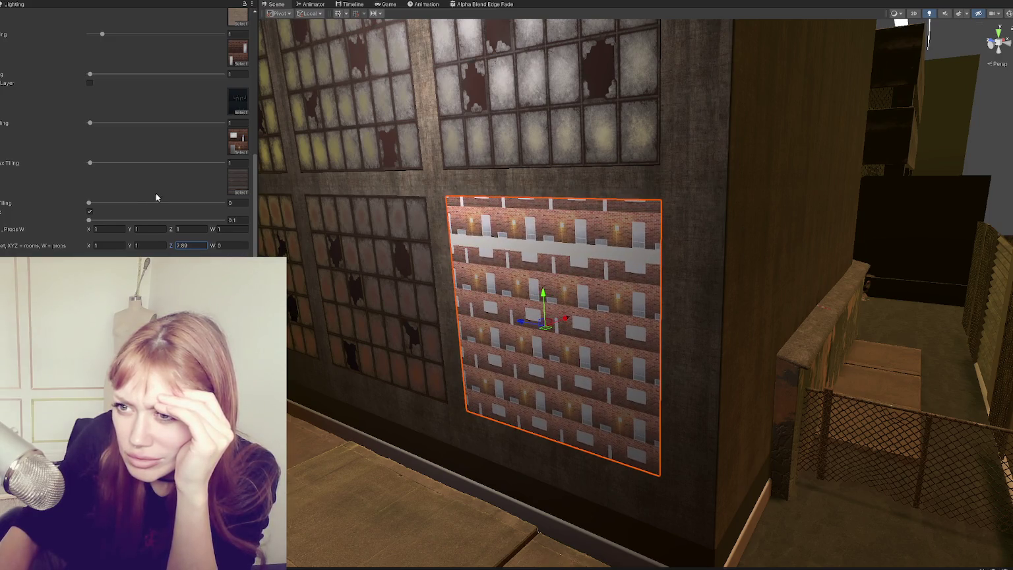
- Set the room Y offset to 7.29 and X offset to 9.26
scroll(143, 188, up, 1)
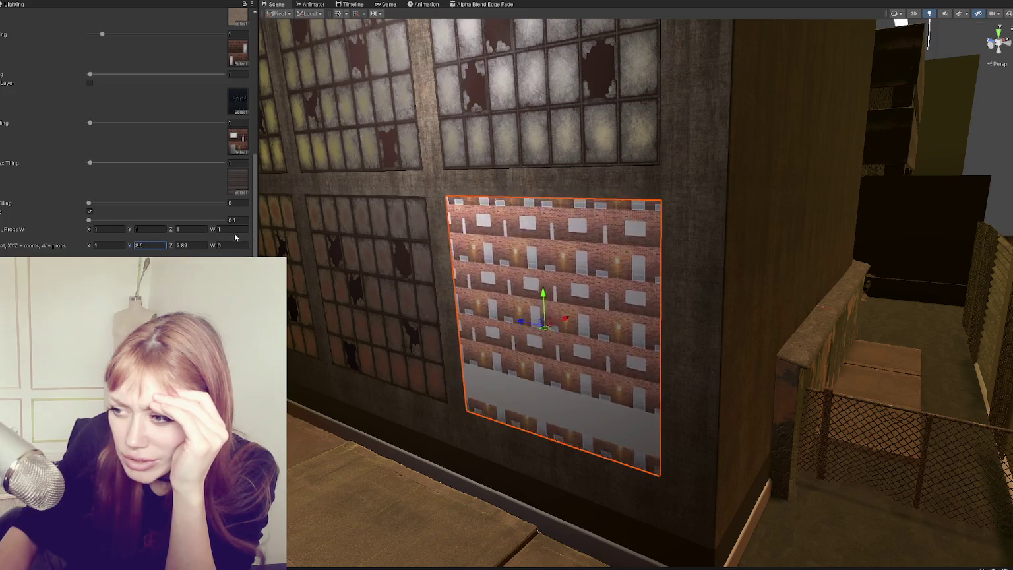
text(7.29)
click(92, 246)
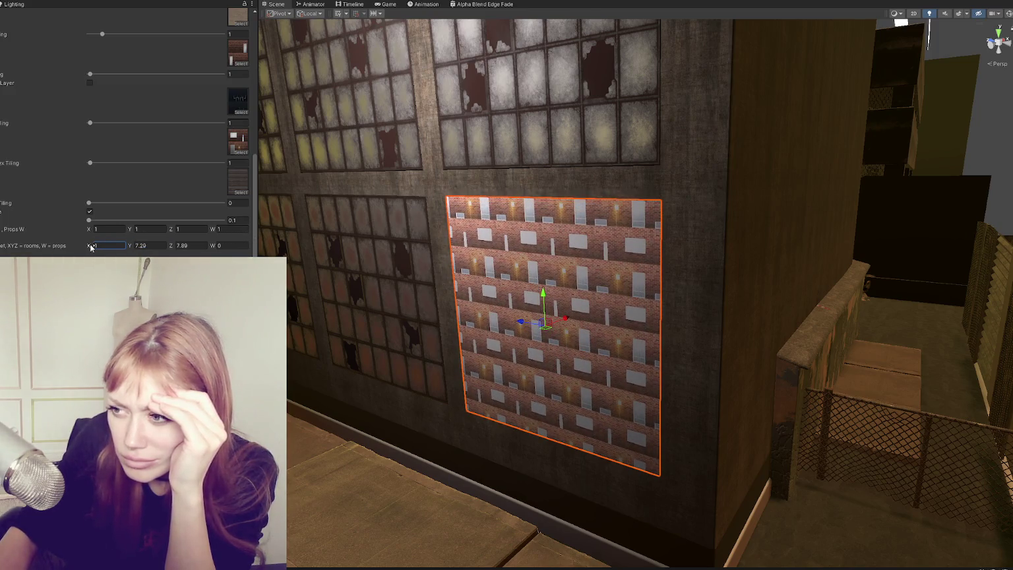
text(9.26)
click(218, 228)
mouse_move(429, 277)
mouse_down()
mouse_move(561, 270)
mouse_move(728, 283)
mouse_move(565, 296)
mouse_move(693, 285)
mouse_move(714, 286)
mouse_move(714, 298)
mouse_move(738, 271)
mouse_move(688, 293)
mouse_up()
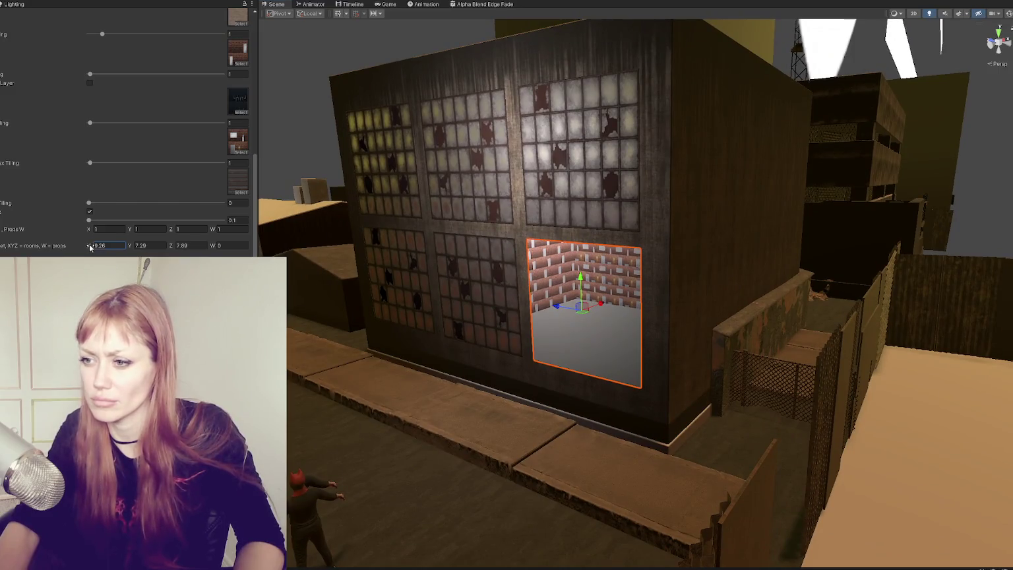
- Face the building front-on and fine-tune the room X offset to 9.61
mouse_move(580, 303)
mouse_down()
mouse_move(633, 317)
mouse_move(613, 313)
mouse_move(621, 316)
mouse_move(572, 346)
mouse_move(672, 235)
mouse_move(628, 259)
mouse_move(618, 324)
mouse_move(597, 333)
mouse_move(452, 290)
mouse_move(623, 340)
mouse_move(620, 315)
mouse_up()
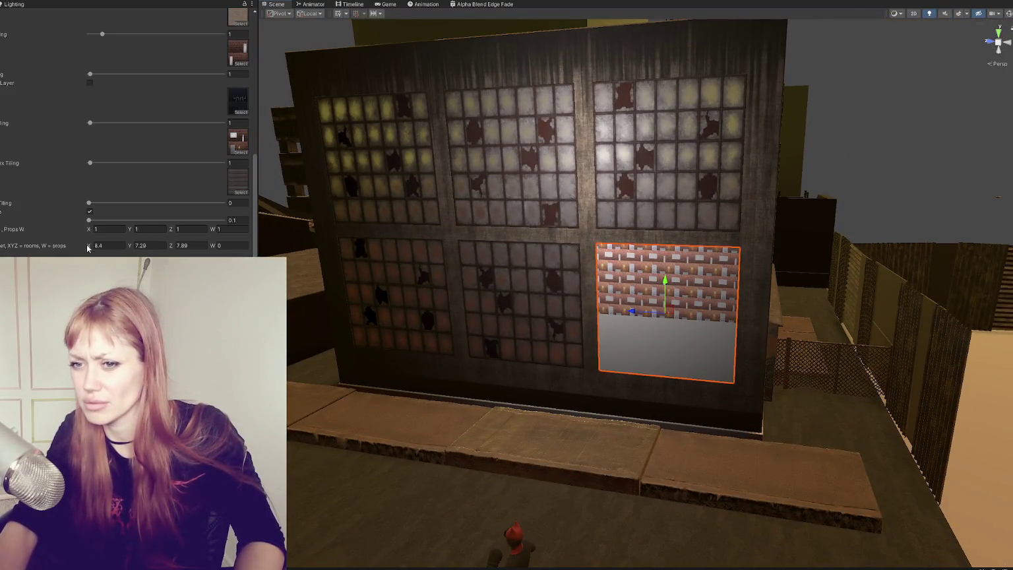
drag(89, 248, 105, 248)
mouse_move(633, 303)
mouse_down()
mouse_move(648, 294)
mouse_move(633, 296)
mouse_move(653, 303)
mouse_up()
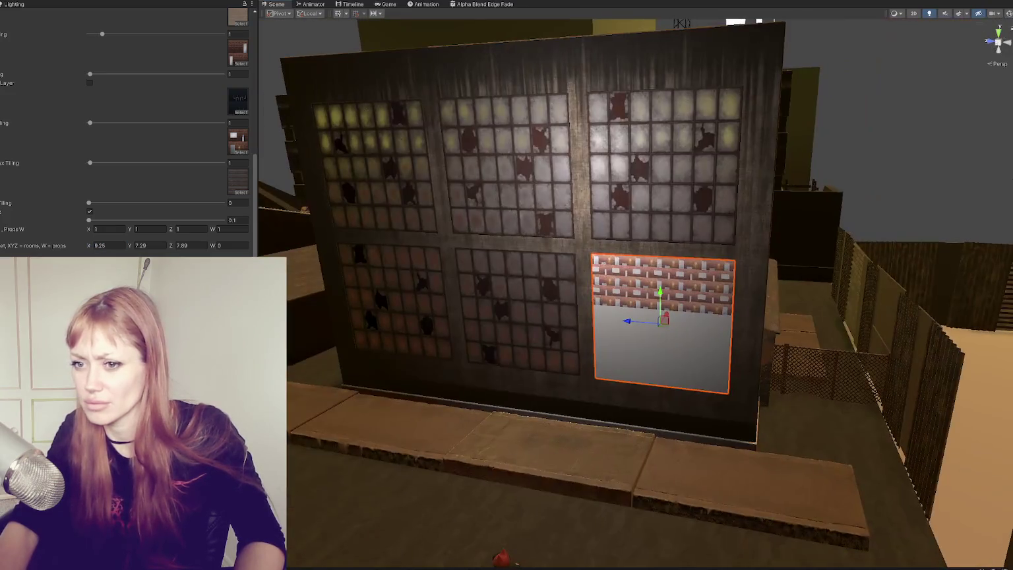
mouse_move(86, 247)
mouse_down()
mouse_move(177, 247)
mouse_move(94, 249)
mouse_up()
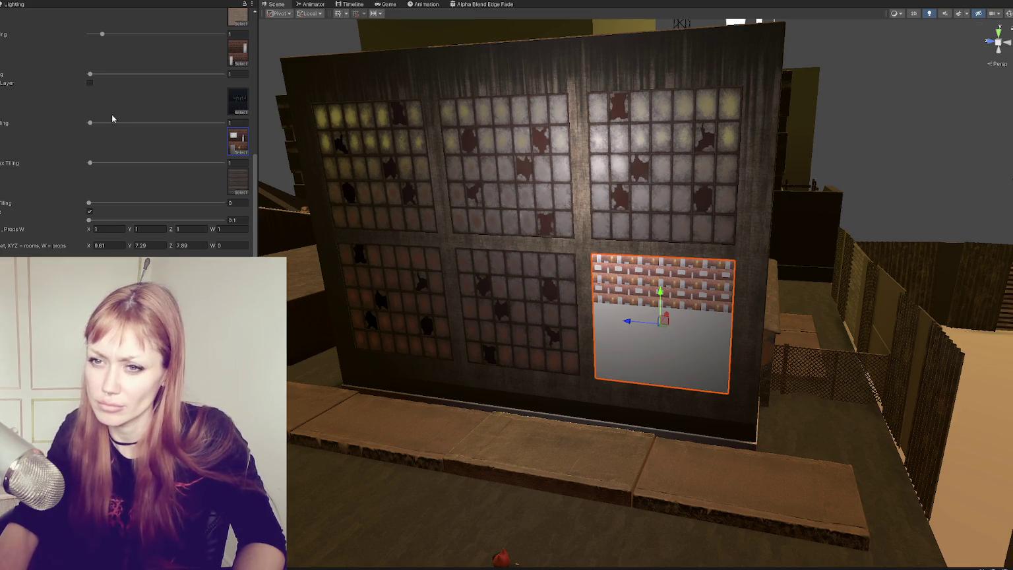
- Set Props Tex Tiling to 0 and Back Wall Tex Tiling to 0.1, viewing the window up close
drag(89, 124, 120, 123)
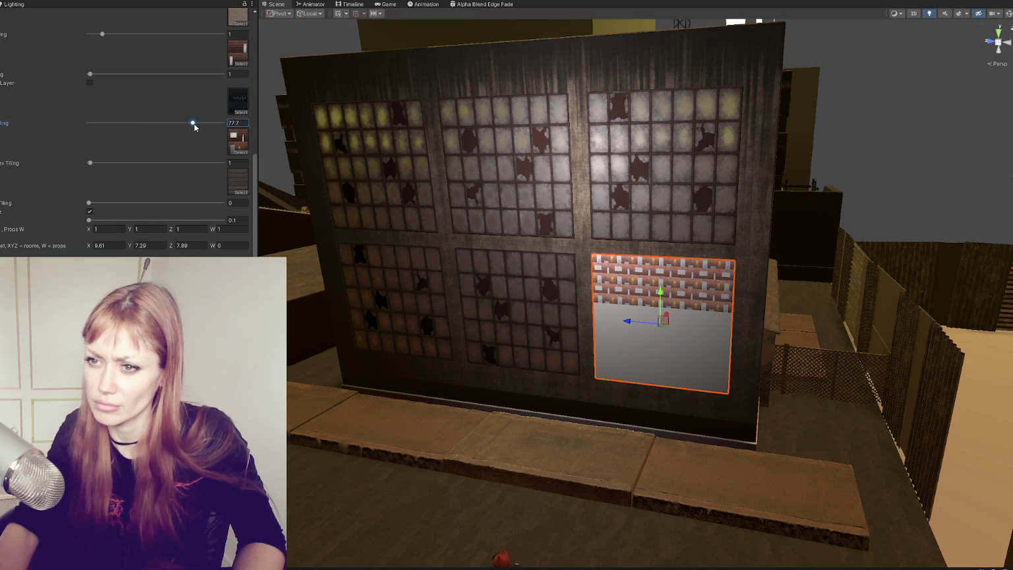
text(0)
drag(106, 168, 75, 162)
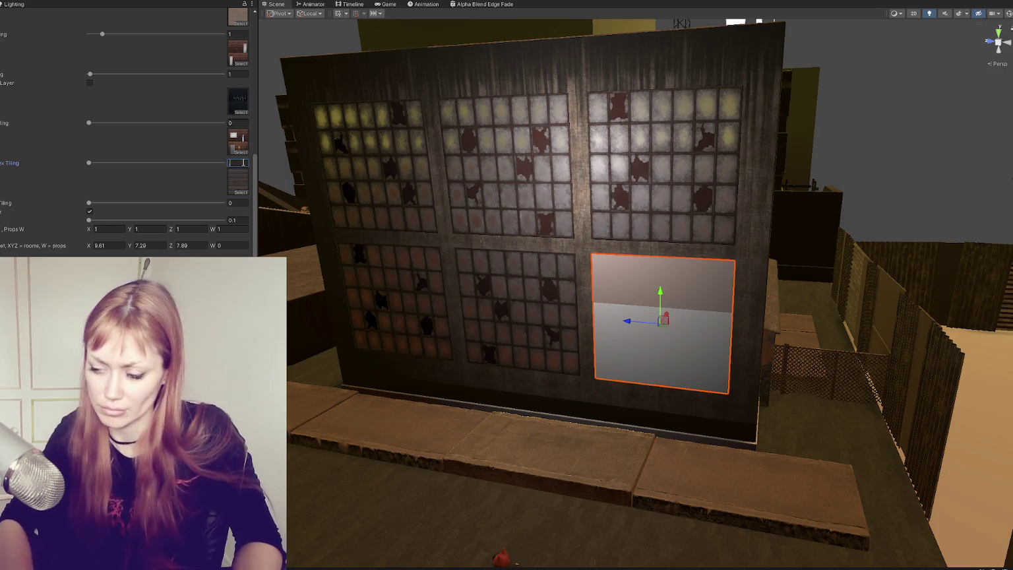
text(1)
mouse_move(718, 172)
mouse_down()
mouse_move(732, 187)
mouse_move(719, 125)
mouse_move(669, 169)
mouse_move(735, 191)
mouse_move(722, 191)
mouse_up()
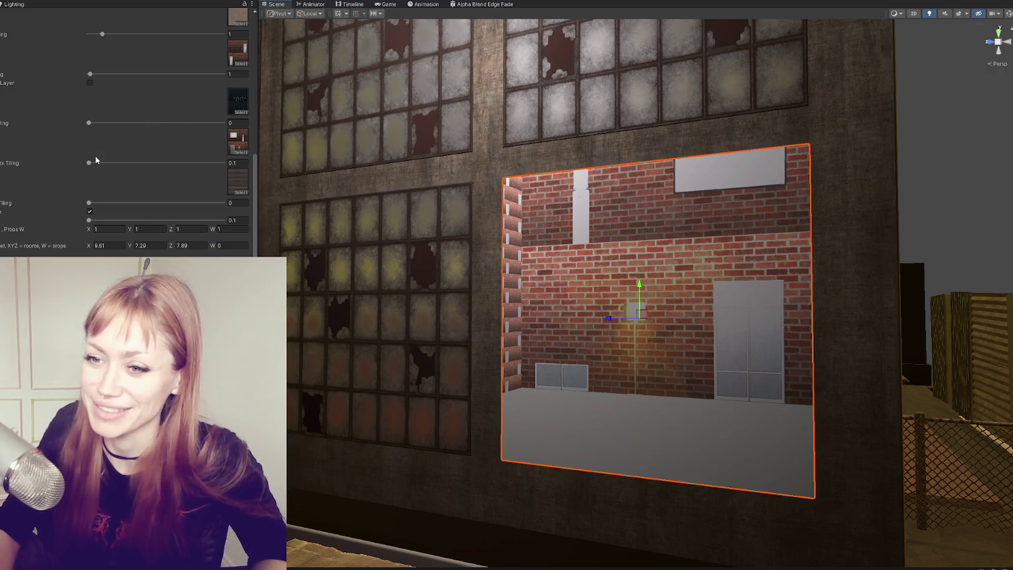
click(89, 203)
mouse_move(396, 198)
mouse_down()
mouse_move(581, 132)
mouse_move(475, 176)
mouse_move(524, 141)
mouse_move(531, 206)
mouse_up()
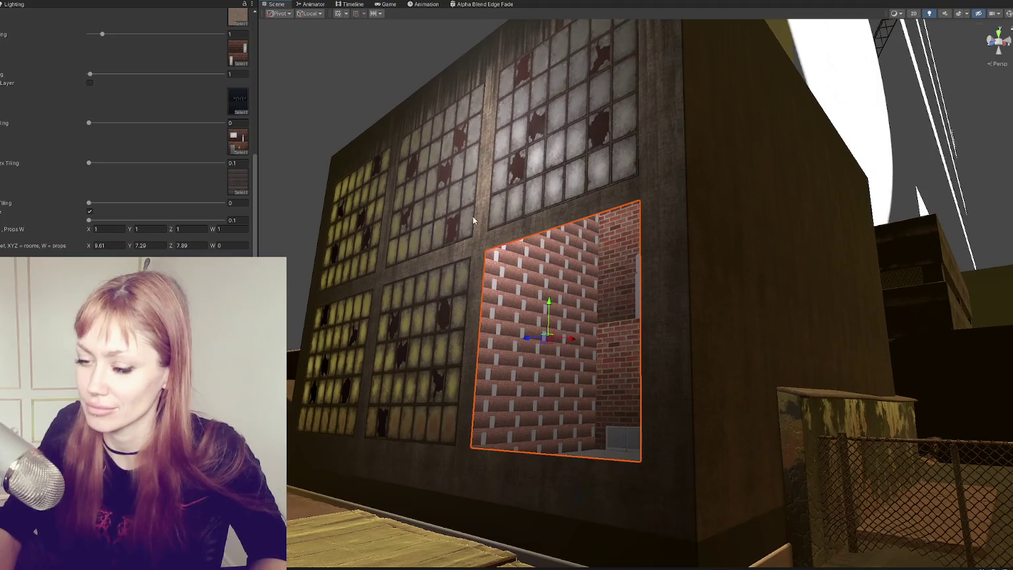
- Nudge the room Y offset to 7.75 and set Floor and Wall Tex Tiling to 0.1
drag(134, 247, 139, 247)
mouse_move(462, 198)
mouse_down()
mouse_move(491, 199)
mouse_move(610, 158)
mouse_move(567, 198)
mouse_move(528, 213)
mouse_move(566, 183)
mouse_move(641, 202)
mouse_move(543, 208)
mouse_move(527, 226)
mouse_move(438, 247)
mouse_up()
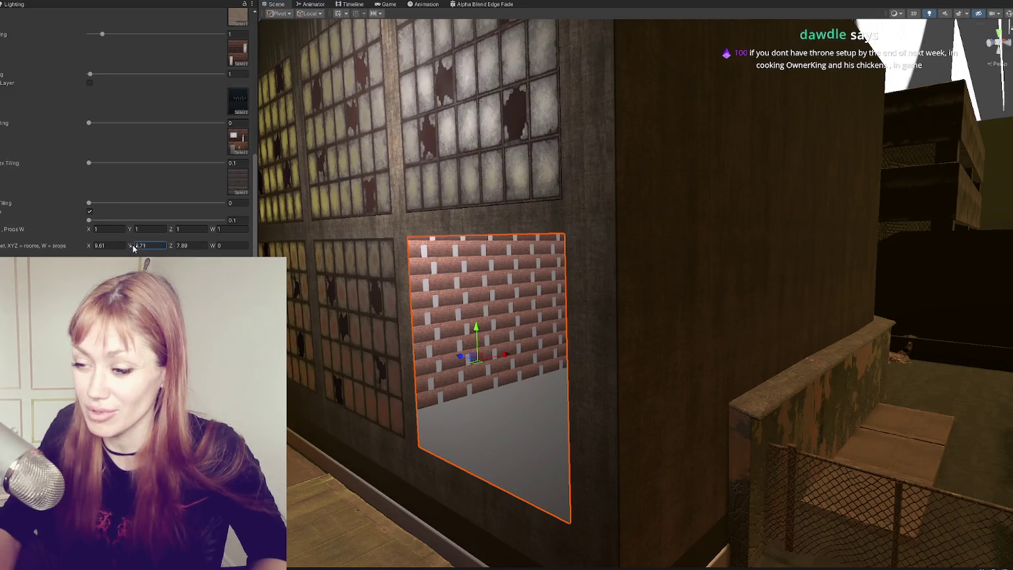
drag(567, 312, 514, 284)
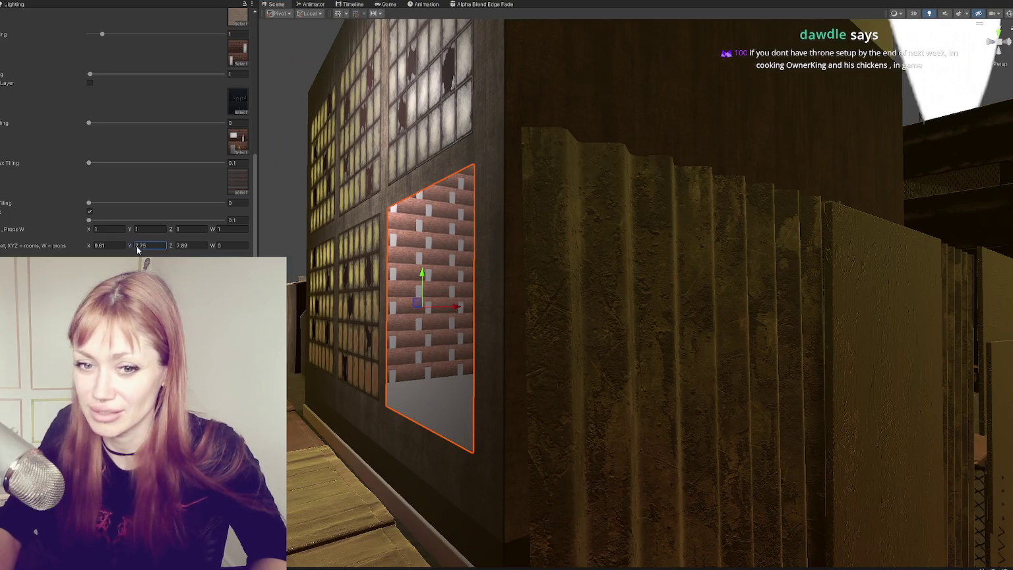
mouse_move(422, 297)
mouse_down()
mouse_move(461, 316)
mouse_move(606, 339)
mouse_move(427, 349)
mouse_move(592, 323)
mouse_move(541, 278)
mouse_move(517, 289)
mouse_move(475, 228)
mouse_move(558, 312)
mouse_move(536, 315)
mouse_up()
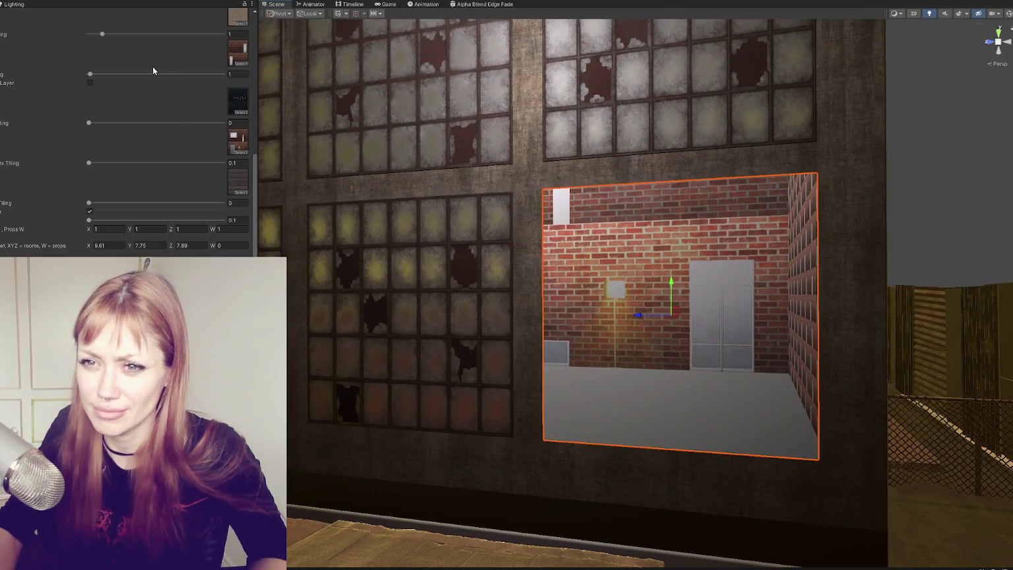
scroll(158, 99, up, 5)
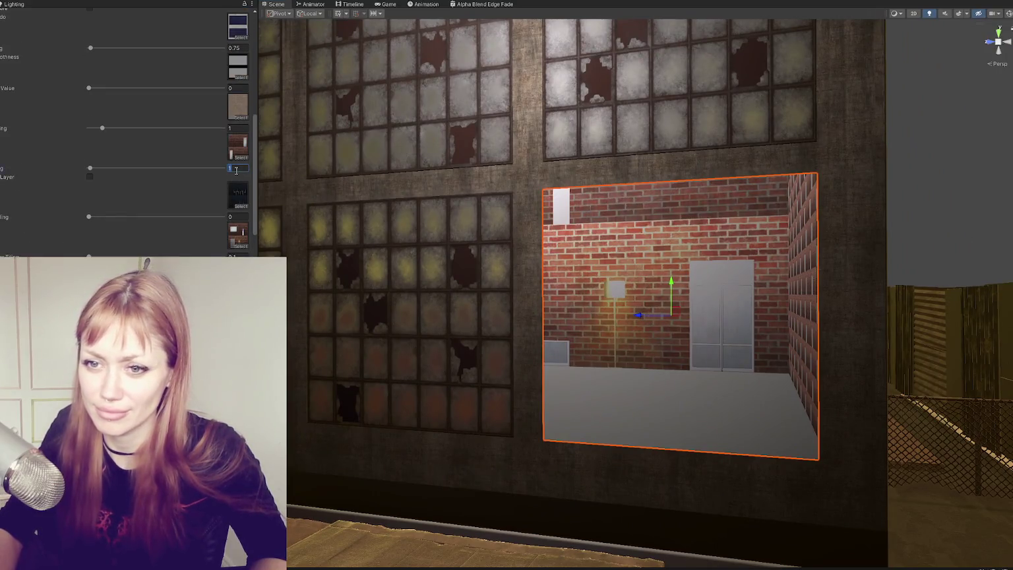
text(1)
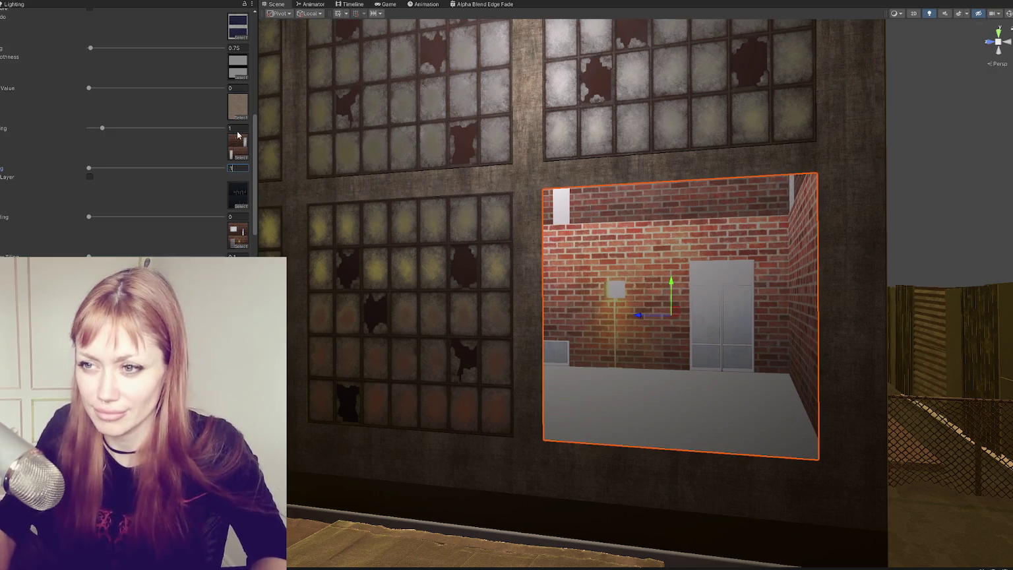
key(Escape)
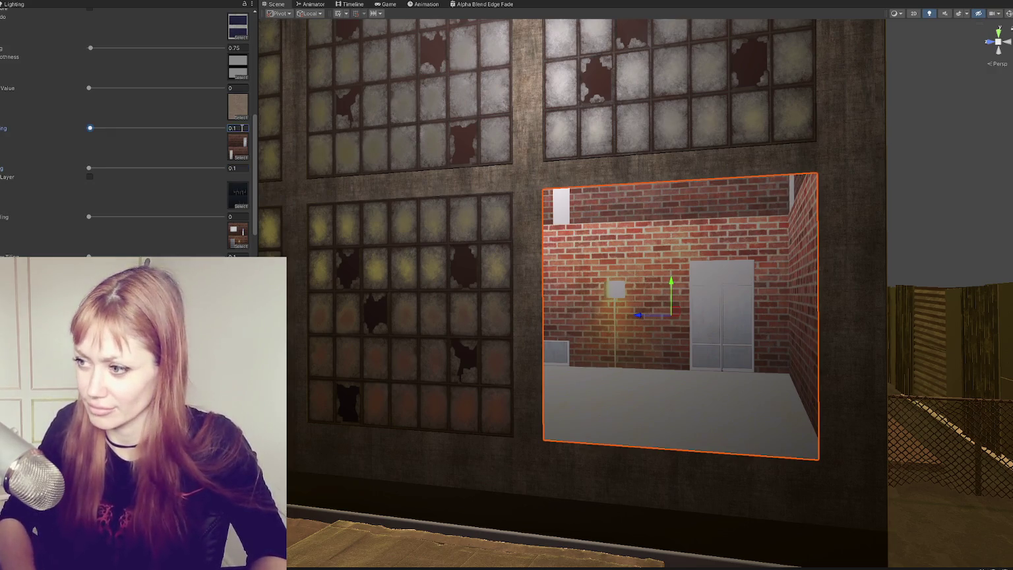
mouse_move(522, 265)
mouse_down()
mouse_move(558, 265)
mouse_move(543, 267)
mouse_move(617, 237)
mouse_move(630, 244)
mouse_up()
- Select Window_LoftStyle_Lo (4) in the Hierarchy and re-enable it over the fake room
scroll(629, 244, up, 3)
scroll(151, 132, up, 10)
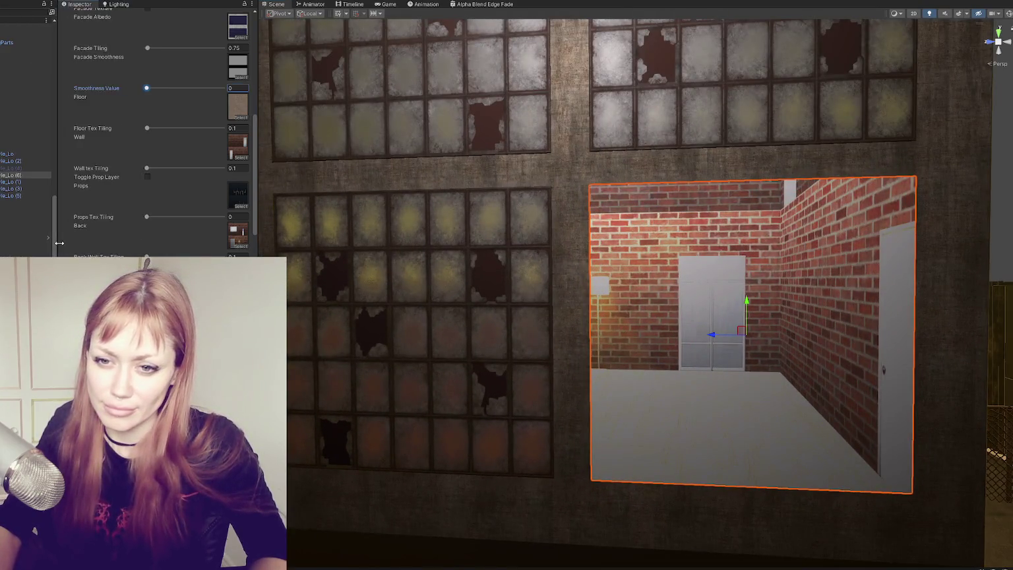
double_click(20, 167)
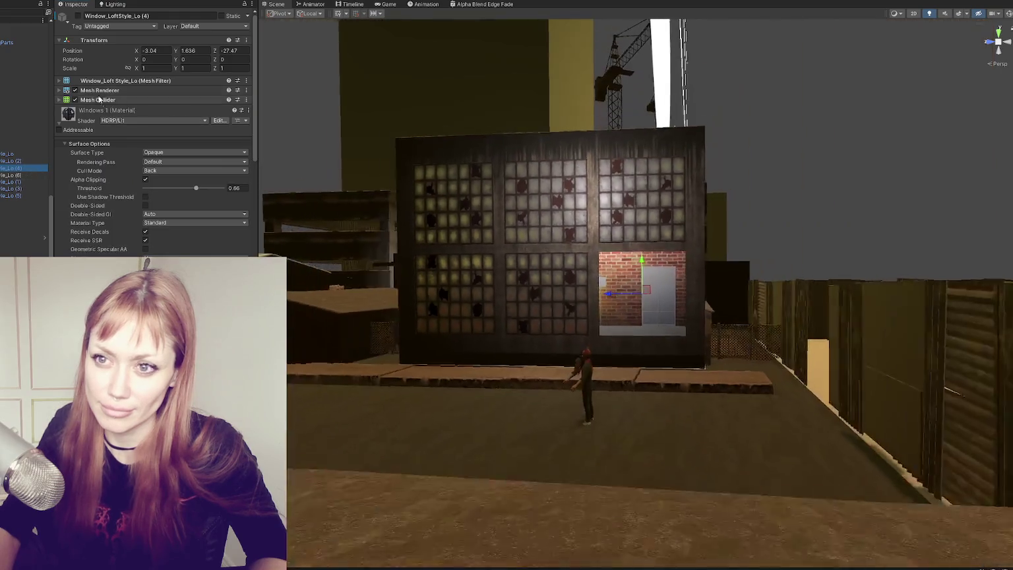
click(78, 16)
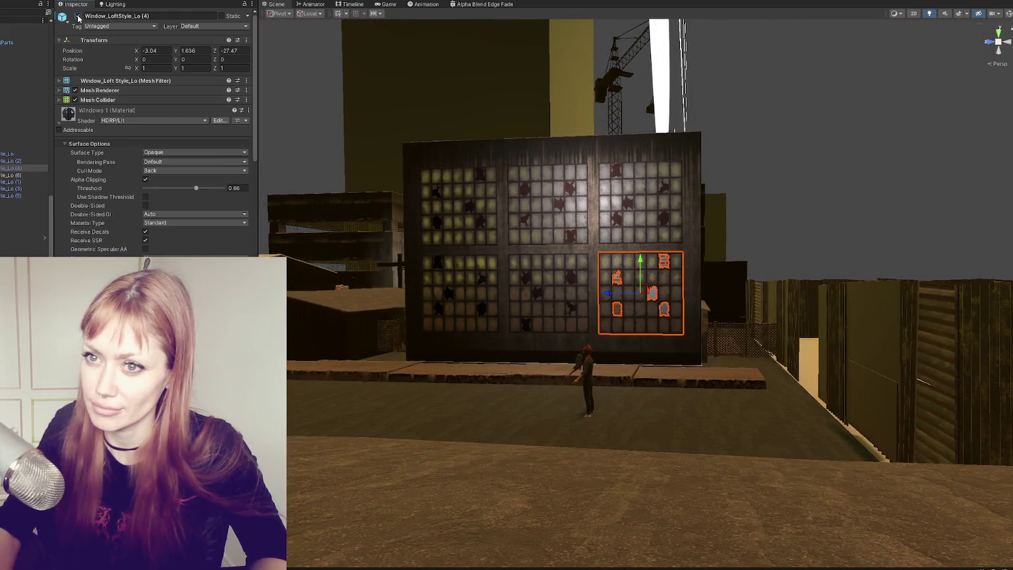
mouse_move(470, 301)
mouse_down()
mouse_move(532, 412)
mouse_move(466, 418)
mouse_move(611, 427)
mouse_move(554, 422)
mouse_up()
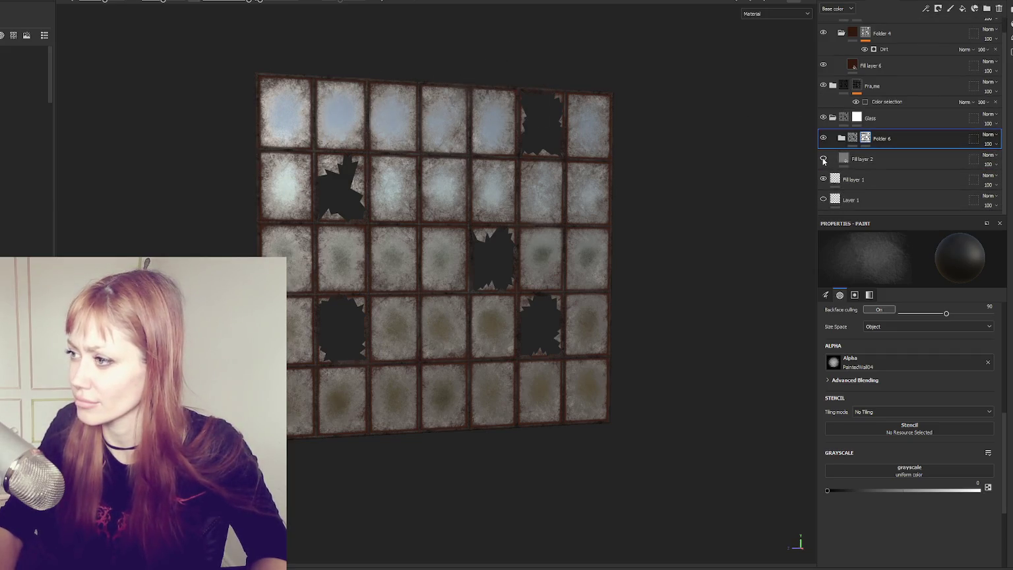
- Show Fill layer 2 and toggle its opacity channel, turning the window to face the view
click(823, 159)
click(857, 180)
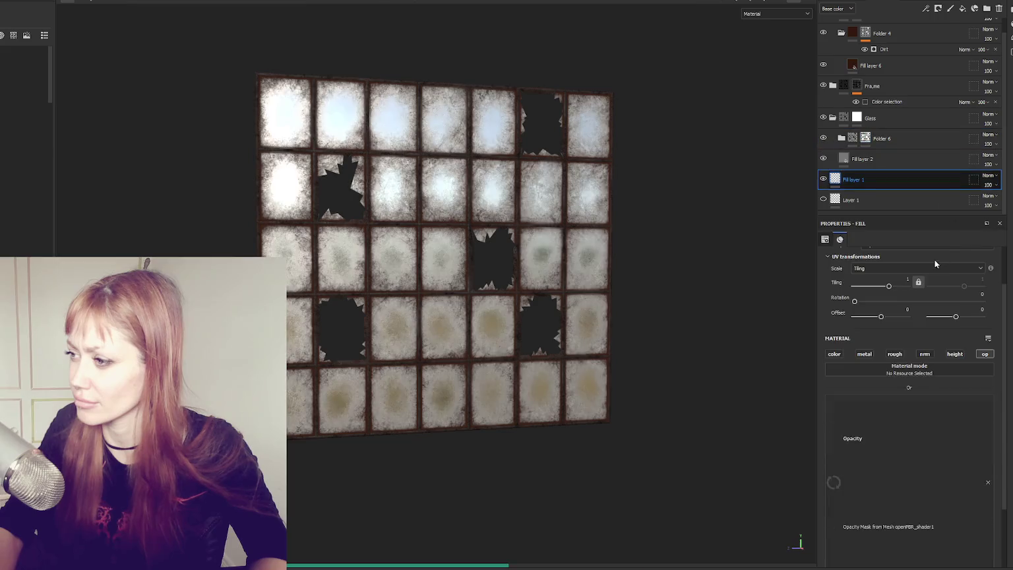
click(895, 163)
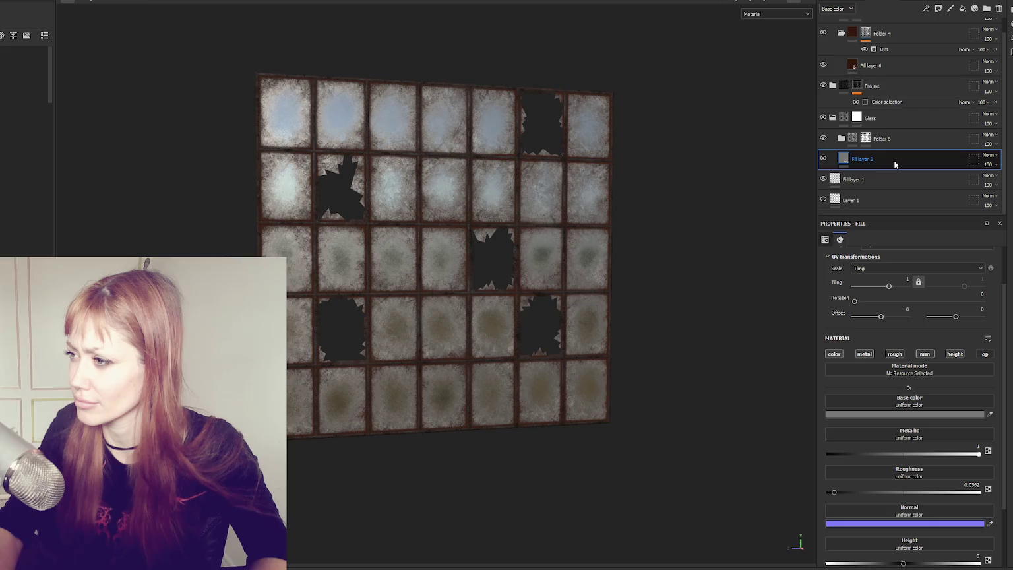
click(985, 356)
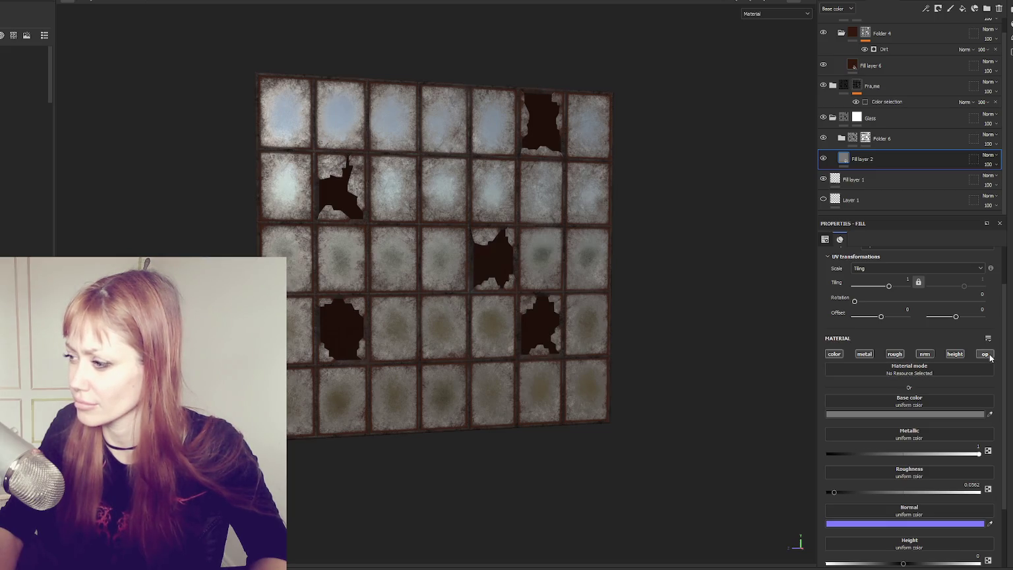
drag(642, 295, 587, 248)
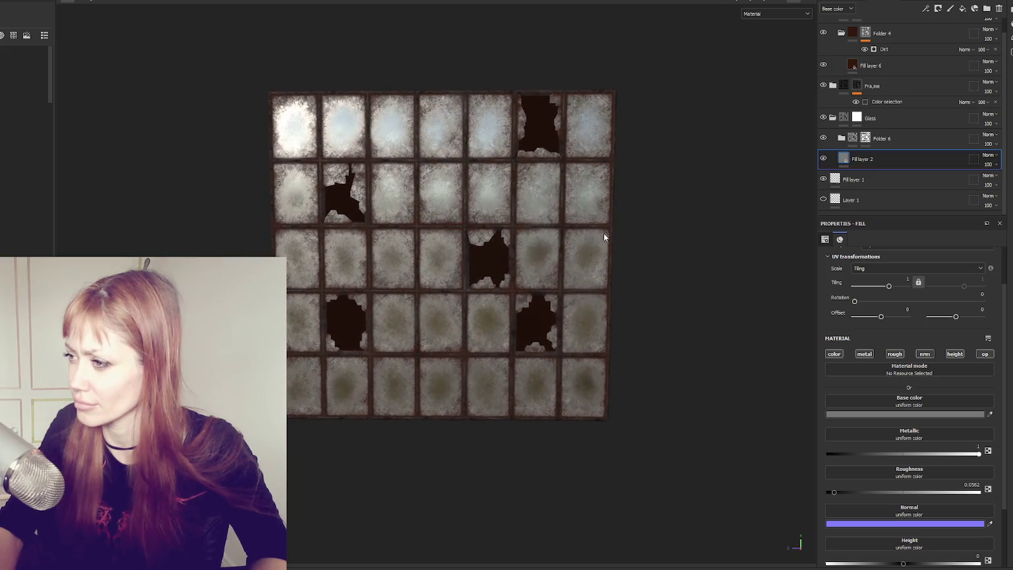
- Move Fill layer 1 above Fill layer 2, then delete Fill layer 2
drag(900, 179, 897, 152)
click(887, 178)
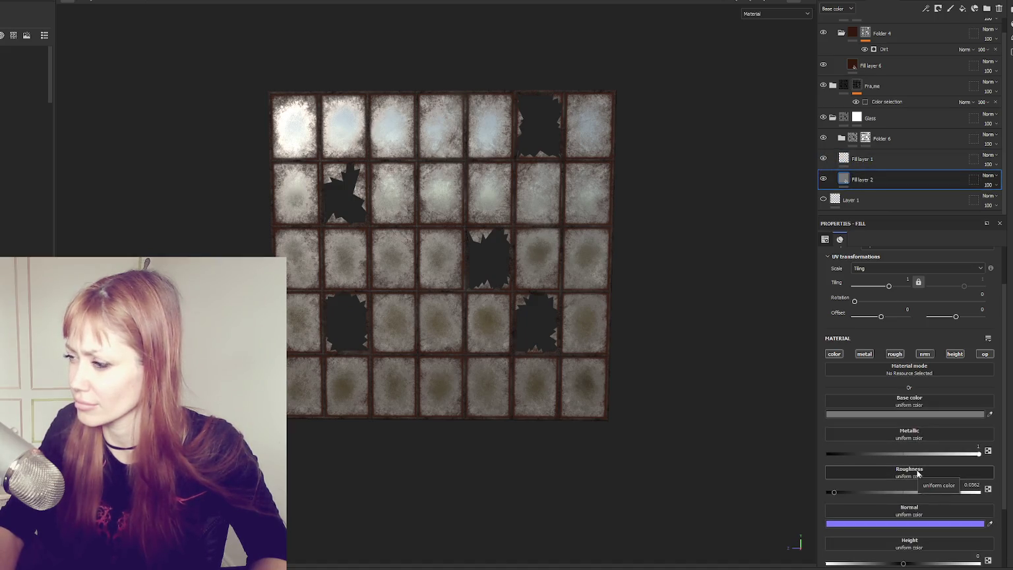
key(Delete)
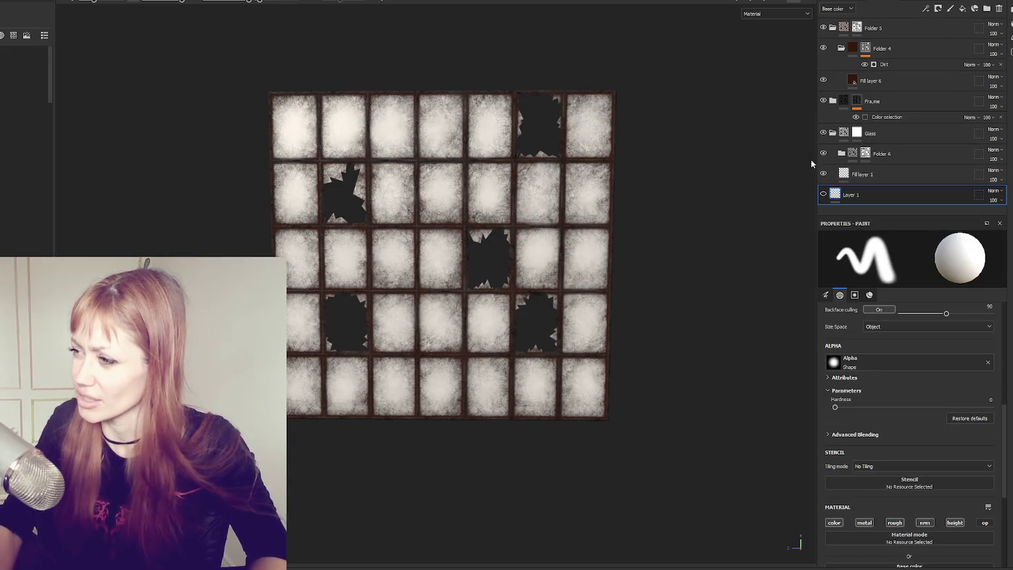
- Select Fill layer 1 and confirm its name unchanged
mouse_move(904, 176)
mouse_down()
mouse_move(936, 188)
mouse_move(923, 176)
mouse_up()
click(923, 173)
double_click(966, 192)
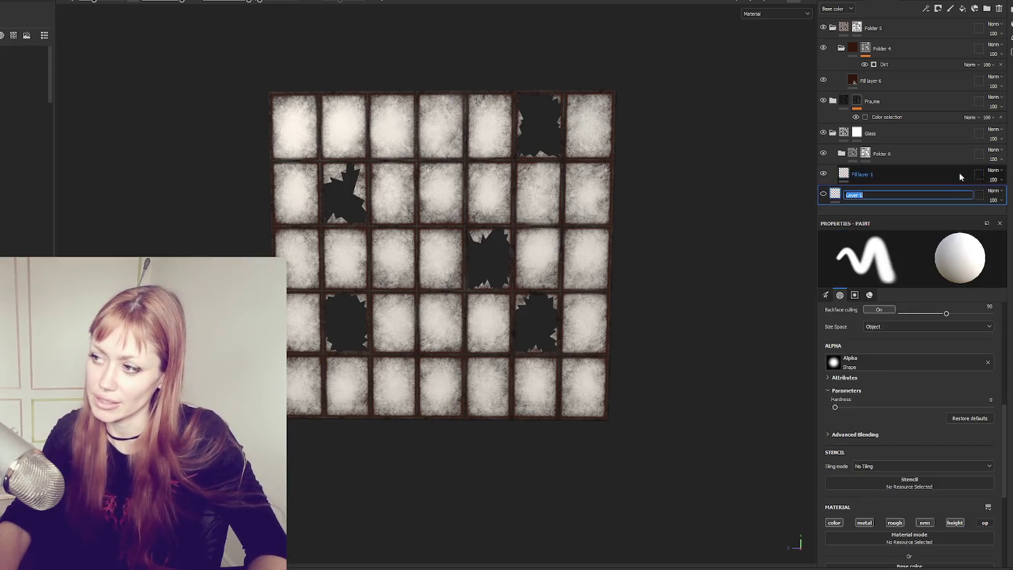
double_click(941, 176)
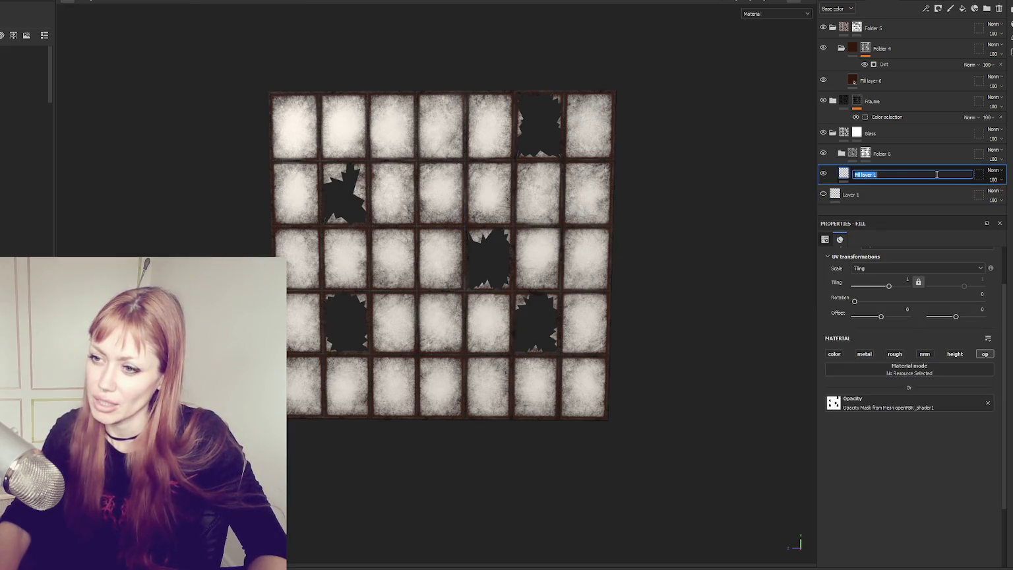
key(Return)
scroll(464, 177, up, 3)
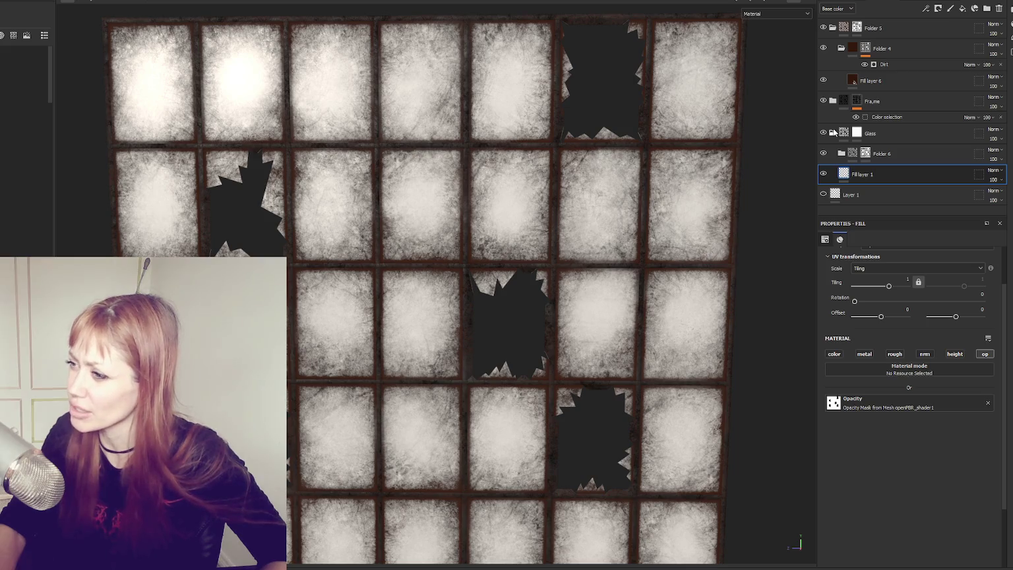
click(886, 193)
click(892, 176)
- Add a new folder containing a fill layer and delete the extra Folder 7
click(987, 8)
click(962, 8)
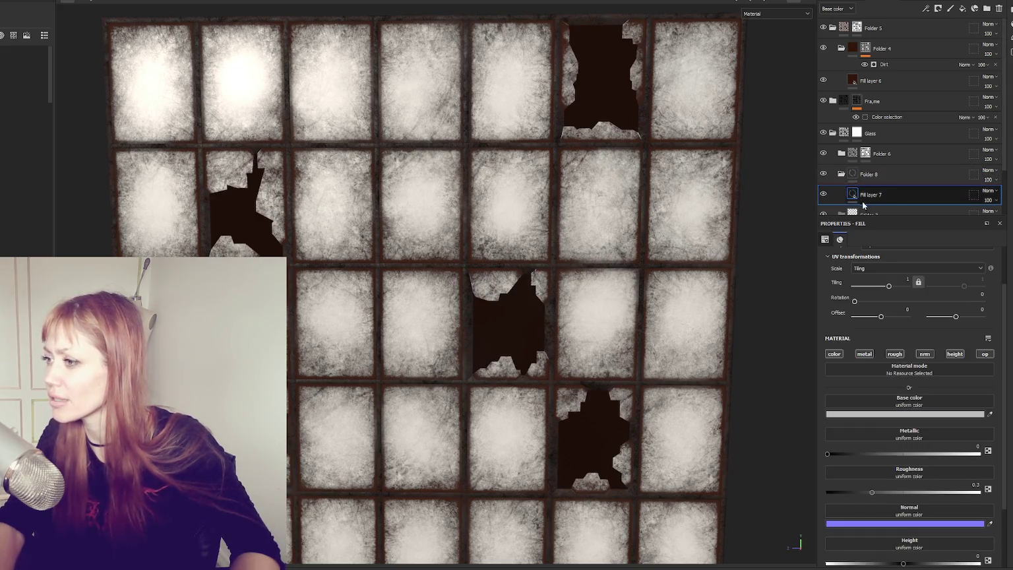
click(870, 211)
scroll(857, 191, down, 1)
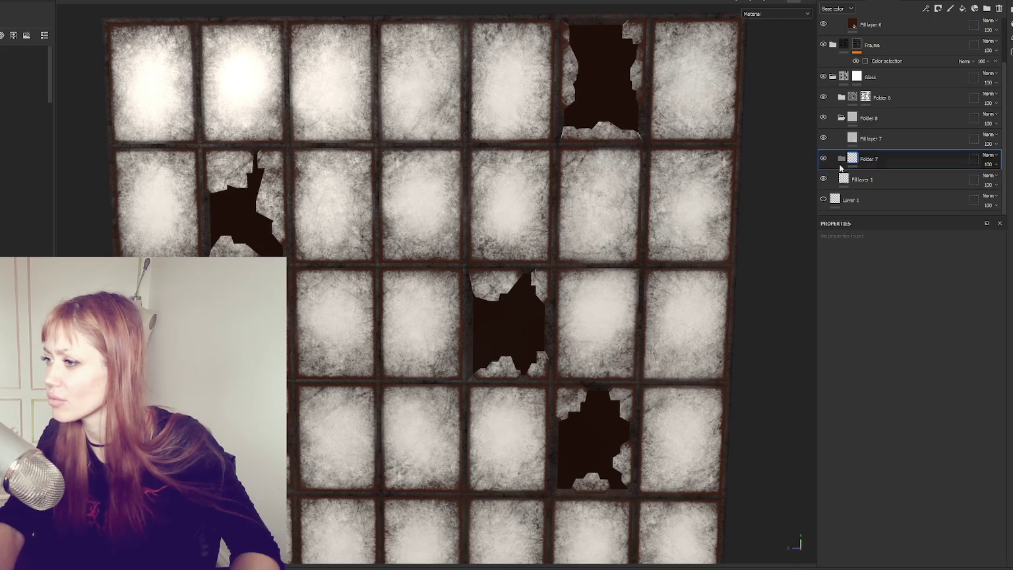
double_click(871, 159)
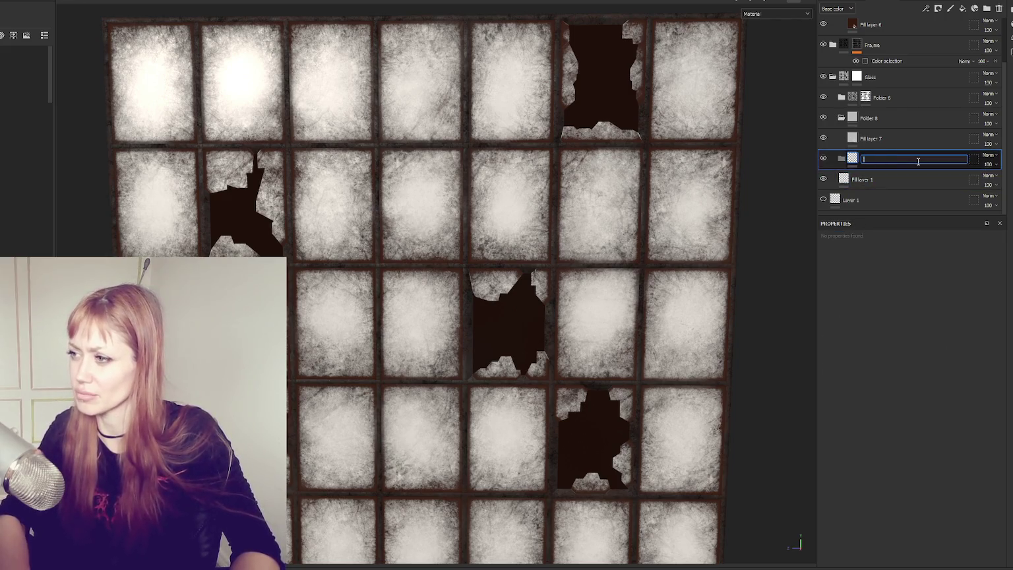
key(Delete)
- Rename Folder 8 to 'opacity' and move it to the top of the layer stack
double_click(867, 139)
text(opacity)
key(Return)
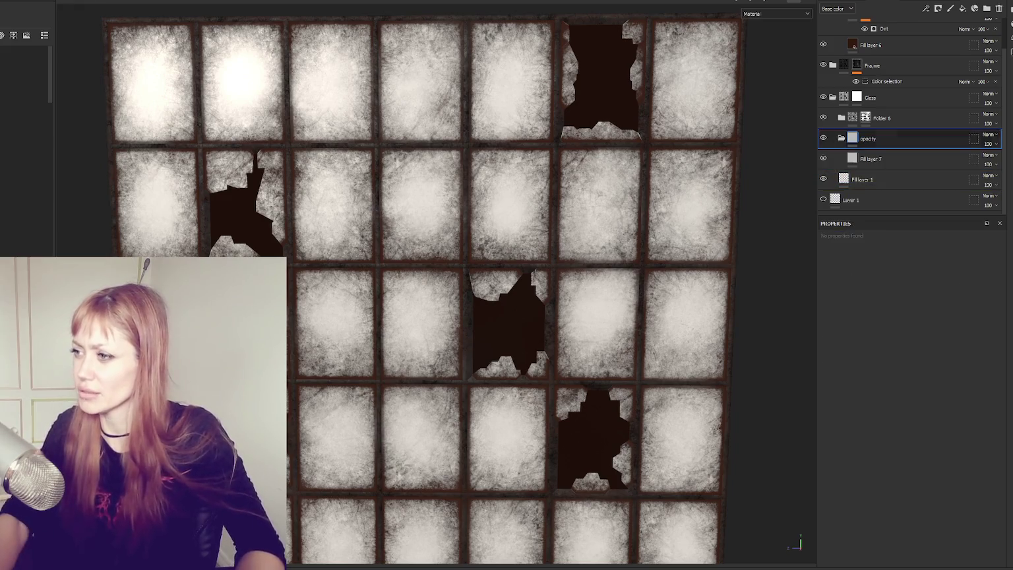
scroll(835, 190, up, 1)
drag(843, 177, 869, 21)
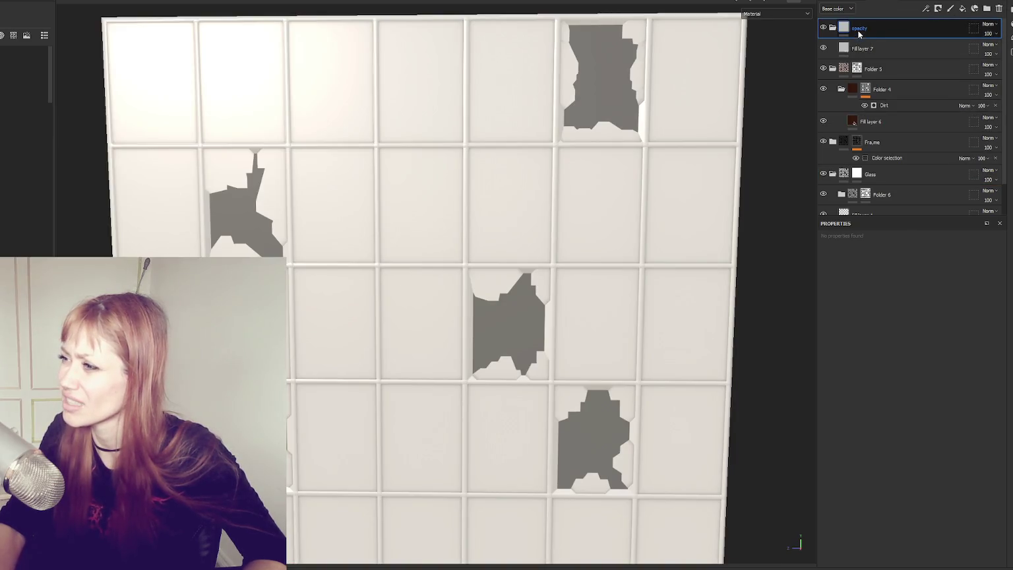
- Limit Fill layer 7 to the opacity channel, driven by the mesh's opacity mask
click(849, 49)
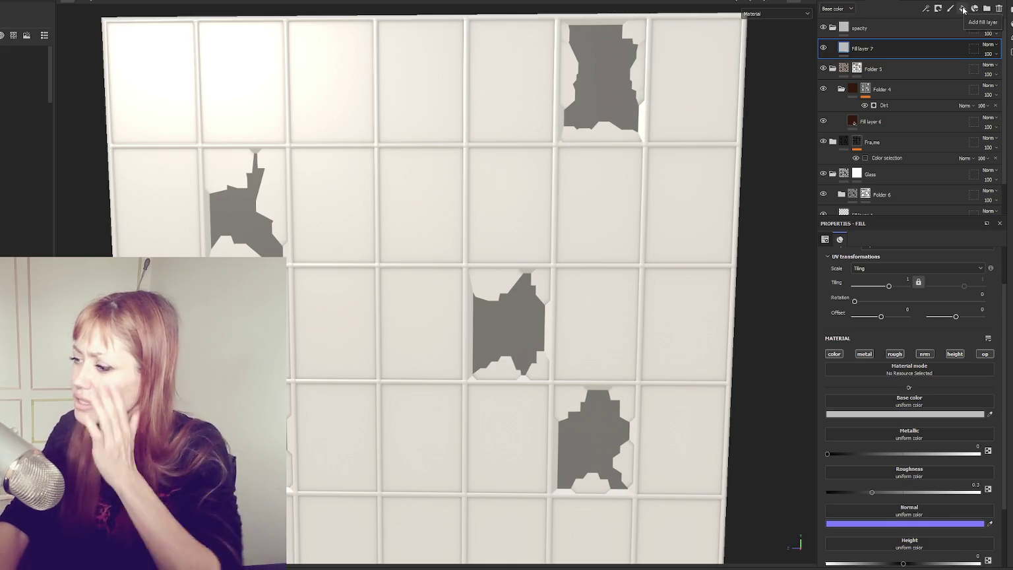
click(834, 353)
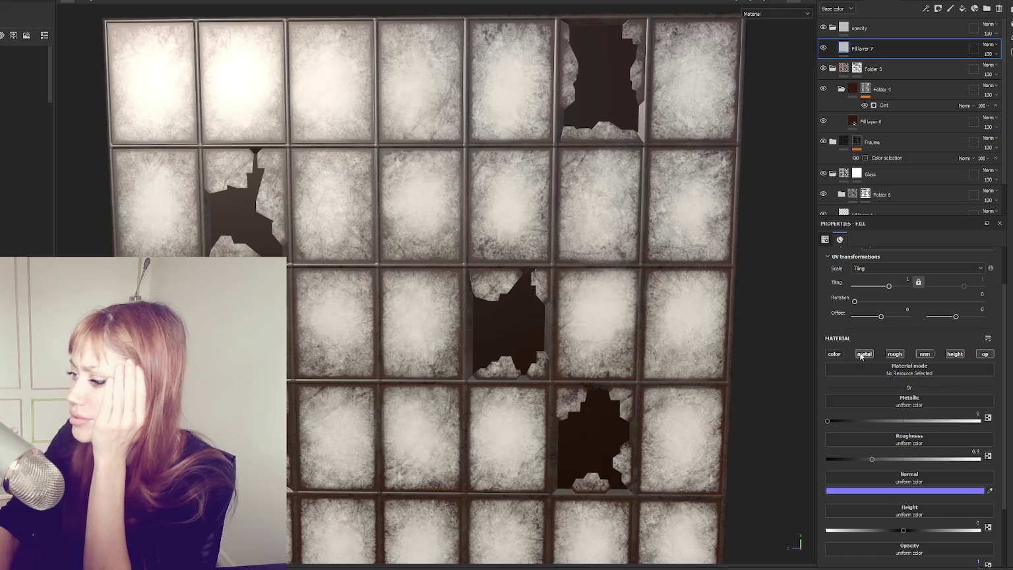
click(863, 353)
click(894, 353)
click(924, 353)
click(955, 354)
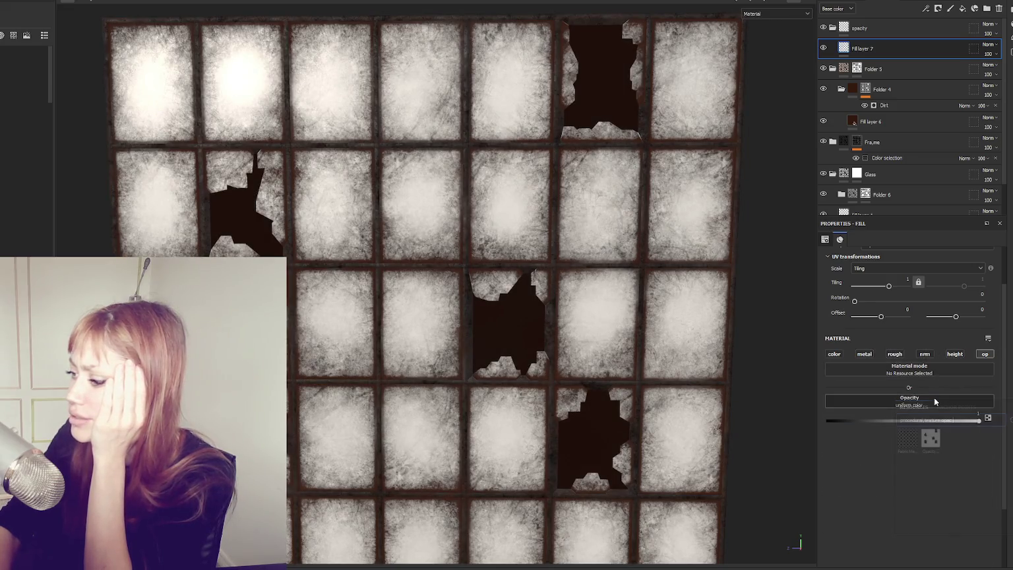
click(929, 438)
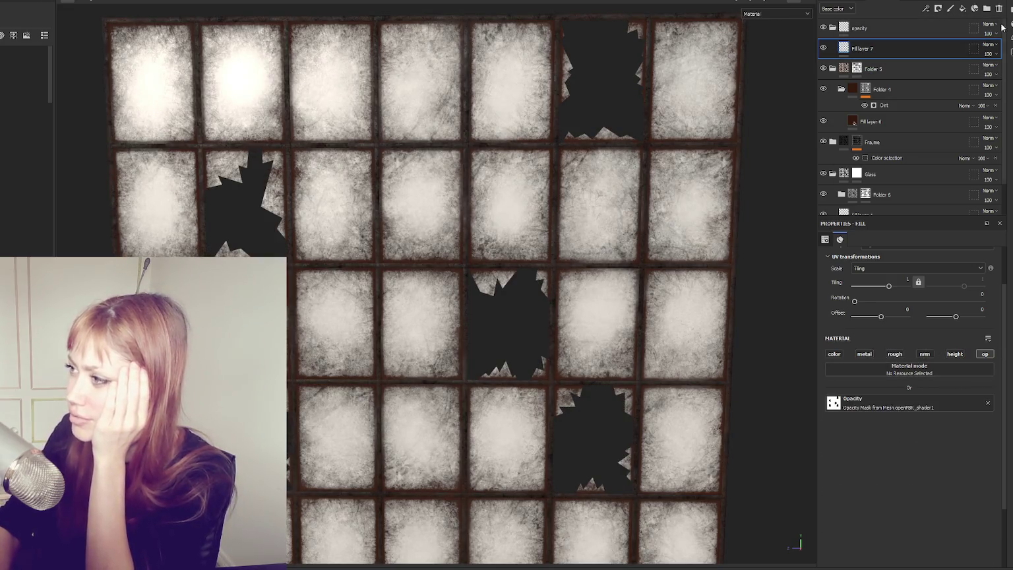
- Add Fill layer 8 and new folders, delete Folders 7 and 8, and nest Fill layer 8 in Folder 9
click(962, 8)
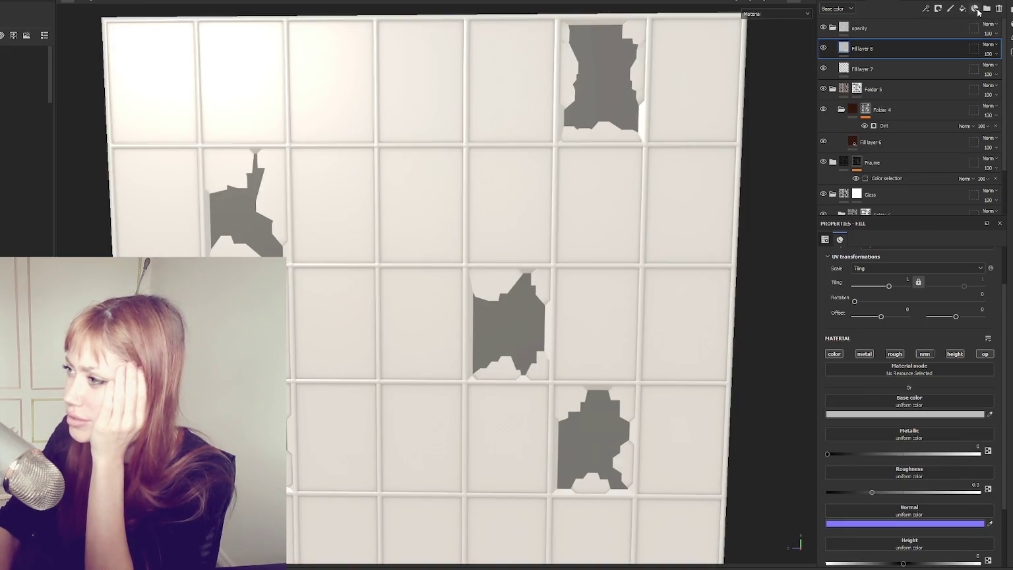
triple_click(986, 10)
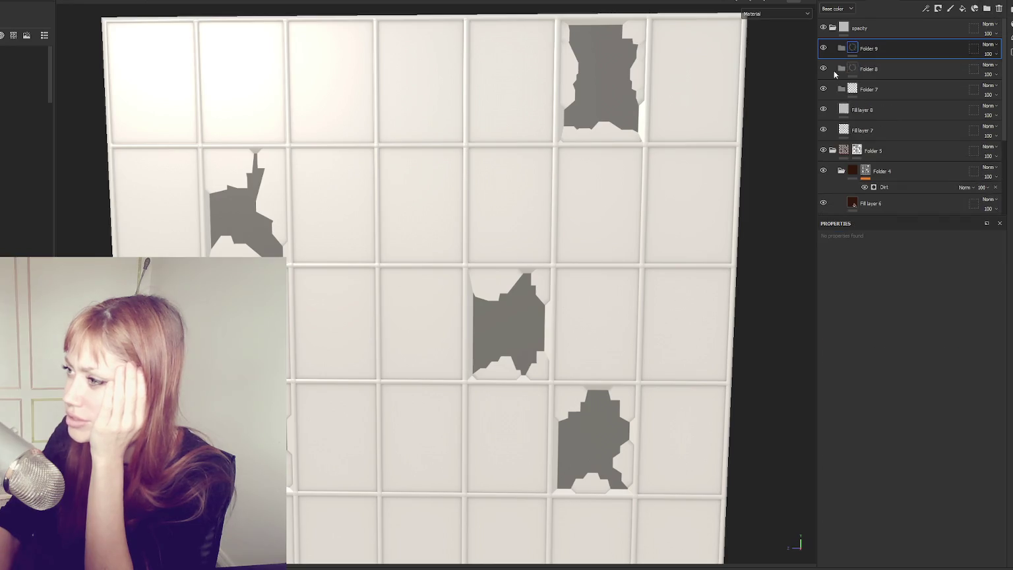
right_click(883, 71)
click(912, 165)
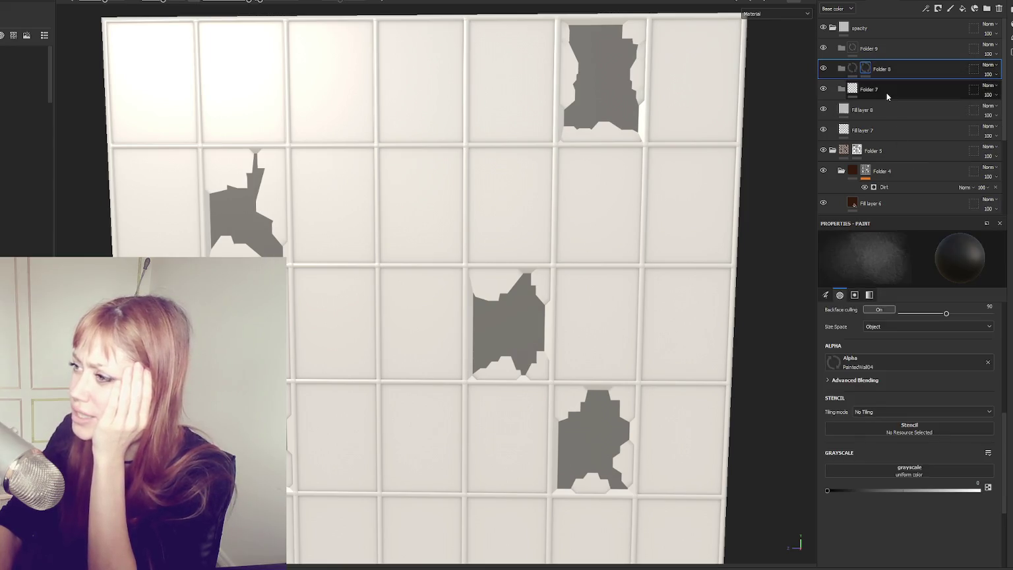
key(Delete)
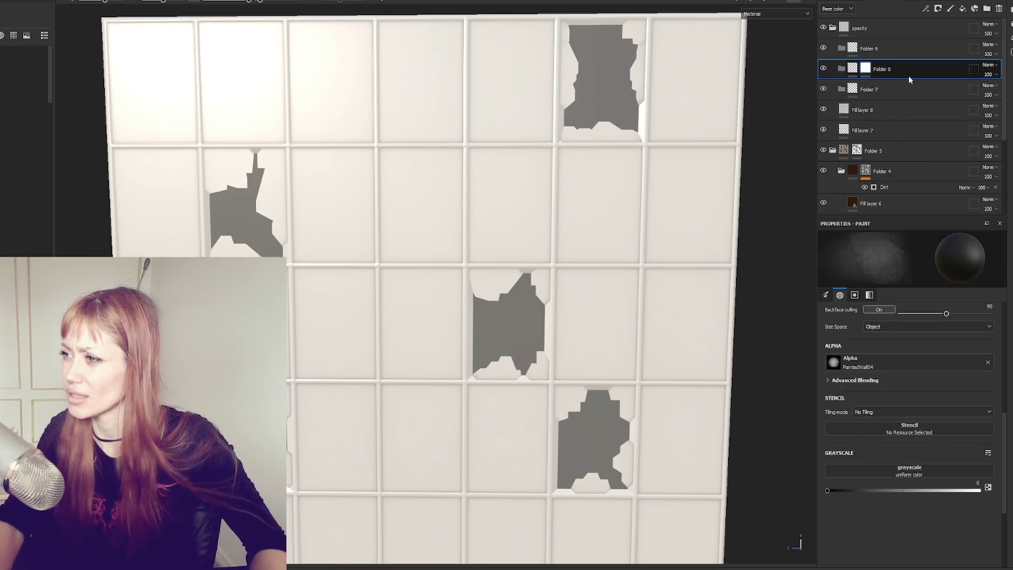
key(Delete)
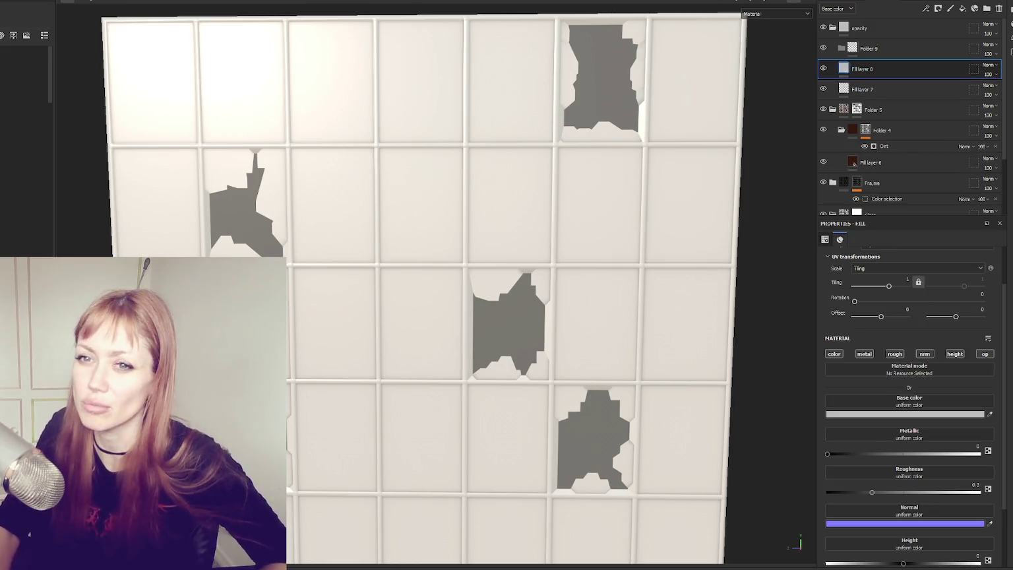
double_click(860, 69)
mouse_move(883, 68)
mouse_down()
mouse_move(887, 52)
mouse_move(864, 72)
mouse_move(884, 44)
mouse_up()
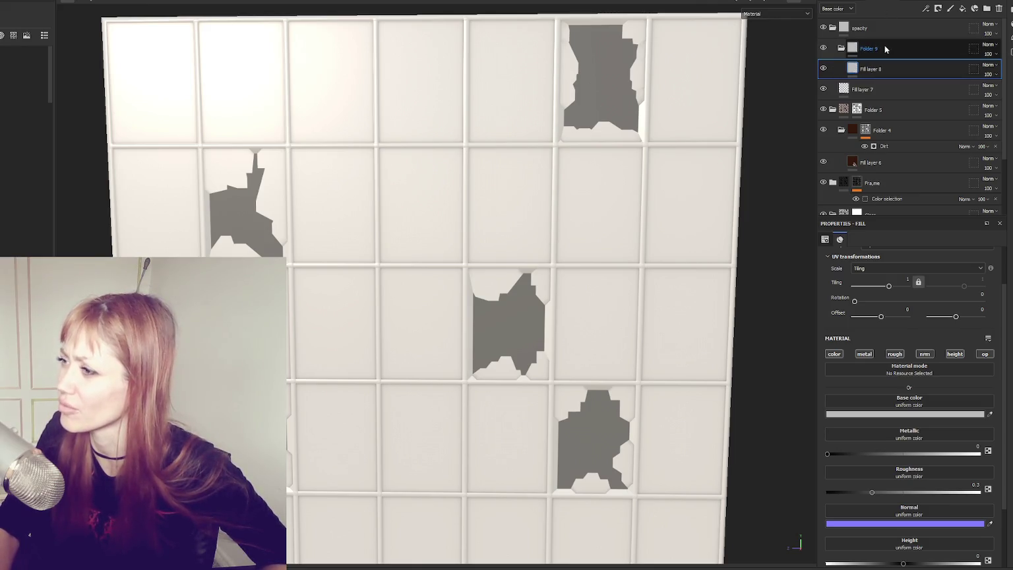
- Add a black mask to Folder 9
click(885, 49)
right_click(886, 51)
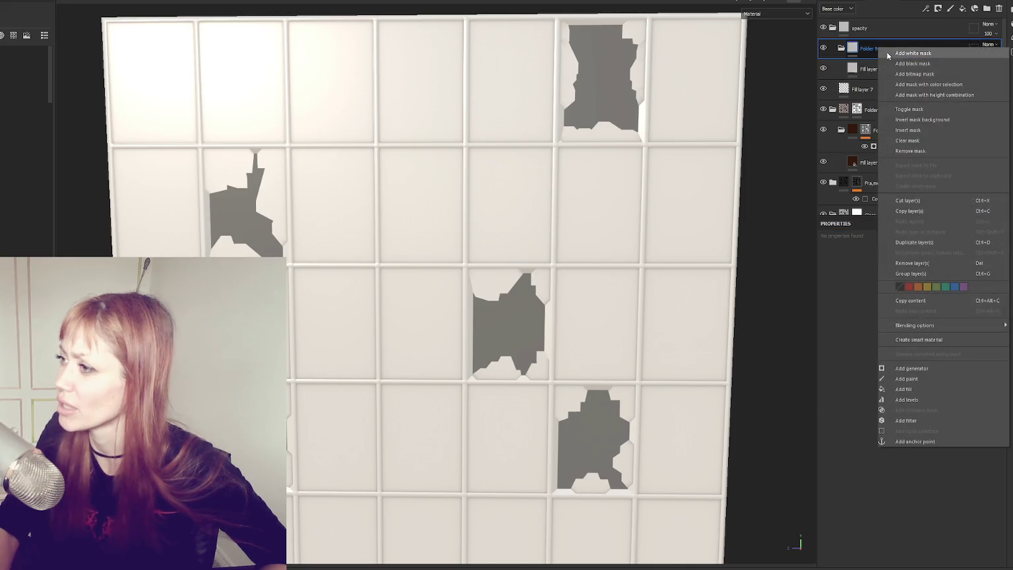
click(892, 62)
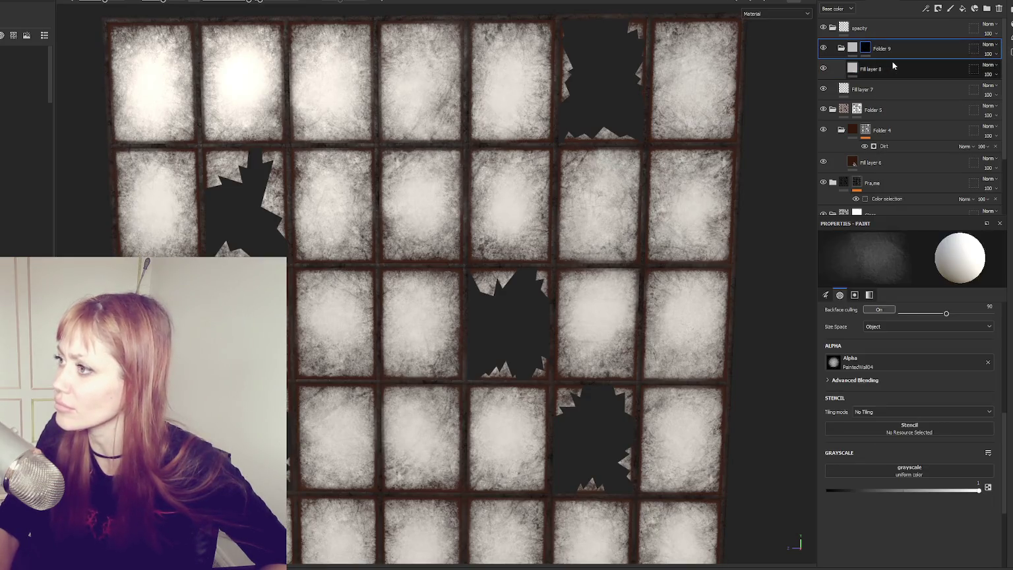
- Turn off metal, roughness, normal and height on Fill layer 8, leaving opacity
click(891, 67)
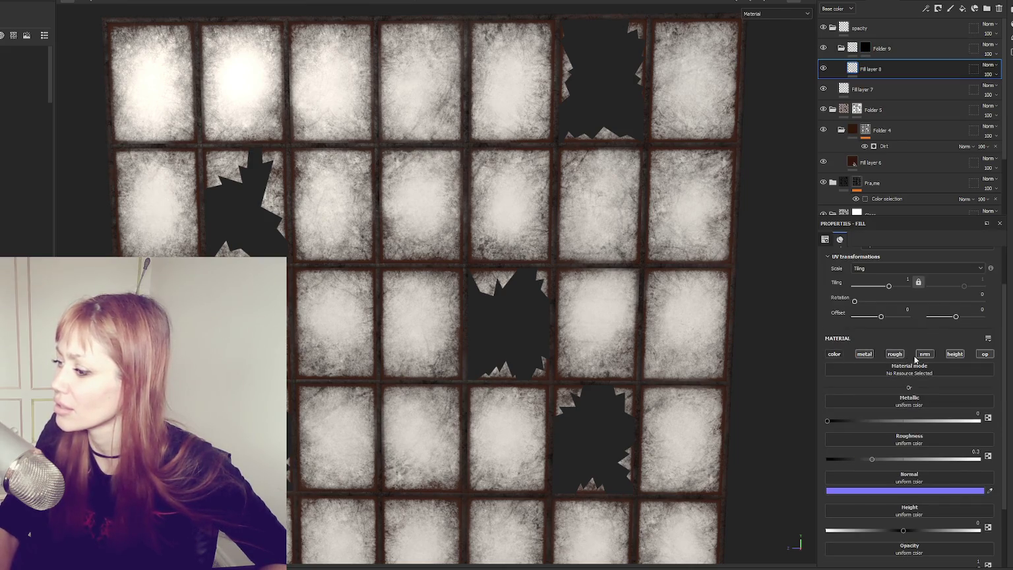
click(895, 354)
click(925, 354)
click(954, 354)
click(864, 354)
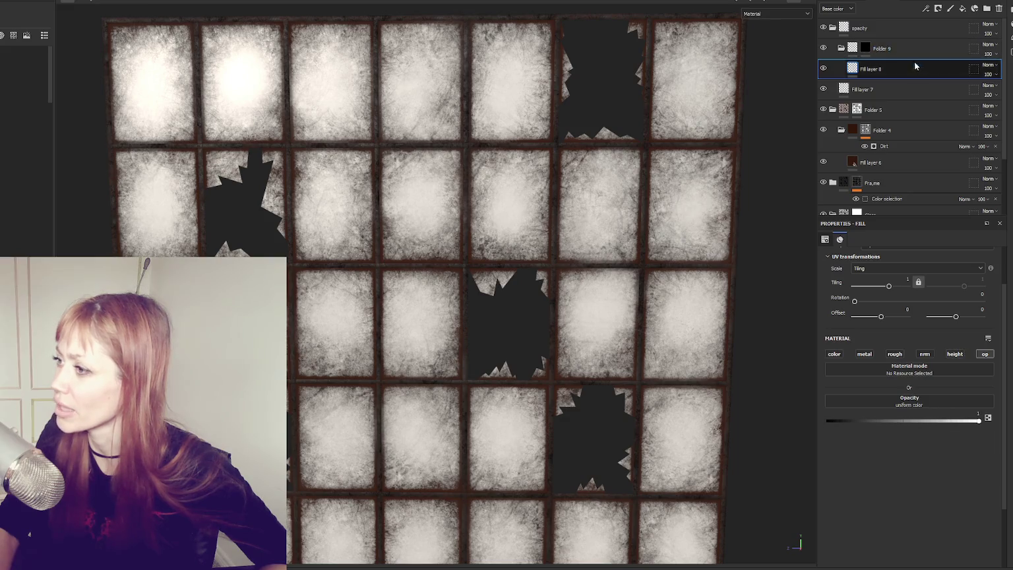
- Set Folder 9's mask grayscale value to 0
click(864, 46)
drag(842, 489, 827, 490)
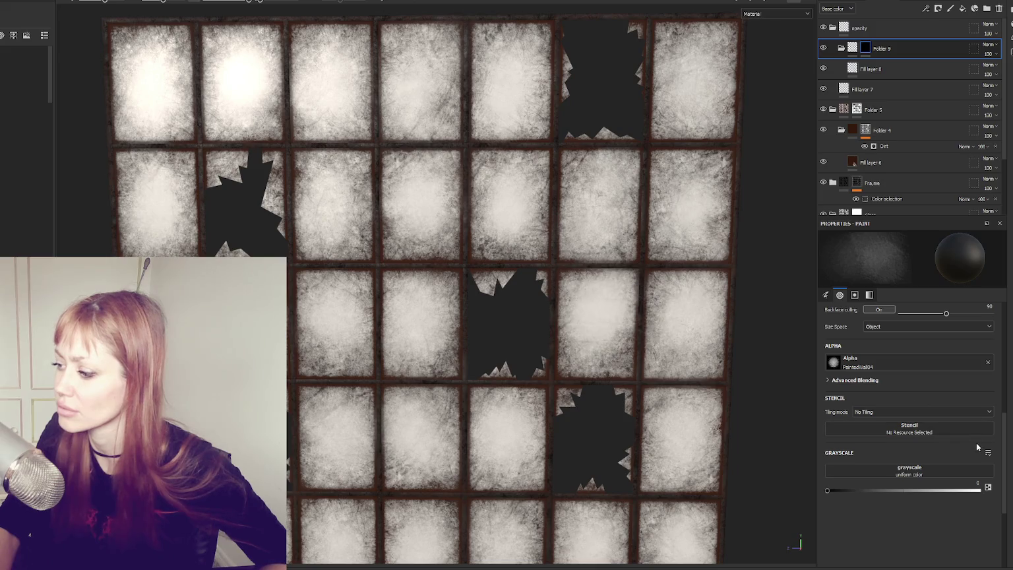
click(898, 72)
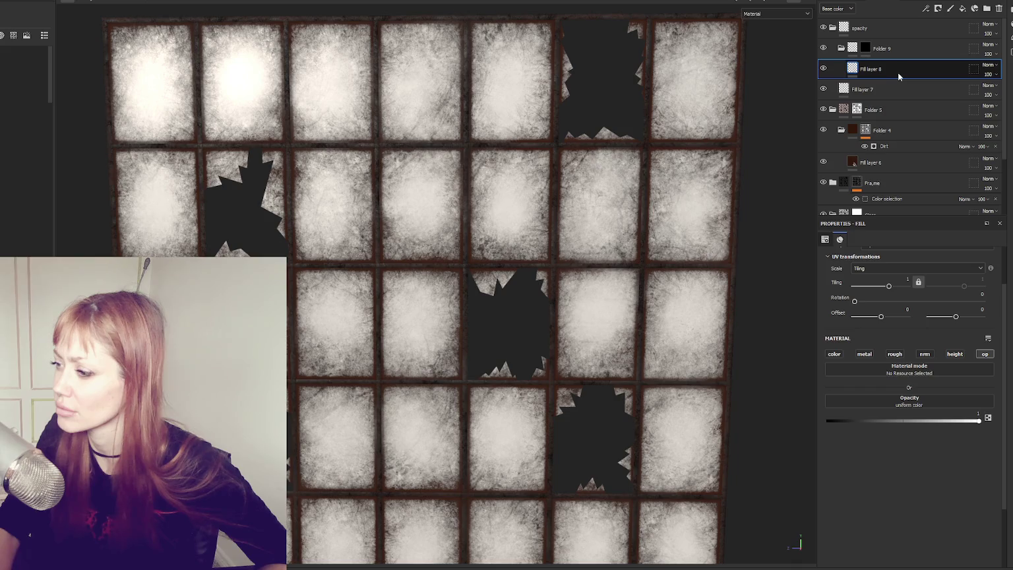
click(865, 48)
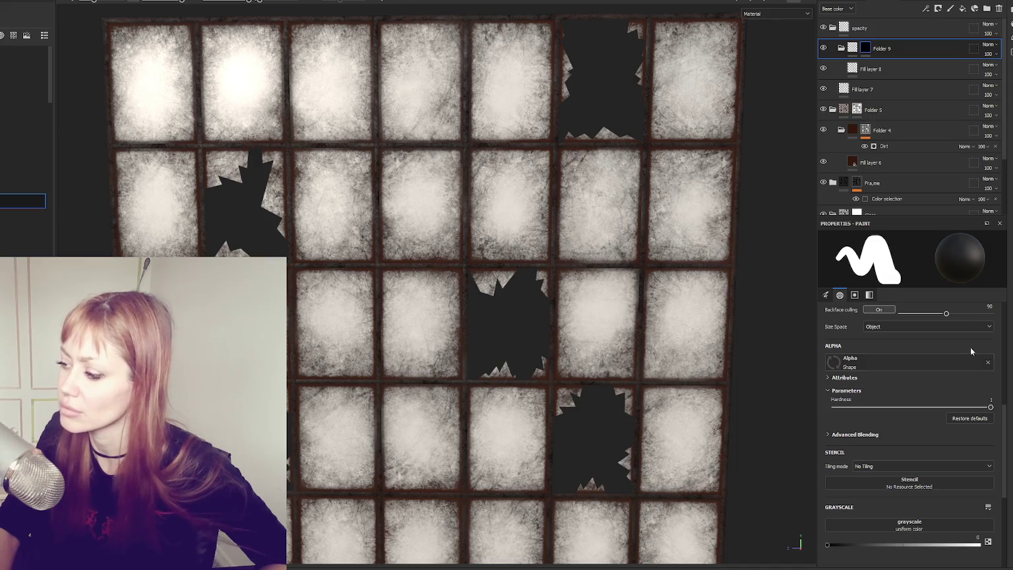
click(913, 68)
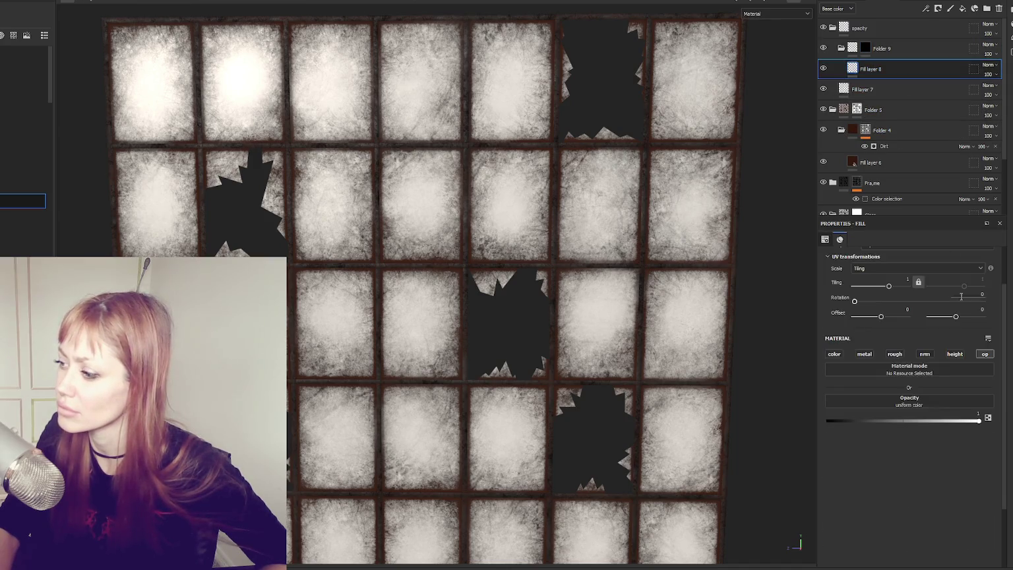
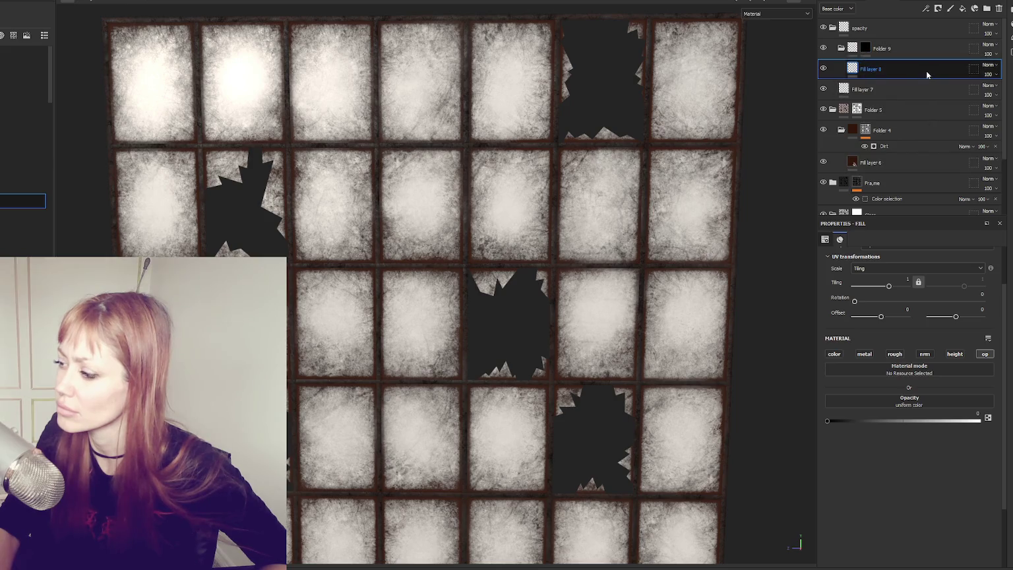
- Turn on Fill layer 8's colour channel, make it pure red, and raise its opacity to 1
click(964, 9)
click(964, 9)
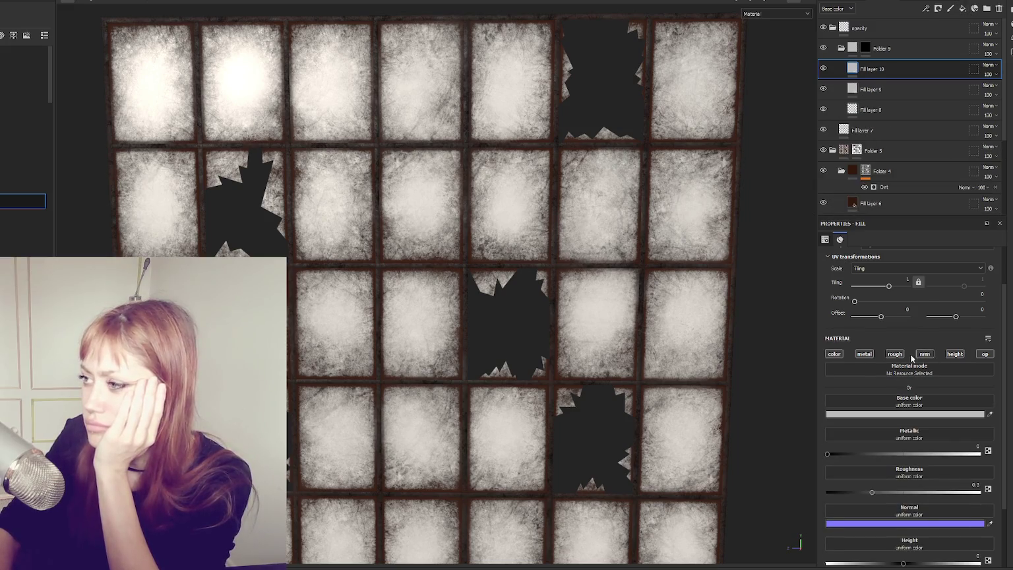
click(903, 98)
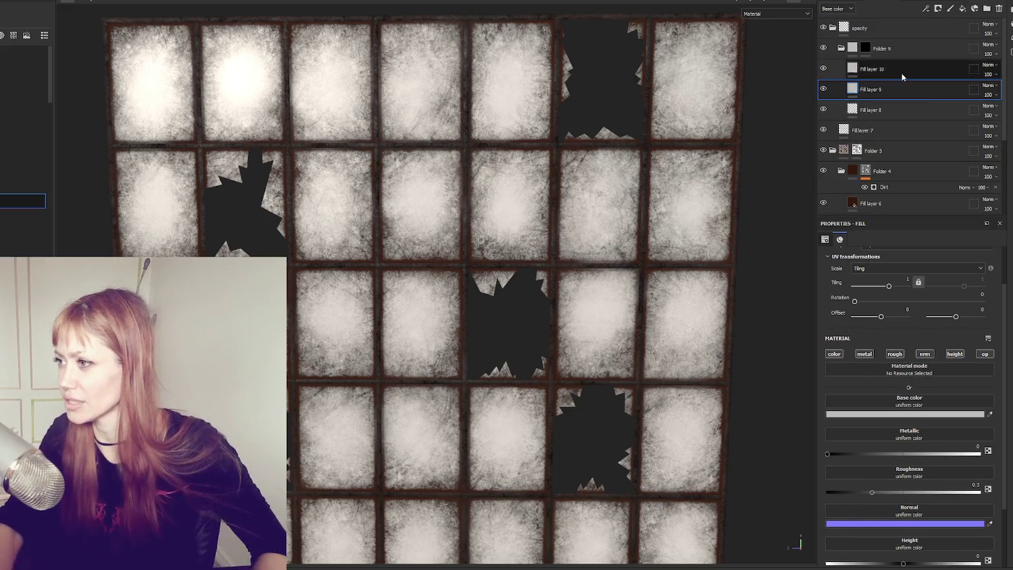
key(ctrl+z)
key(ctrl+z)
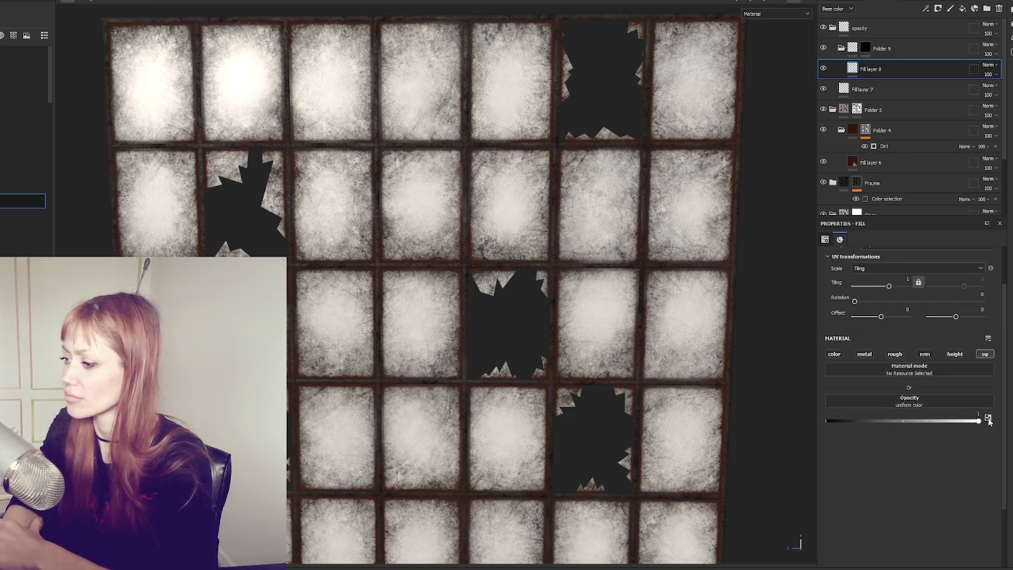
click(834, 354)
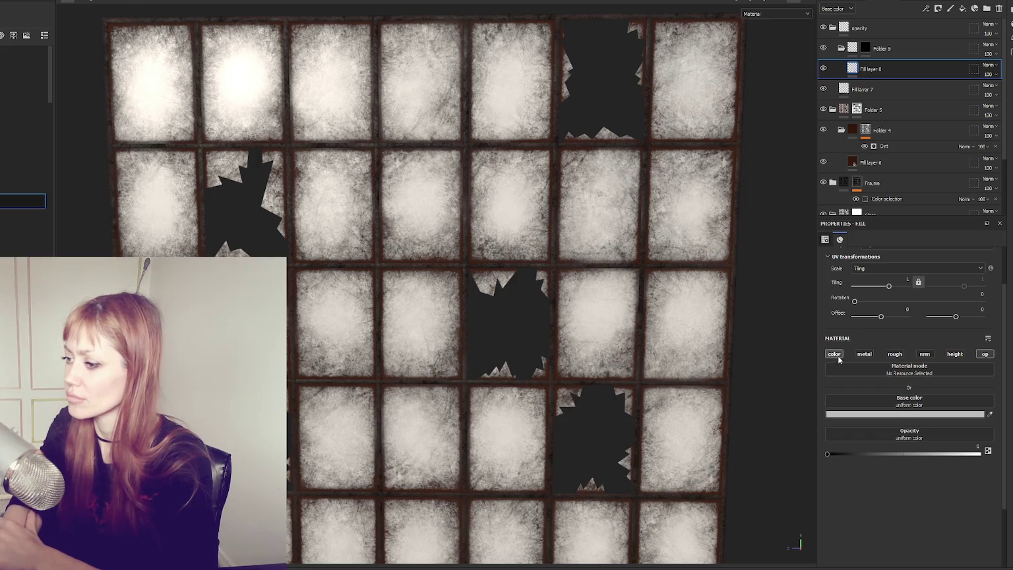
click(905, 414)
click(877, 427)
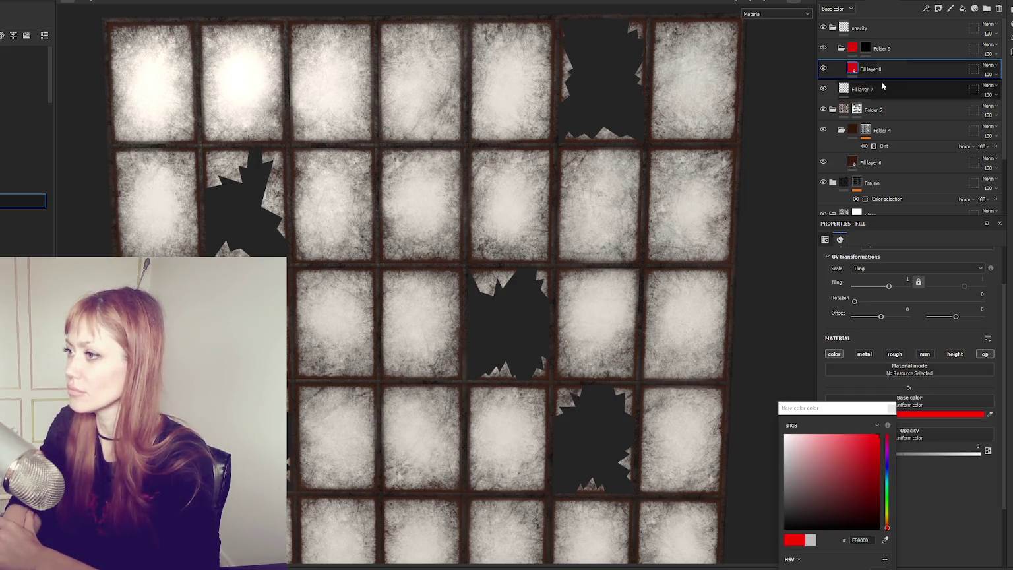
click(901, 54)
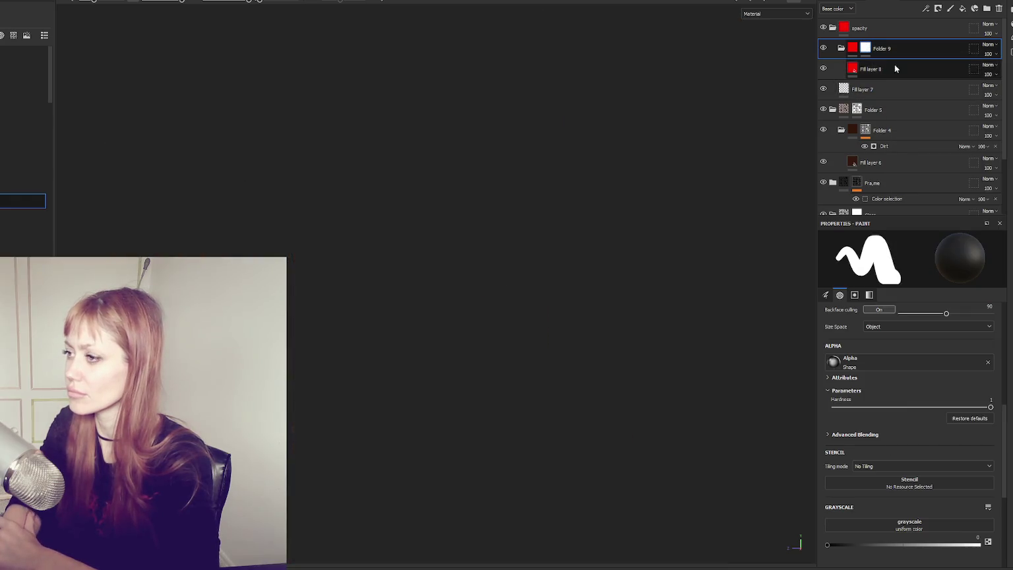
double_click(896, 68)
drag(952, 454, 1002, 453)
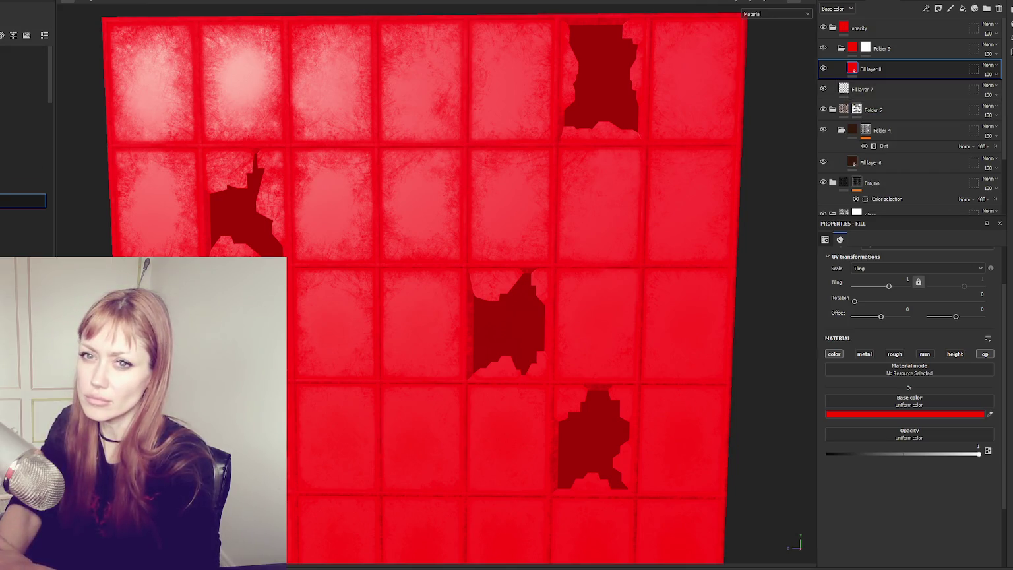
- Paint Folder 9's mask to bring four broken panes back into view, including the top-left and middle panes
click(870, 51)
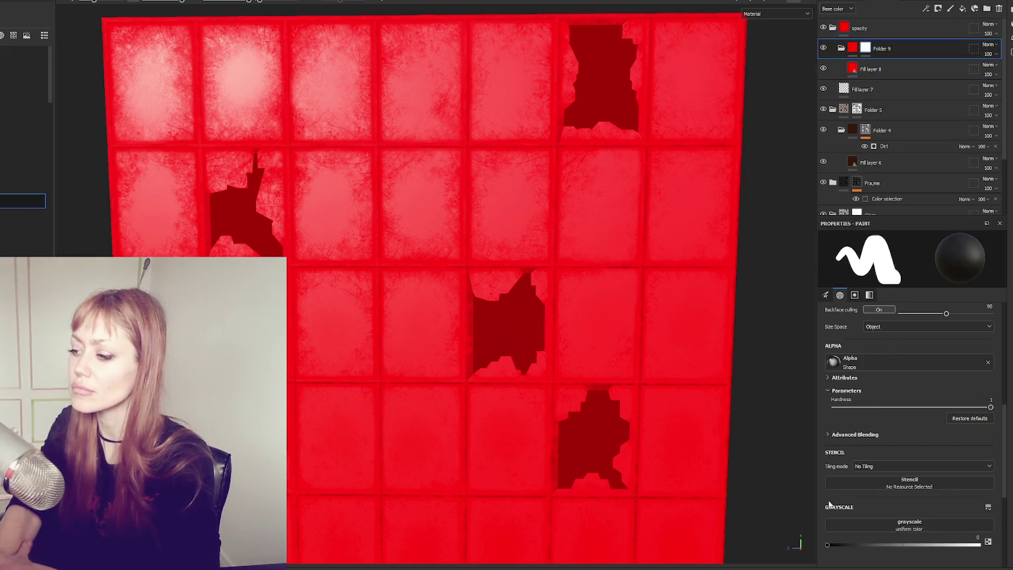
mouse_move(630, 106)
mouse_down()
mouse_move(619, 82)
mouse_move(624, 123)
mouse_move(570, 126)
mouse_move(567, 63)
mouse_move(591, 27)
mouse_move(634, 58)
mouse_move(596, 58)
mouse_up()
scroll(746, 179, down, 3)
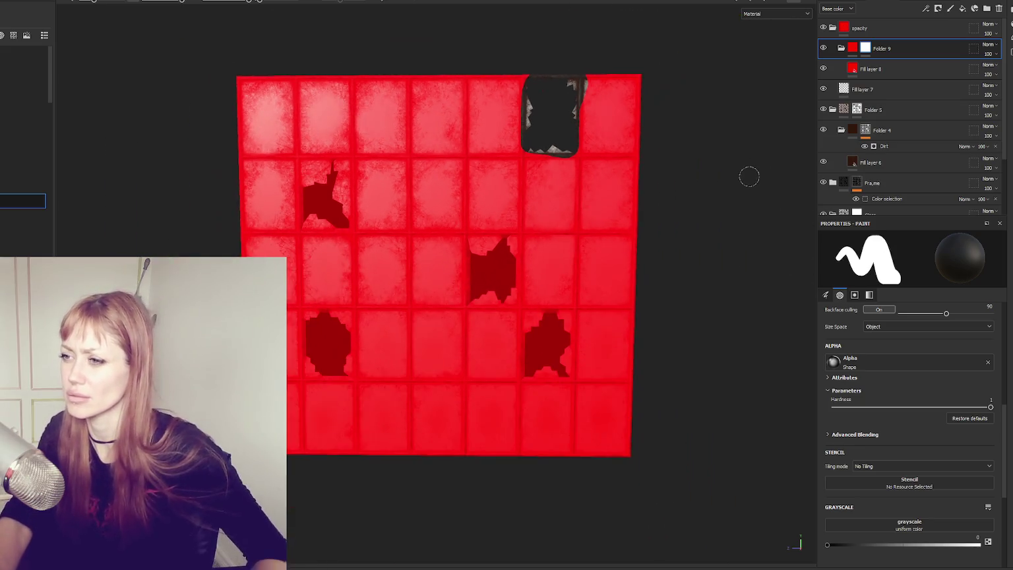
mouse_move(646, 145)
mouse_down()
mouse_move(90, 163)
mouse_move(718, 158)
mouse_move(639, 142)
mouse_up()
scroll(615, 152, up, 3)
mouse_move(450, 285)
mouse_down()
mouse_move(396, 330)
mouse_move(450, 290)
mouse_up()
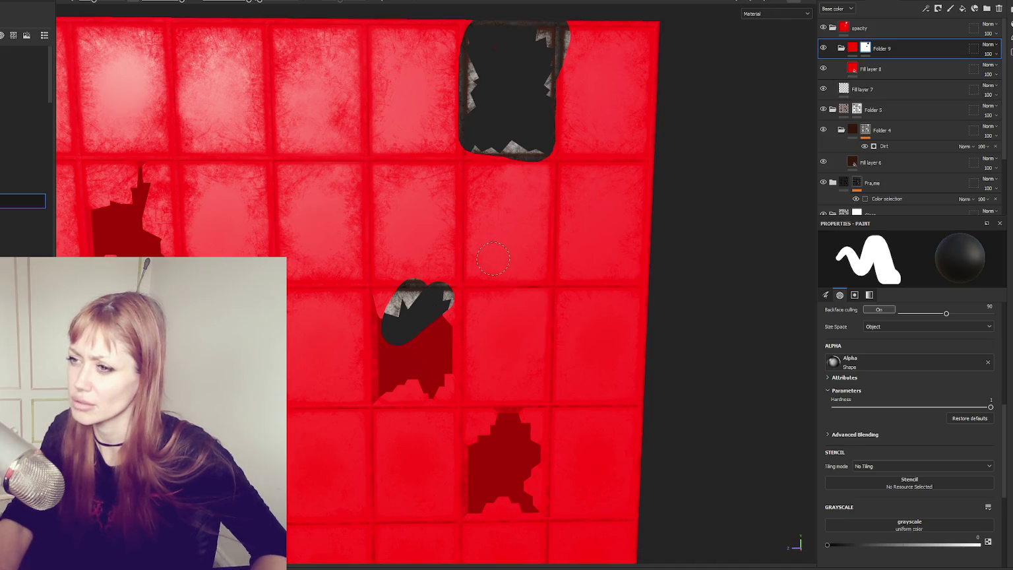
key(ctrl+z)
mouse_move(492, 26)
mouse_down()
mouse_move(482, 27)
mouse_move(476, 123)
mouse_move(538, 147)
mouse_move(551, 79)
mouse_move(527, 30)
mouse_move(505, 119)
mouse_move(551, 16)
mouse_up()
mouse_move(404, 165)
mouse_down()
mouse_move(425, 285)
mouse_move(477, 284)
mouse_move(485, 181)
mouse_move(427, 177)
mouse_move(451, 193)
mouse_up()
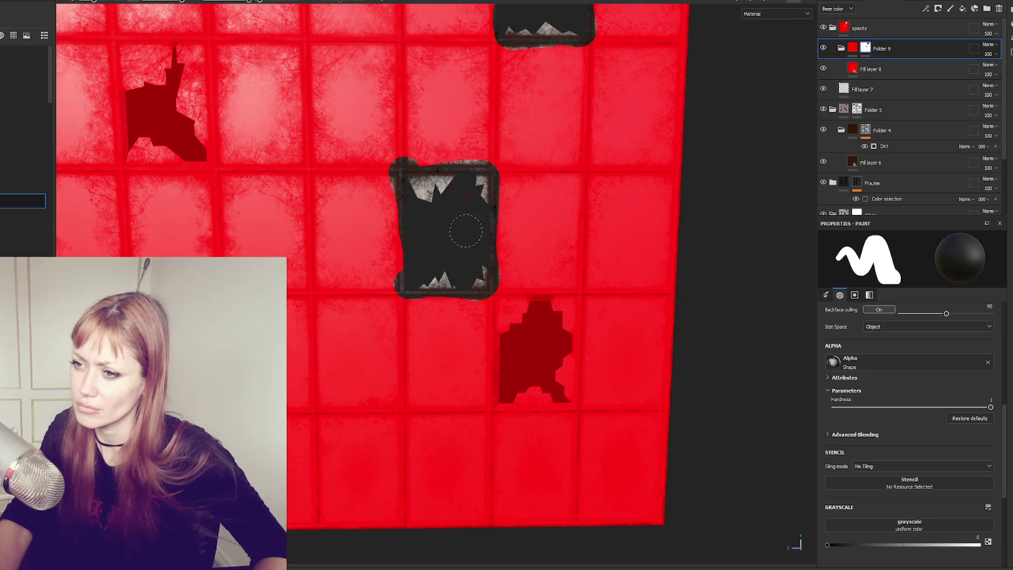
mouse_move(516, 320)
mouse_down()
mouse_move(493, 296)
mouse_move(584, 302)
mouse_move(563, 411)
mouse_move(485, 399)
mouse_move(492, 316)
mouse_move(518, 386)
mouse_move(551, 323)
mouse_up()
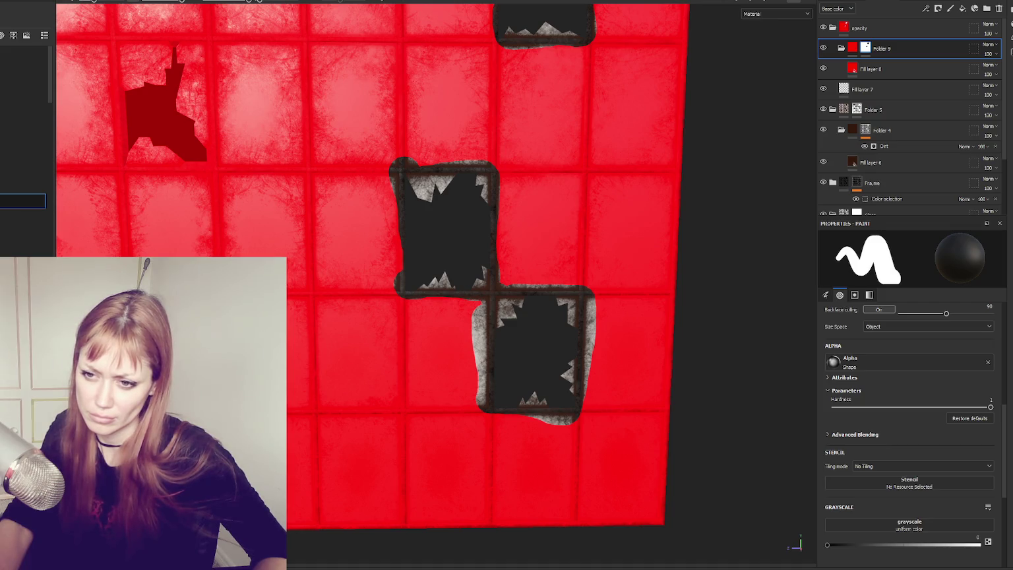
mouse_move(125, 48)
mouse_down()
mouse_move(129, 174)
mouse_move(208, 161)
mouse_move(201, 33)
mouse_move(152, 40)
mouse_move(165, 132)
mouse_move(188, 65)
mouse_up()
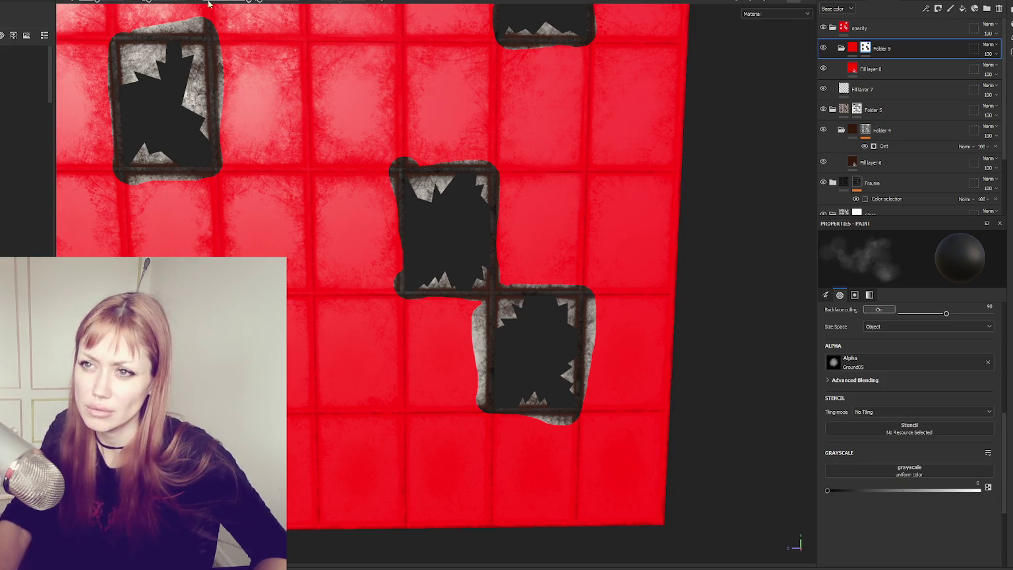
- Dab a soft spot on a pane, then undo and redo the top-left pane reveal
click(346, 121)
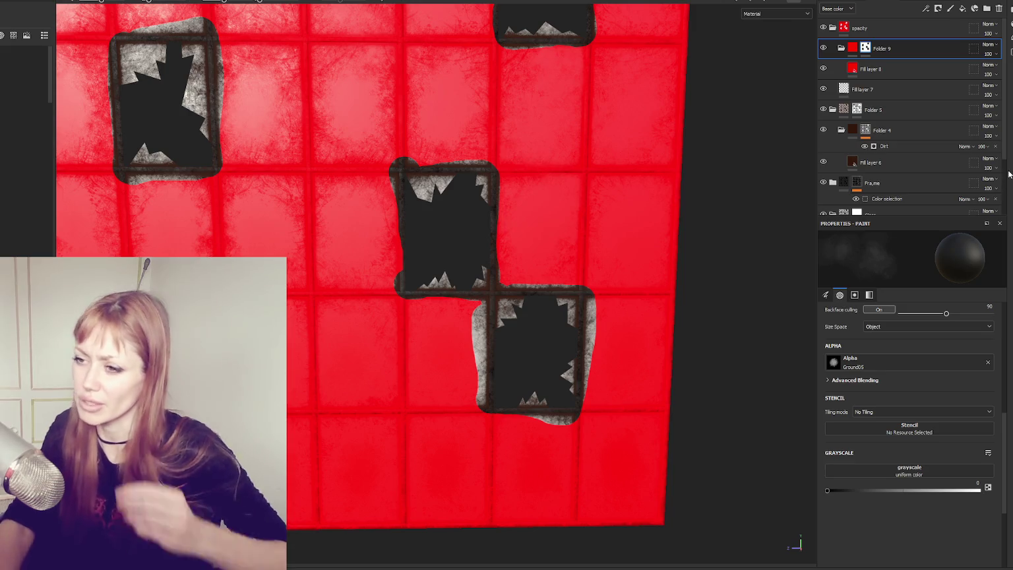
key(ctrl+z)
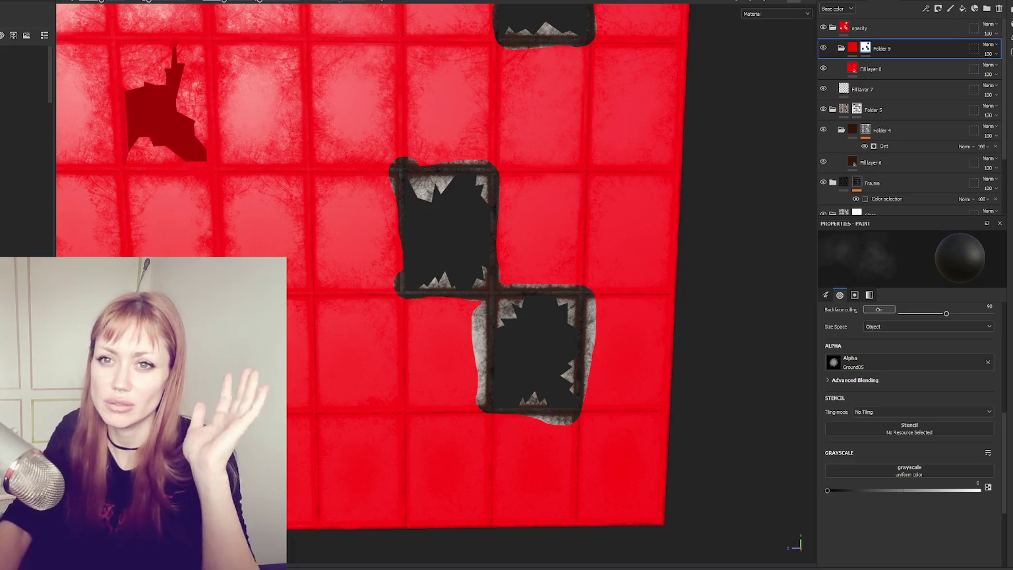
key(ctrl+y)
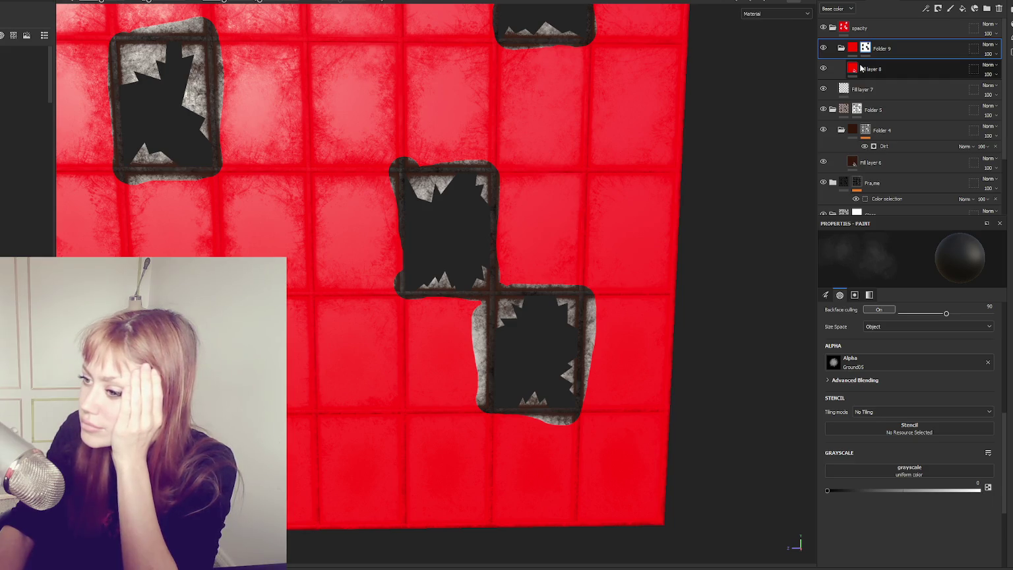
- Create Folder 10, delete the extra fill layers, and move Fill layer 8 into Folder 10
click(860, 68)
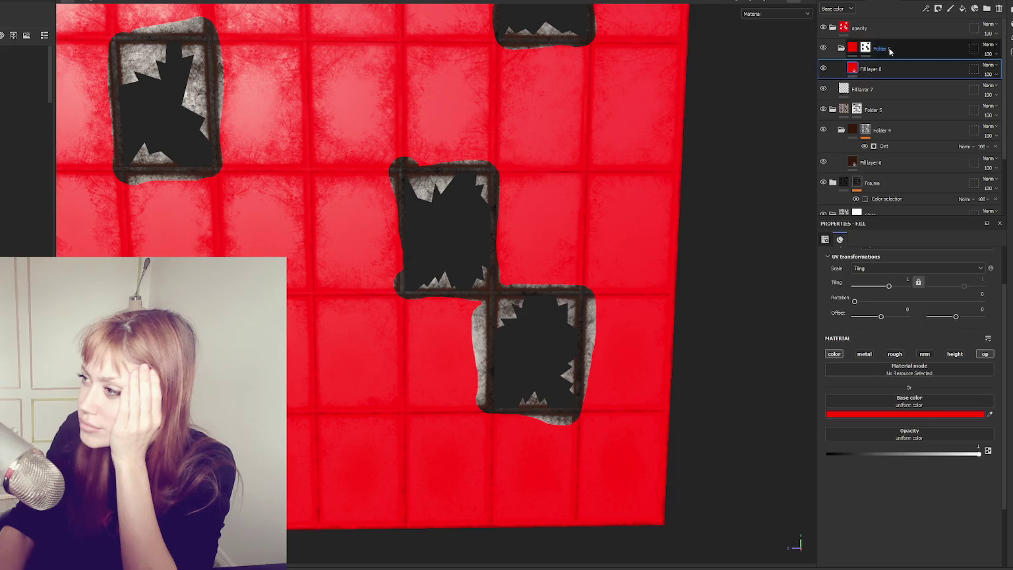
click(964, 9)
click(963, 9)
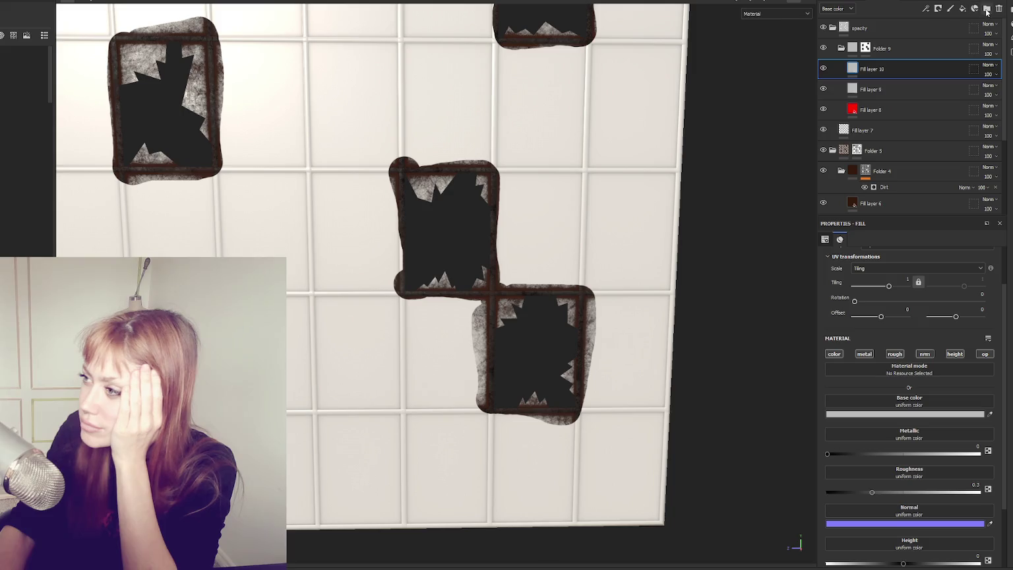
click(986, 8)
click(901, 90)
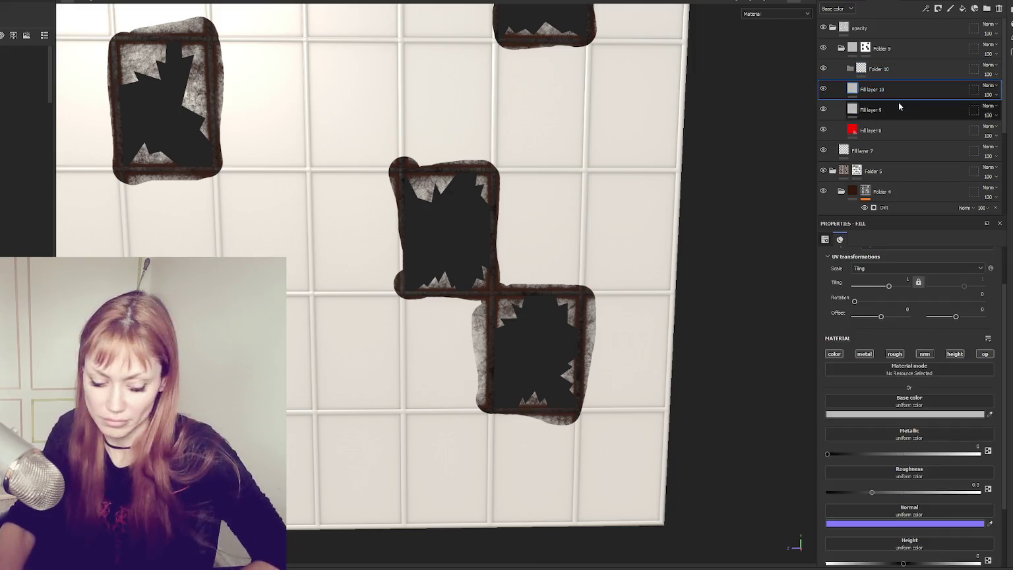
shift+click(898, 102)
key(Delete)
drag(884, 89, 896, 73)
- Add a black mask to Folder 10 through its layer options
right_click(897, 73)
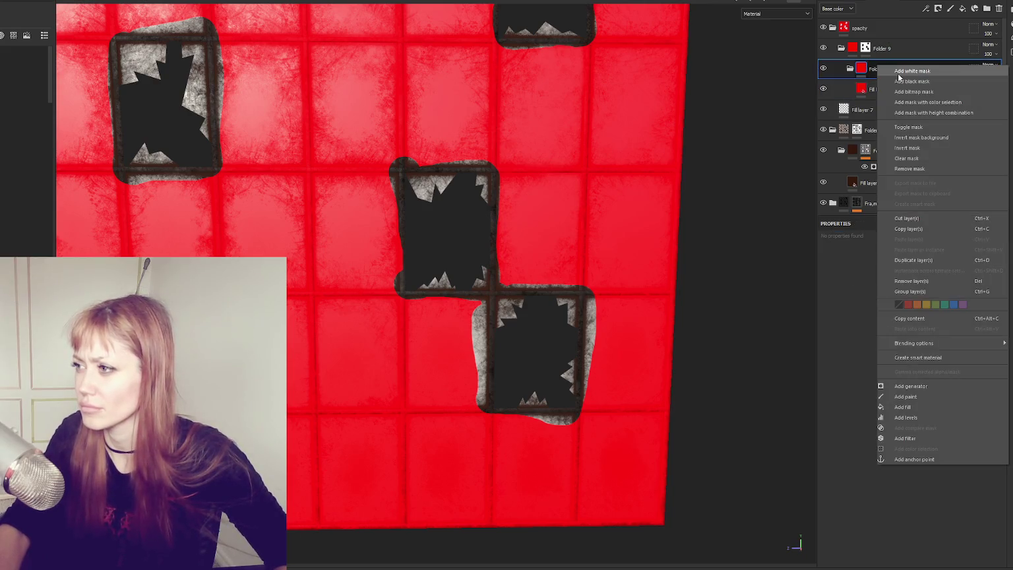
click(913, 86)
drag(544, 198, 540, 229)
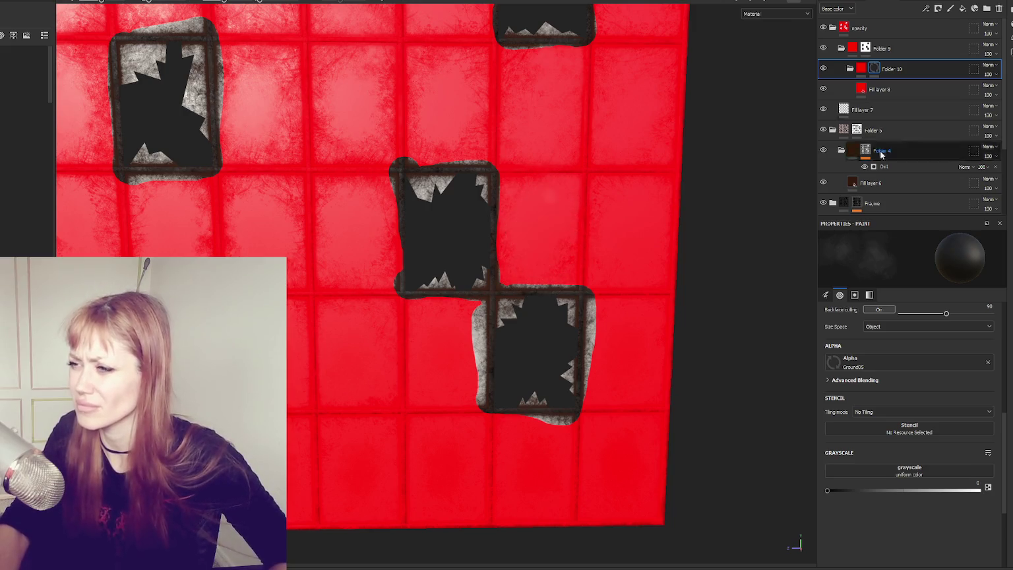
right_click(893, 71)
click(906, 89)
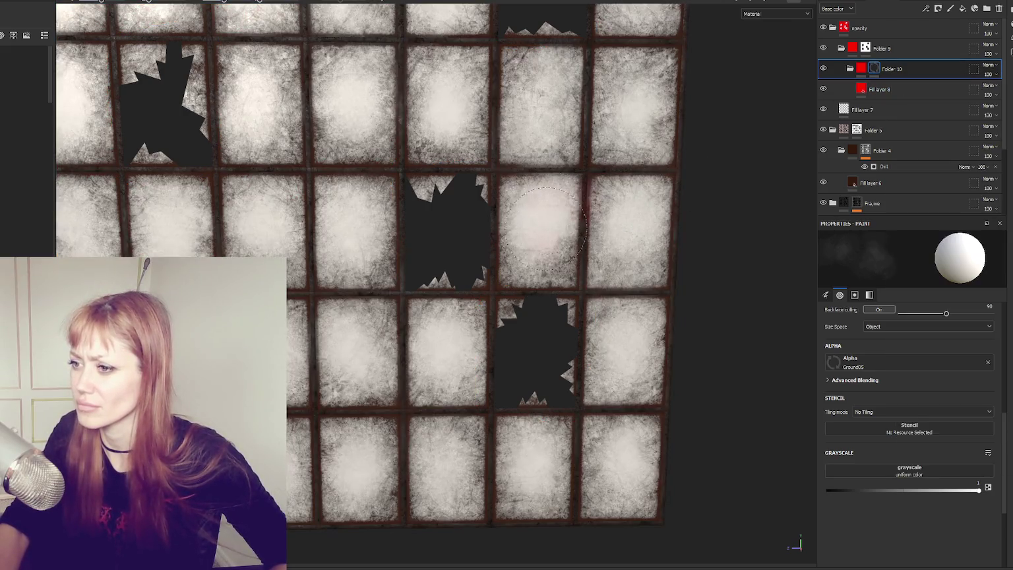
- Mark the right-hand panes with soft red spots in Folder 10's mask, then collapse and hide the opacity folder
mouse_move(575, 232)
mouse_down()
mouse_move(538, 232)
mouse_move(541, 218)
mouse_up()
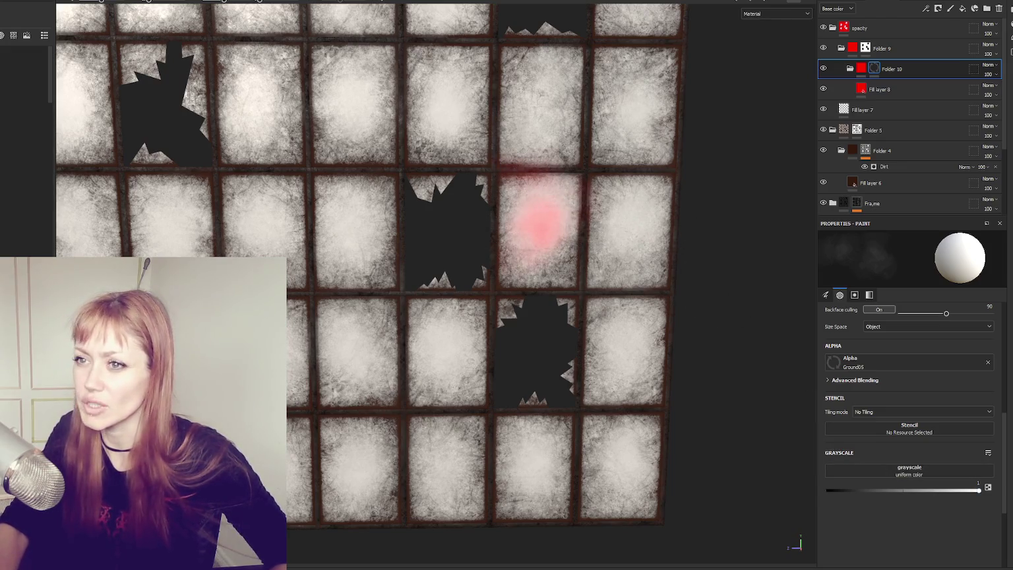
mouse_move(626, 221)
mouse_down()
mouse_move(628, 245)
mouse_move(651, 208)
mouse_up()
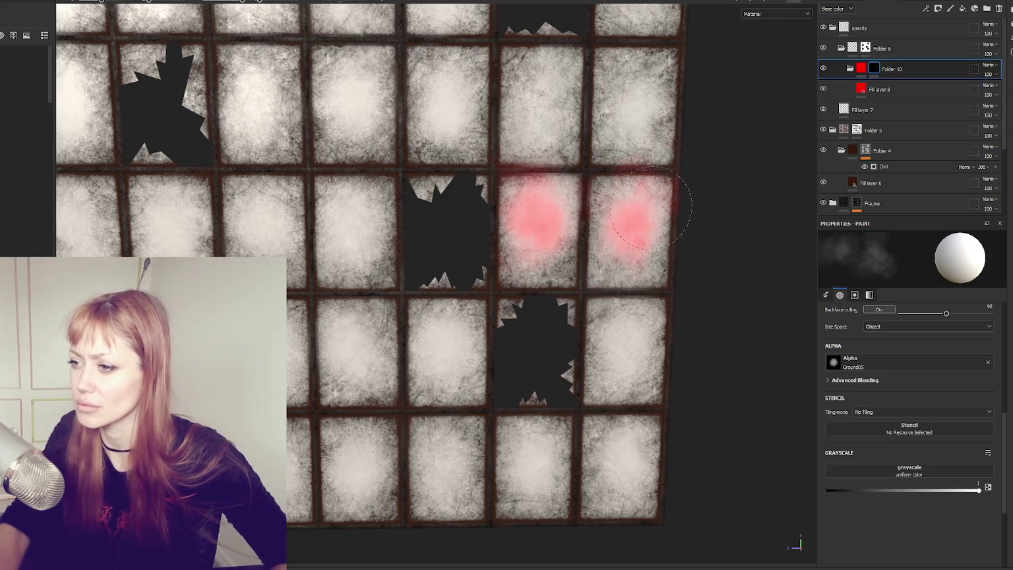
drag(633, 99, 652, 86)
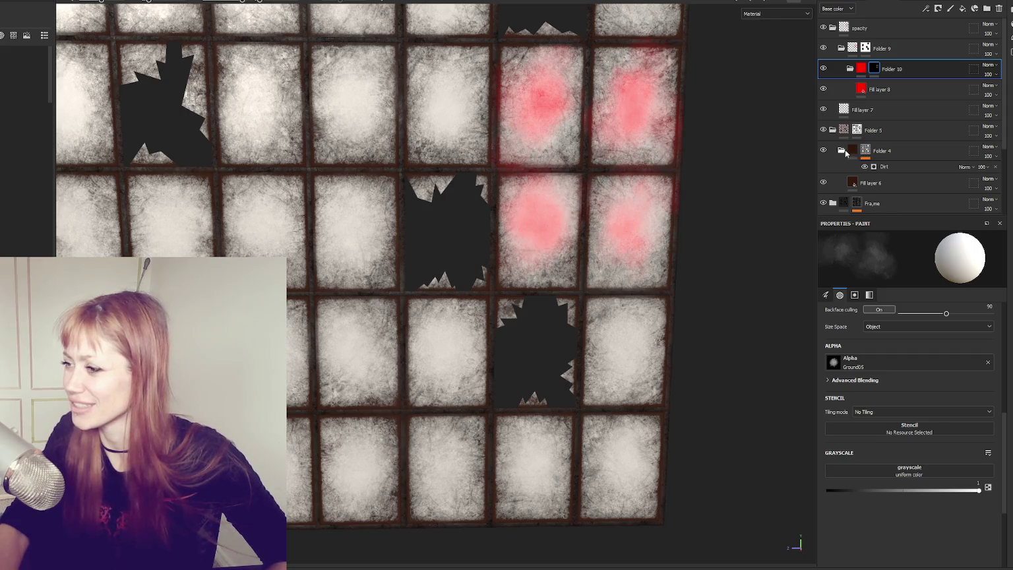
click(834, 29)
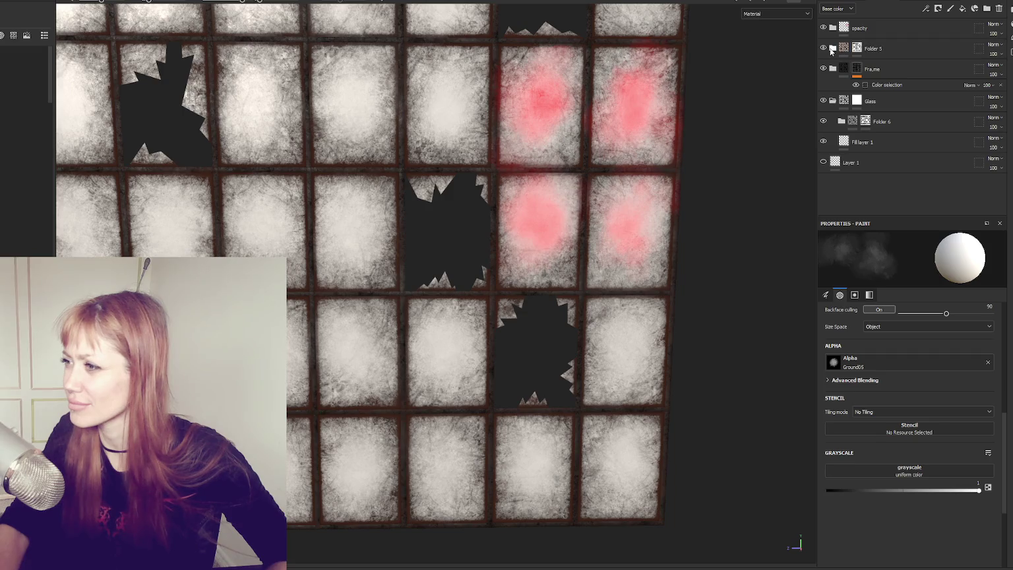
click(822, 29)
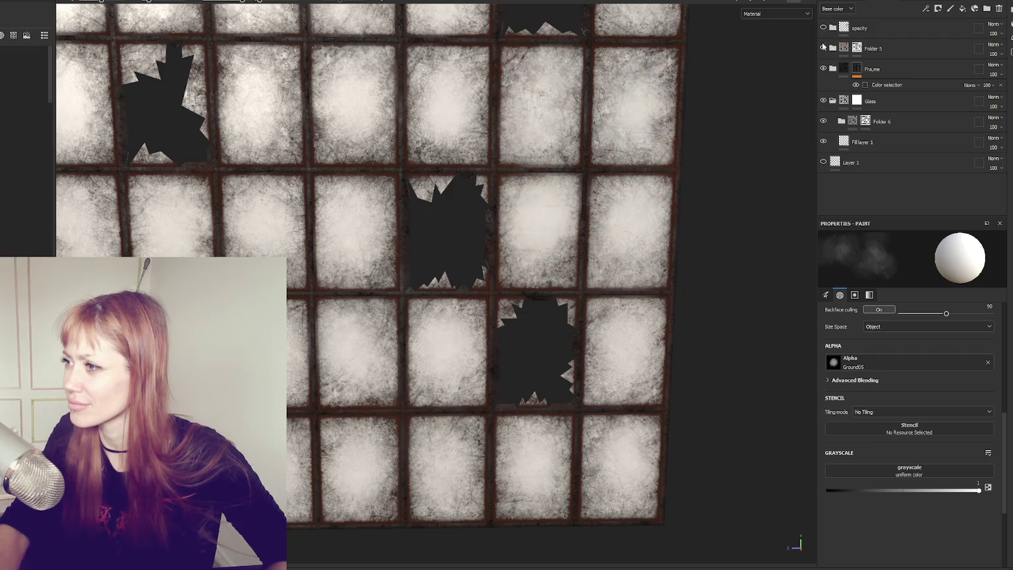
- Toggle Folder 5, the frame layer and the Glass layer off and on to compare the window
click(823, 48)
click(823, 47)
click(823, 69)
click(823, 101)
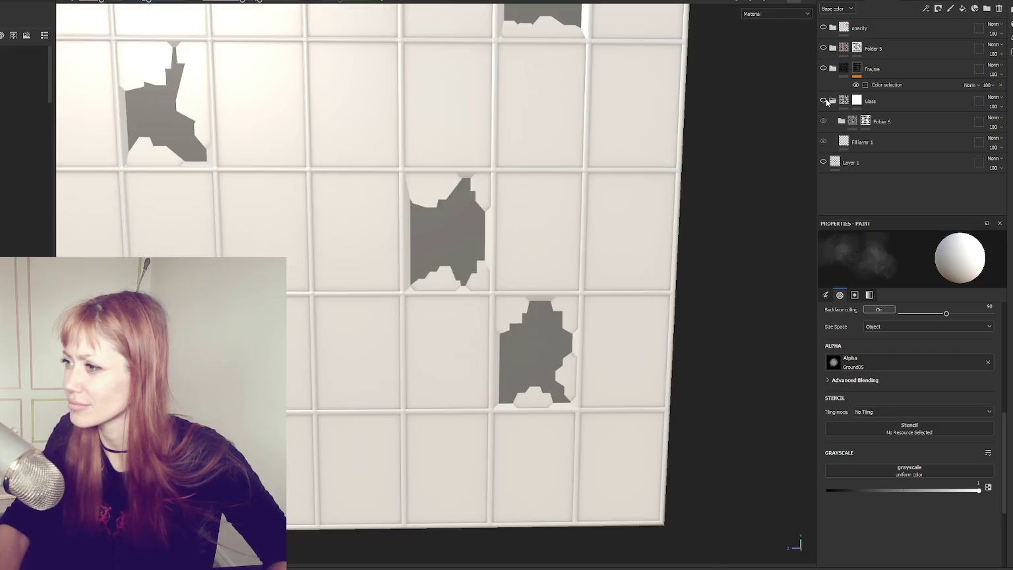
click(823, 101)
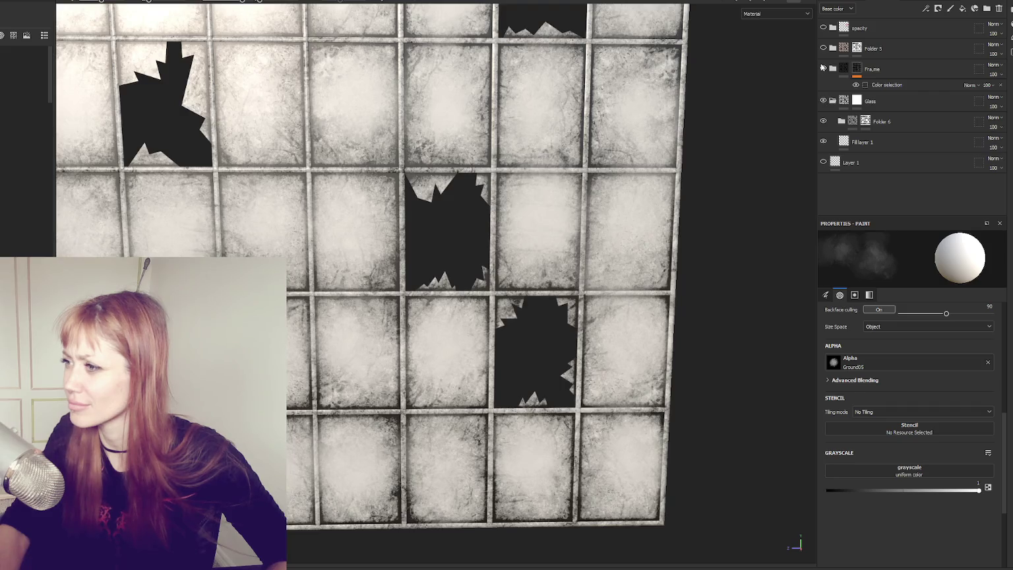
click(822, 68)
- Rename the frame layer to 'Frame' and Folder 5 to 'Rust'
double_click(901, 68)
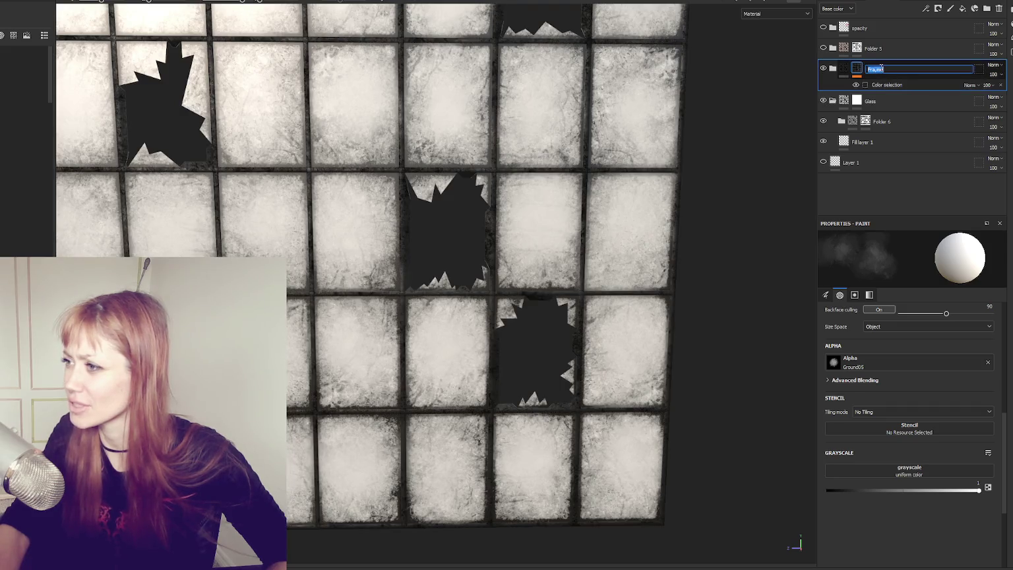
text(me)
key(Return)
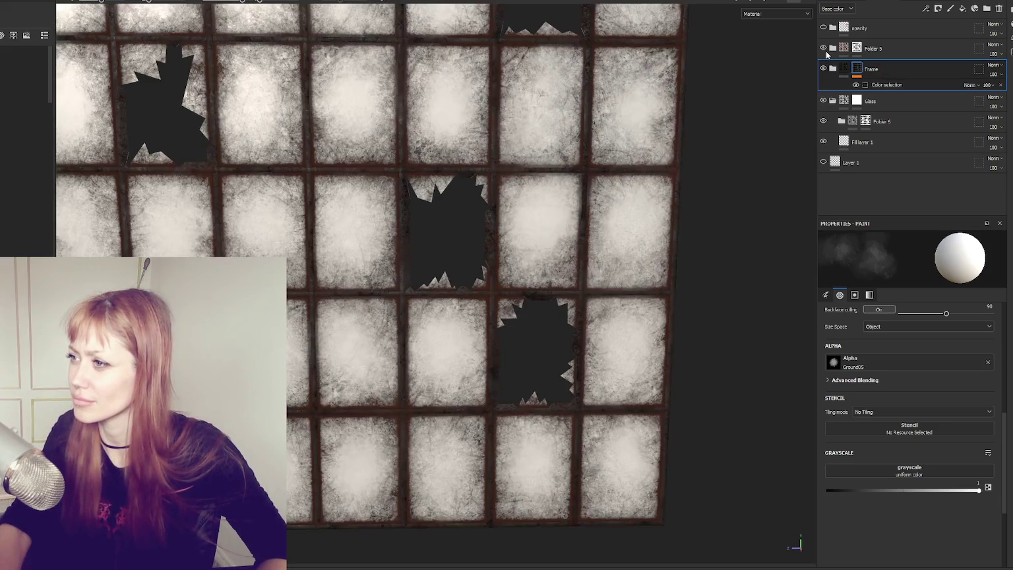
click(869, 53)
double_click(873, 48)
text(Rust)
key(Return)
- Move Rust and Frame above the opacity group, then inspect Frame's Fill layer 2 at an angle
shift+click(871, 69)
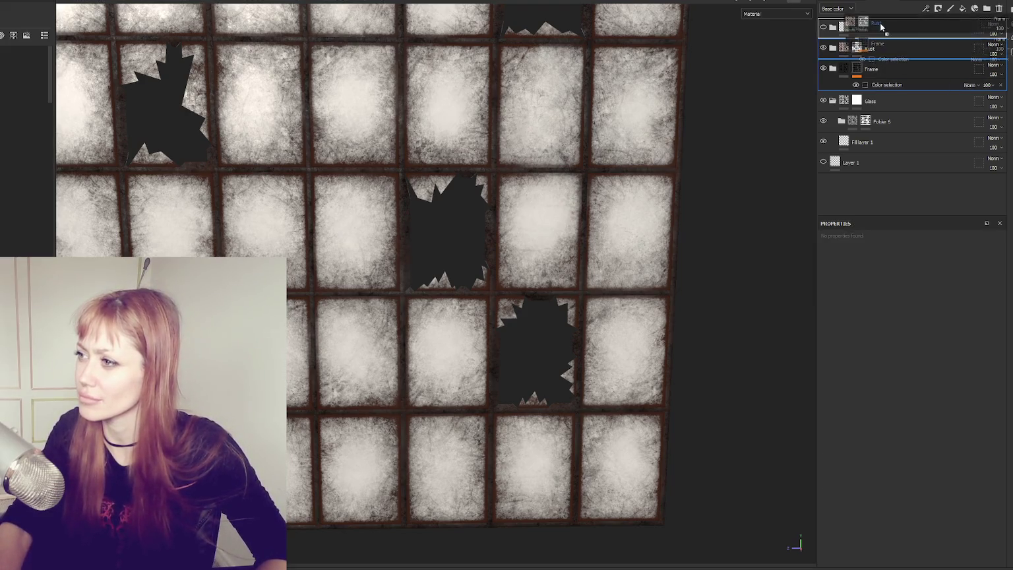
key(ctrl+v)
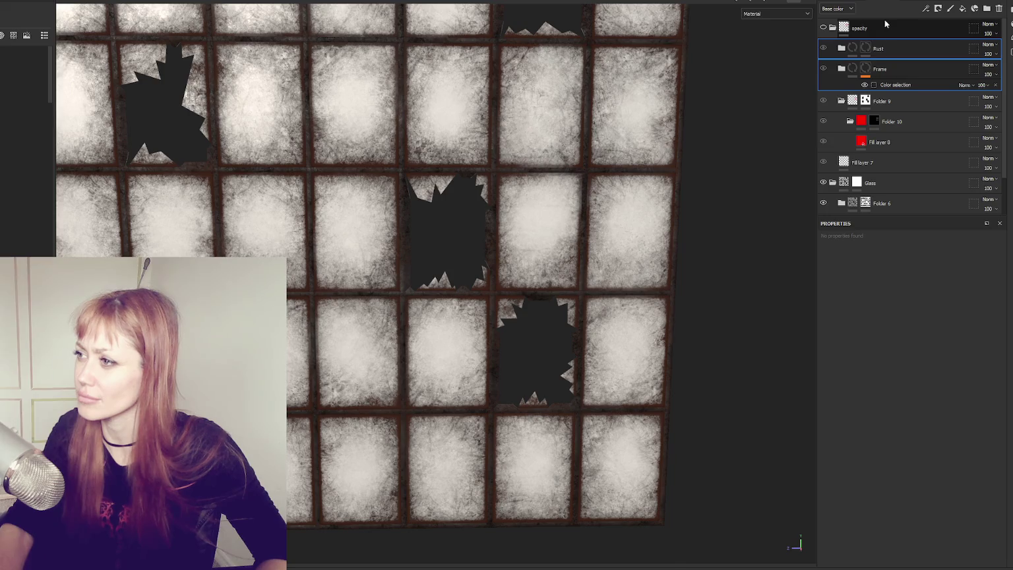
drag(886, 24, 886, 21)
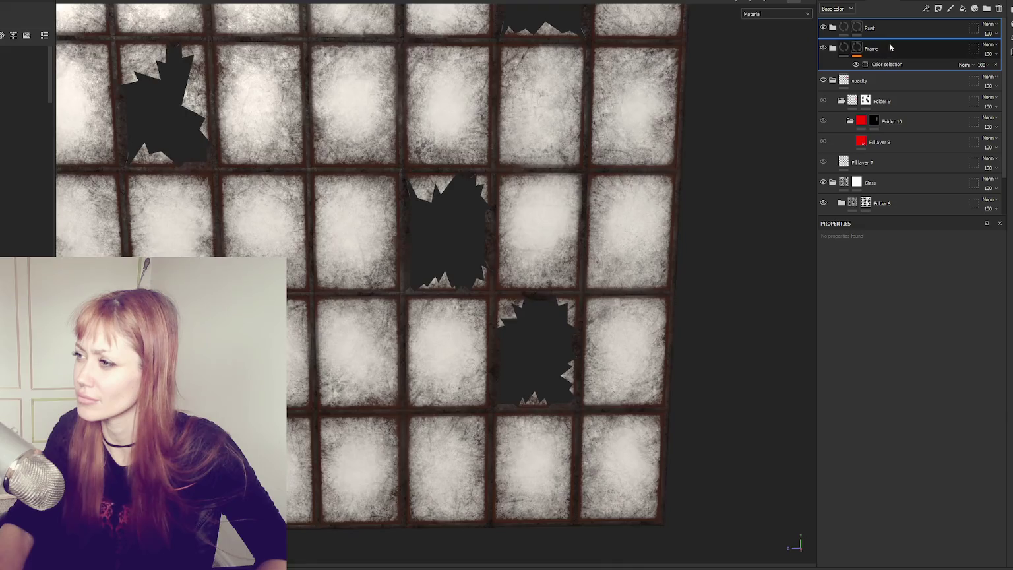
click(889, 45)
click(833, 48)
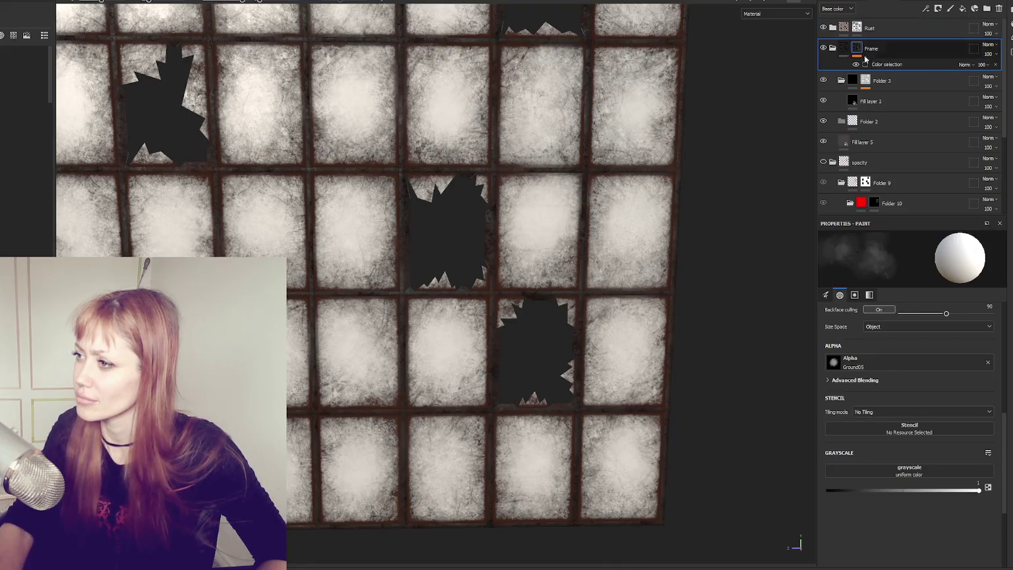
click(873, 102)
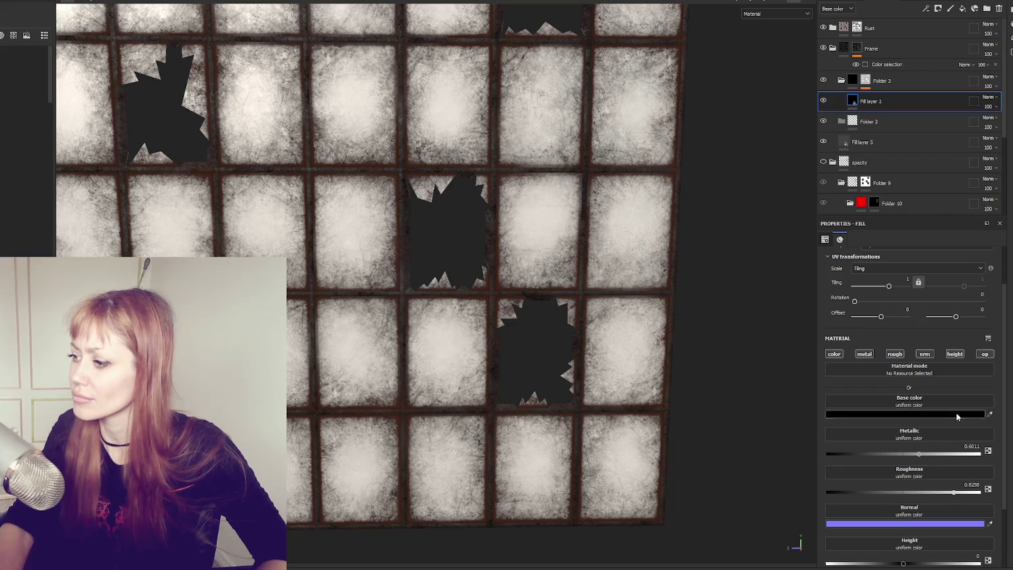
scroll(968, 387, down, 2)
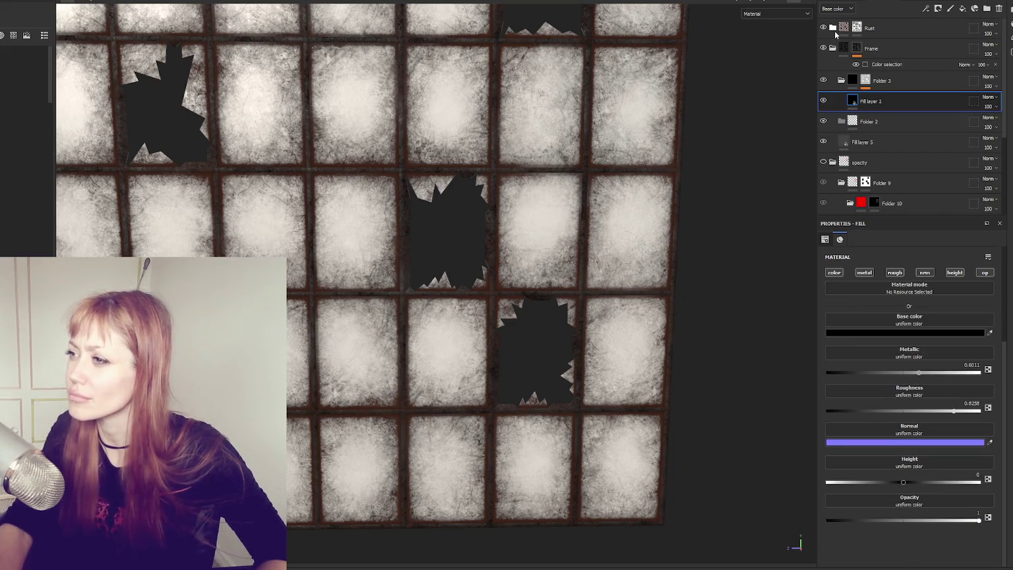
drag(606, 175, 712, 171)
drag(646, 191, 726, 119)
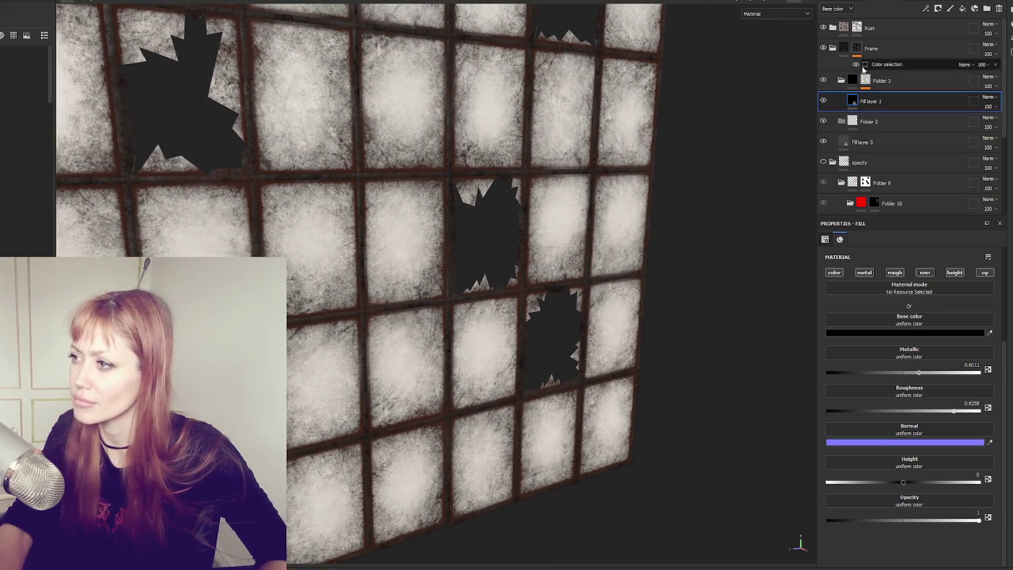
- Show the opacity group and make Fill layer 8 affect only opacity, set to 0, with a hard round brush
click(833, 49)
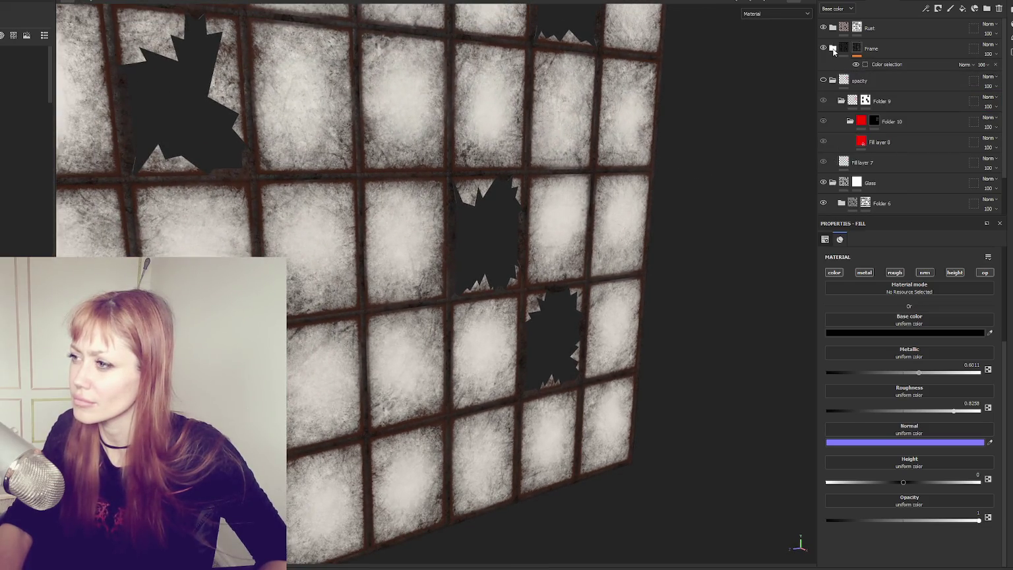
click(823, 81)
click(877, 143)
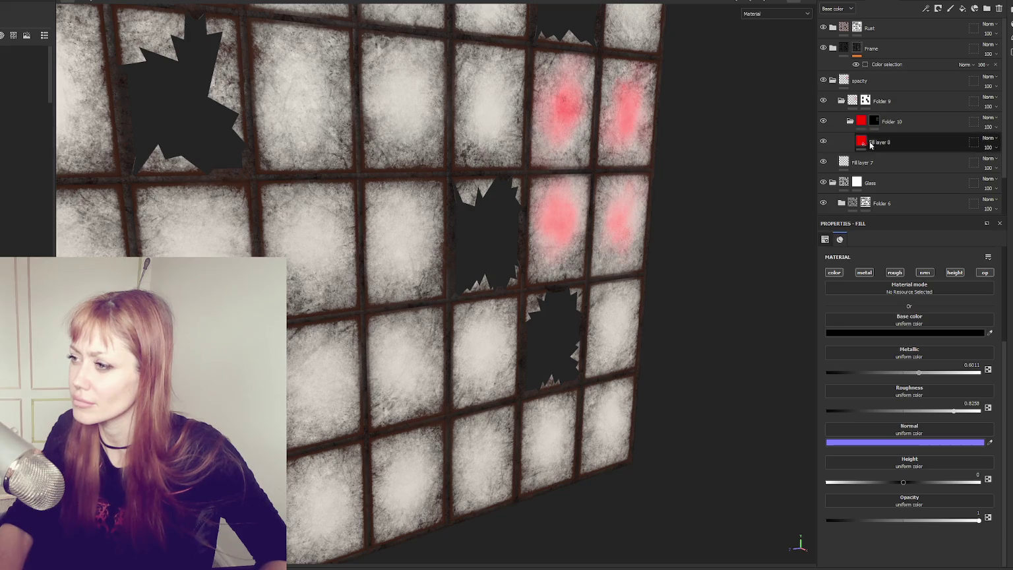
click(835, 273)
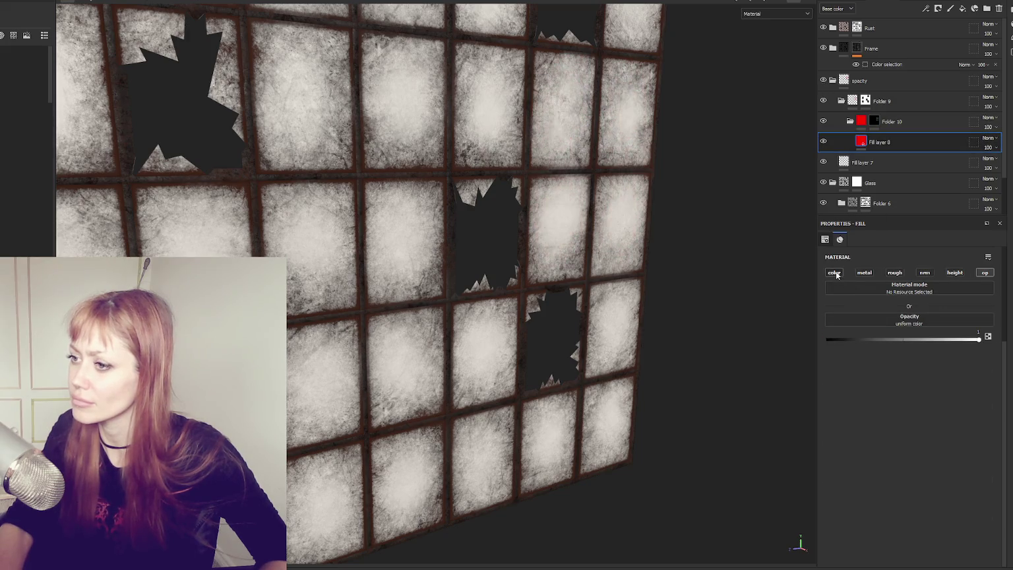
click(874, 122)
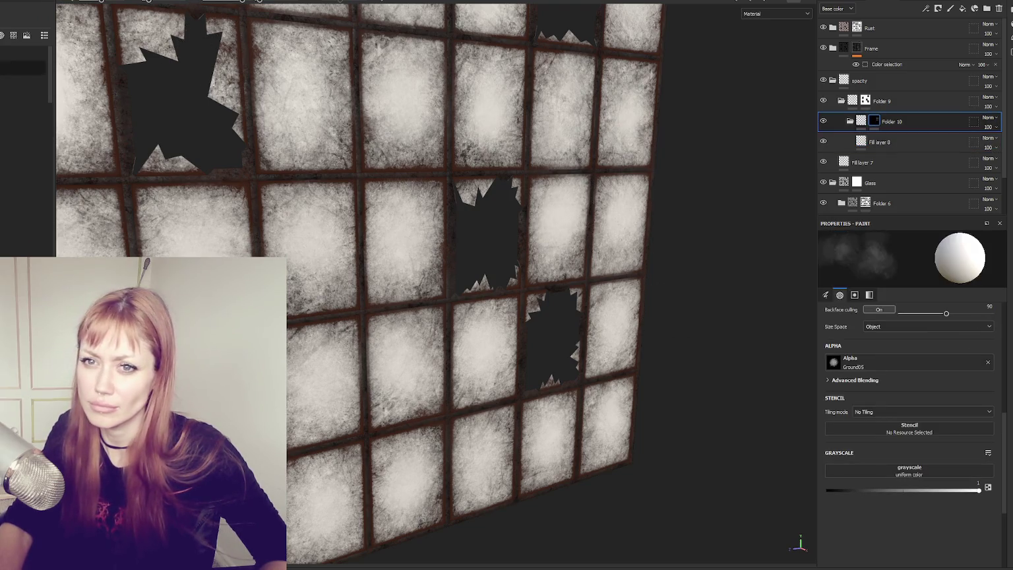
click(23, 201)
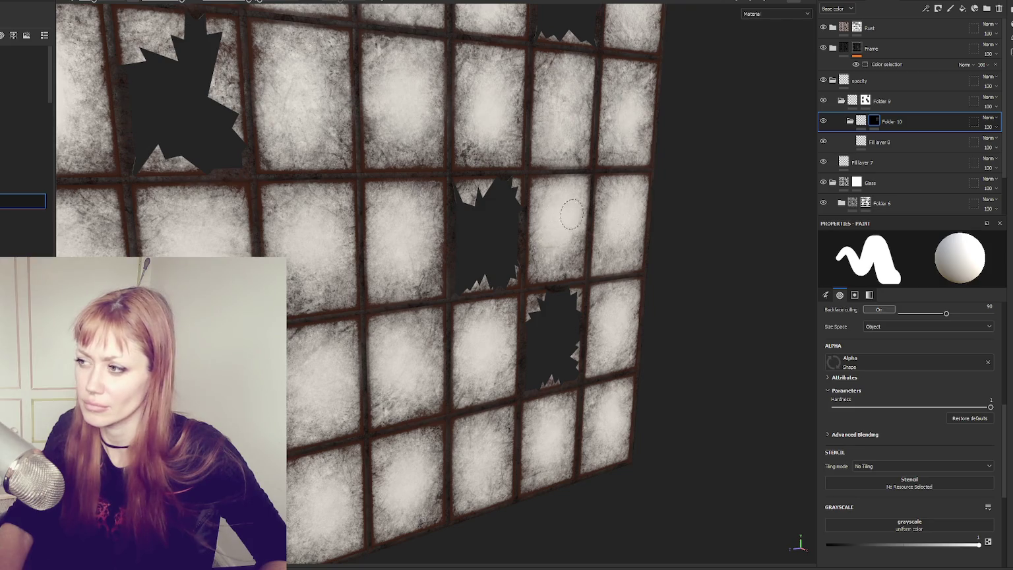
click(903, 140)
drag(978, 339, 736, 336)
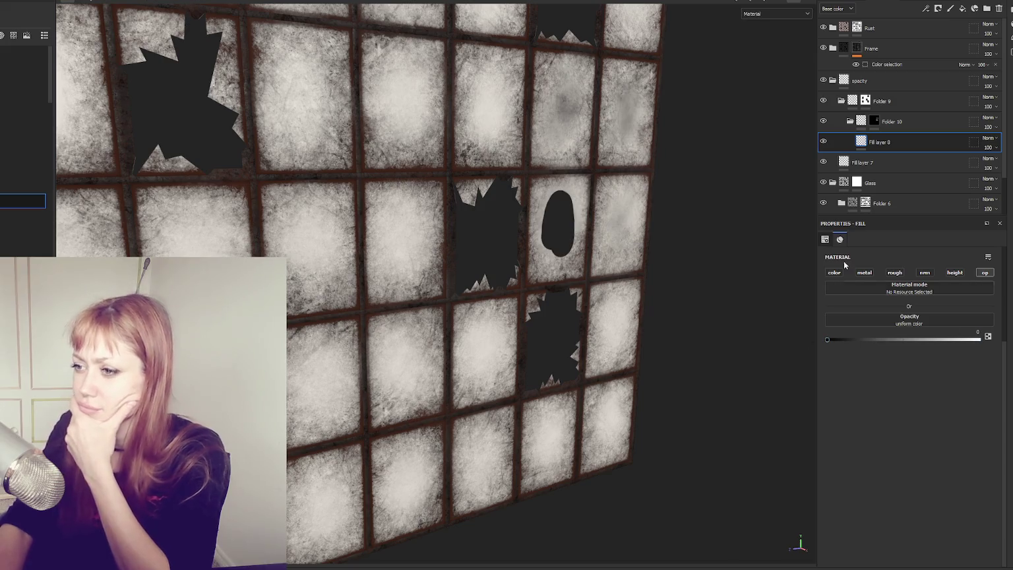
- Replace Folder 10's mask with a fresh black one and test-paint an oval hole in a glass pane
right_click(874, 128)
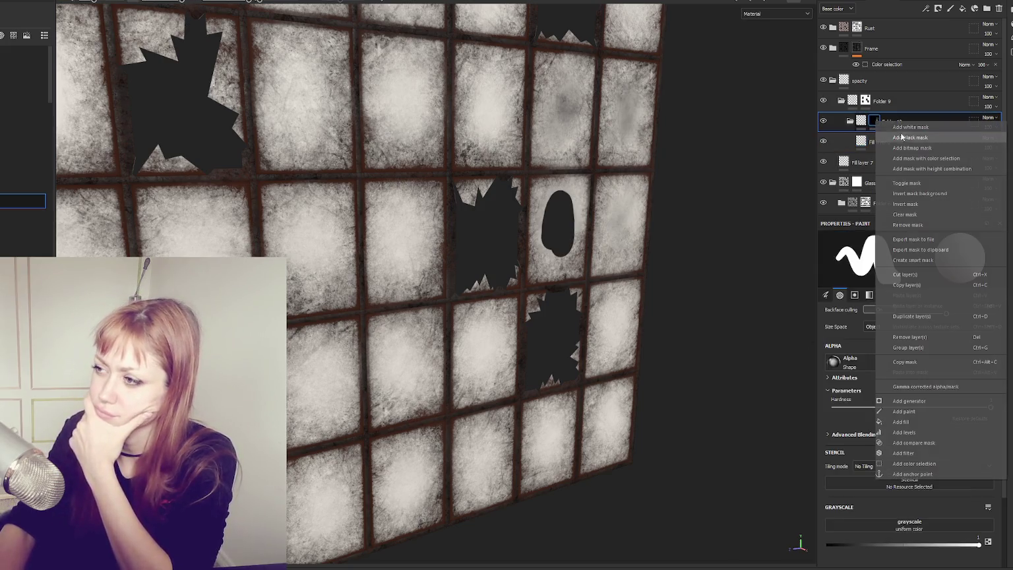
click(906, 137)
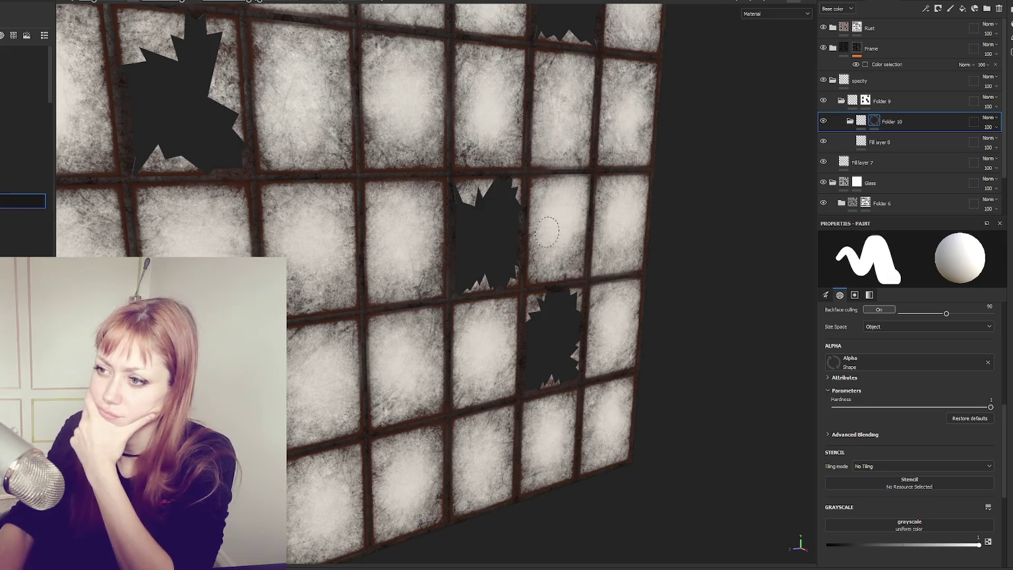
drag(559, 212, 556, 247)
drag(571, 84, 571, 113)
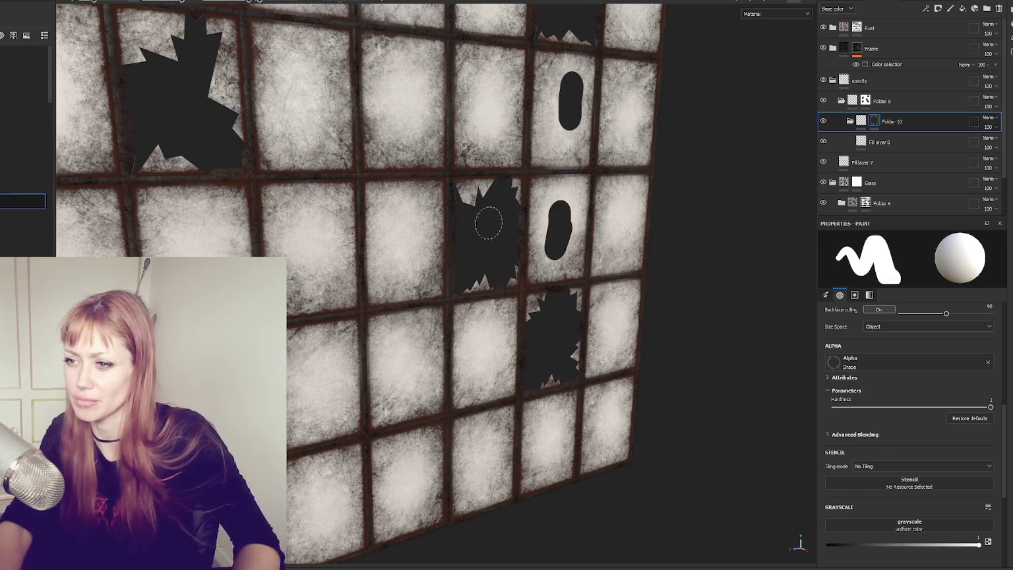
key(ctrl+z)
key(ctrl+z)
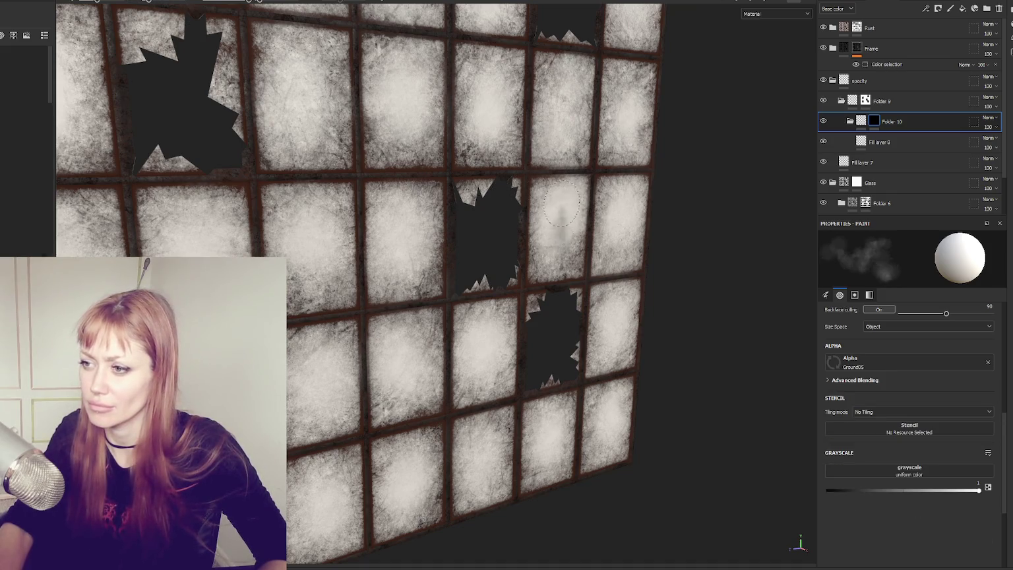
- Paint dark smudges into the centre, upper and top-left glass panes with a larger brush
drag(571, 221, 542, 206)
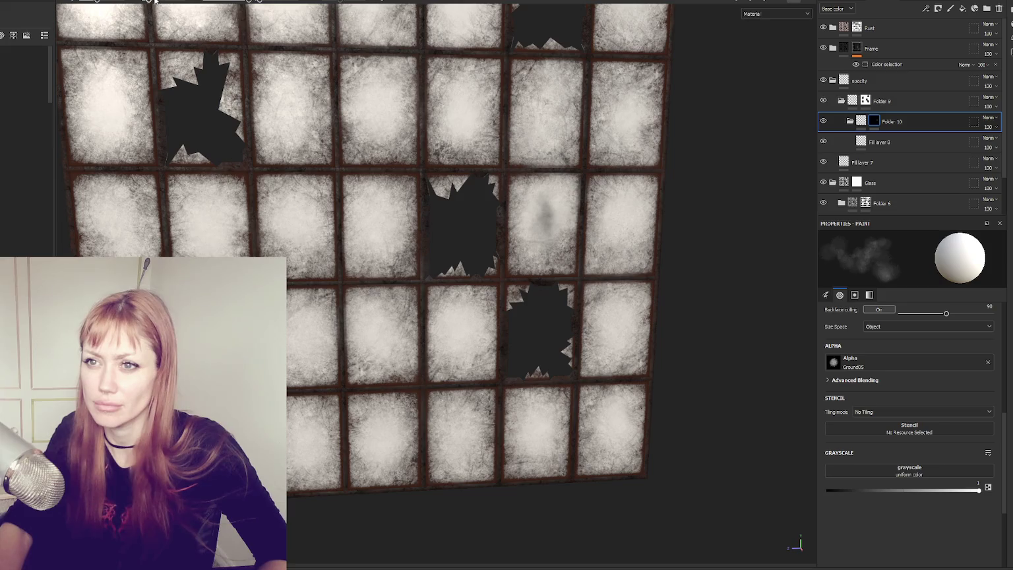
click(543, 221)
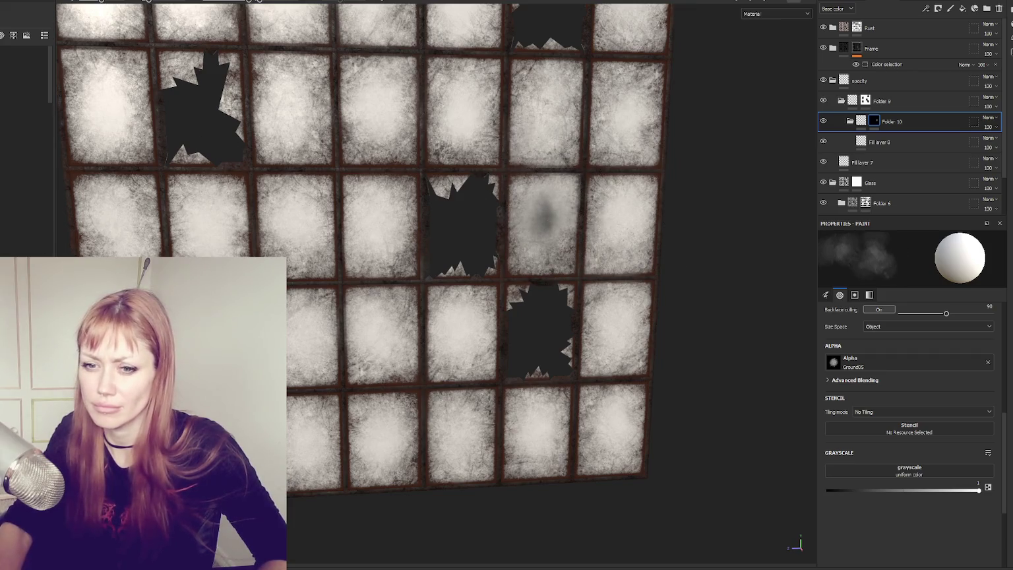
drag(617, 206, 640, 183)
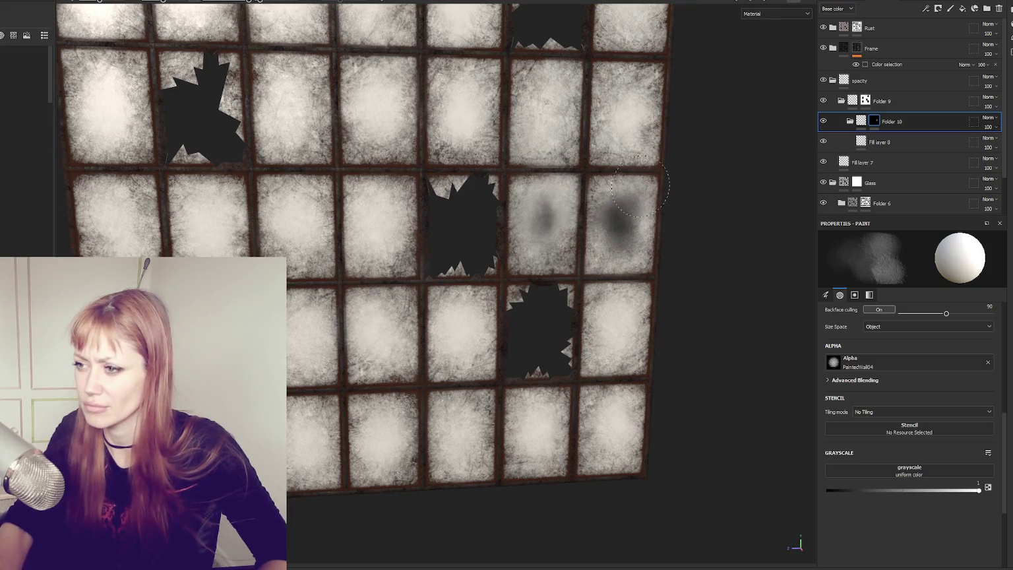
mouse_move(533, 202)
mouse_down()
mouse_move(539, 218)
mouse_move(536, 194)
mouse_up()
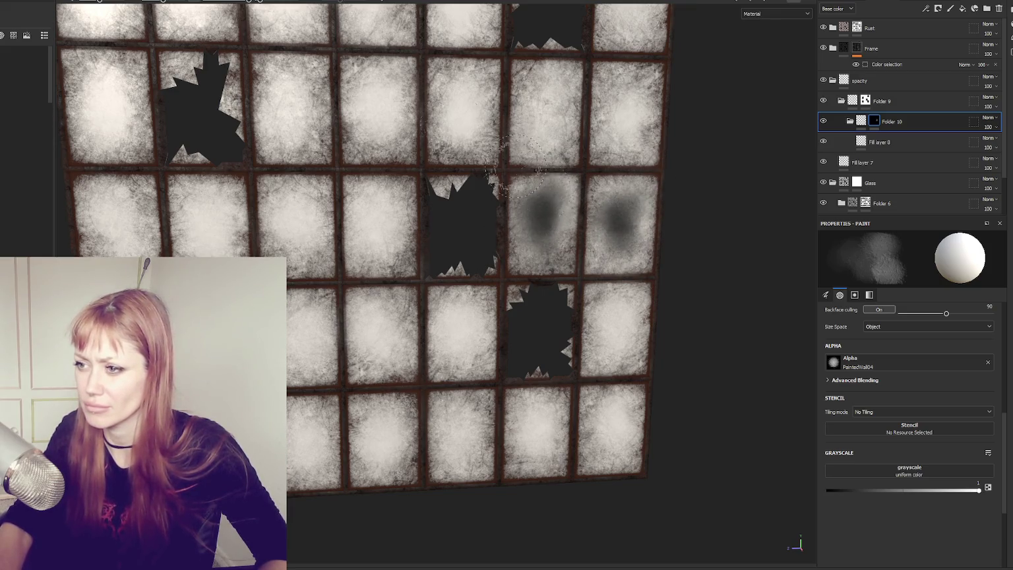
drag(163, 1, 172, 1)
drag(460, 124, 462, 106)
key(ctrl+z)
drag(383, 99, 373, 126)
mouse_move(367, 205)
mouse_down()
mouse_move(379, 227)
mouse_move(296, 211)
mouse_move(284, 221)
mouse_move(297, 218)
mouse_move(289, 101)
mouse_move(291, 136)
mouse_move(287, 119)
mouse_move(201, 230)
mouse_move(214, 217)
mouse_move(210, 234)
mouse_move(105, 221)
mouse_move(139, 218)
mouse_move(139, 244)
mouse_up()
mouse_move(121, 73)
mouse_down()
mouse_move(99, 112)
mouse_move(106, 125)
mouse_move(198, 72)
mouse_move(185, 105)
mouse_up()
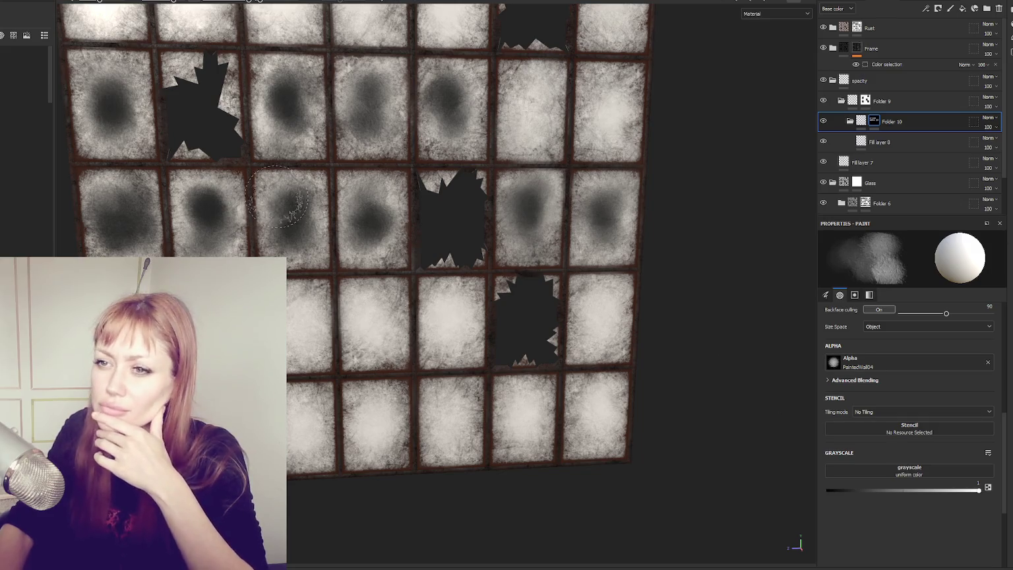
- Smudge the remaining third-row, bottom-row, row-four and right-column glass panes
drag(448, 303, 449, 321)
mouse_move(369, 315)
mouse_down()
mouse_move(366, 330)
mouse_move(302, 328)
mouse_move(305, 432)
mouse_move(296, 422)
mouse_up()
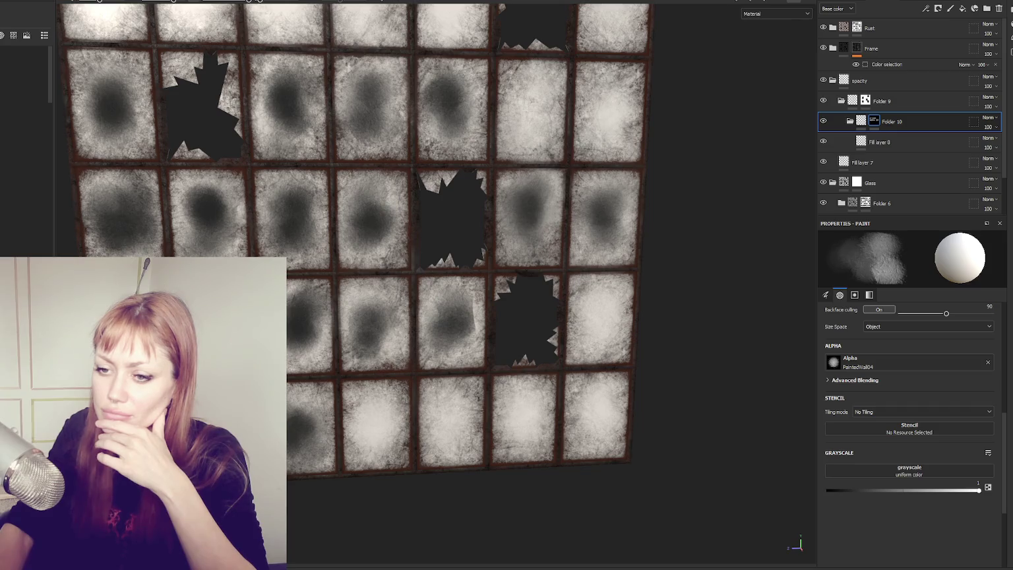
drag(348, 443, 380, 422)
drag(524, 396, 521, 403)
mouse_move(420, 414)
mouse_down()
mouse_move(593, 406)
mouse_move(592, 416)
mouse_move(601, 317)
mouse_up()
mouse_move(607, 105)
mouse_down()
mouse_move(546, 93)
mouse_move(528, 125)
mouse_up()
scroll(528, 132, down, 2)
mouse_move(590, 73)
mouse_down()
mouse_move(580, 56)
mouse_move(435, 47)
mouse_move(478, 41)
mouse_move(310, 42)
mouse_move(270, 20)
mouse_move(263, 36)
mouse_move(307, 26)
mouse_move(327, 63)
mouse_move(263, 125)
mouse_up()
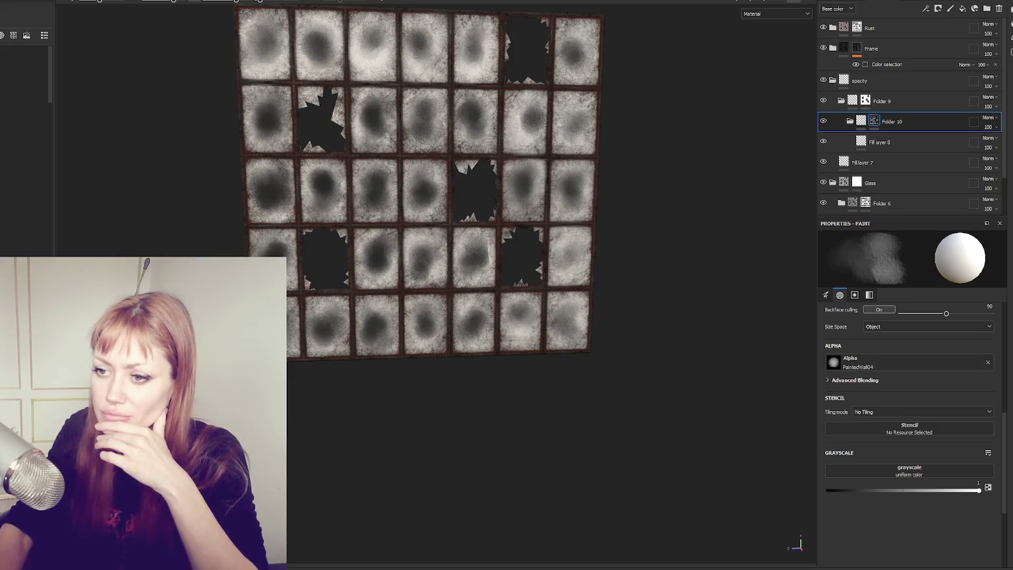
mouse_move(511, 305)
mouse_down()
mouse_move(522, 322)
mouse_move(472, 310)
mouse_move(488, 239)
mouse_up()
drag(422, 254, 425, 254)
mouse_move(590, 253)
mouse_down()
mouse_move(559, 252)
mouse_move(567, 310)
mouse_up()
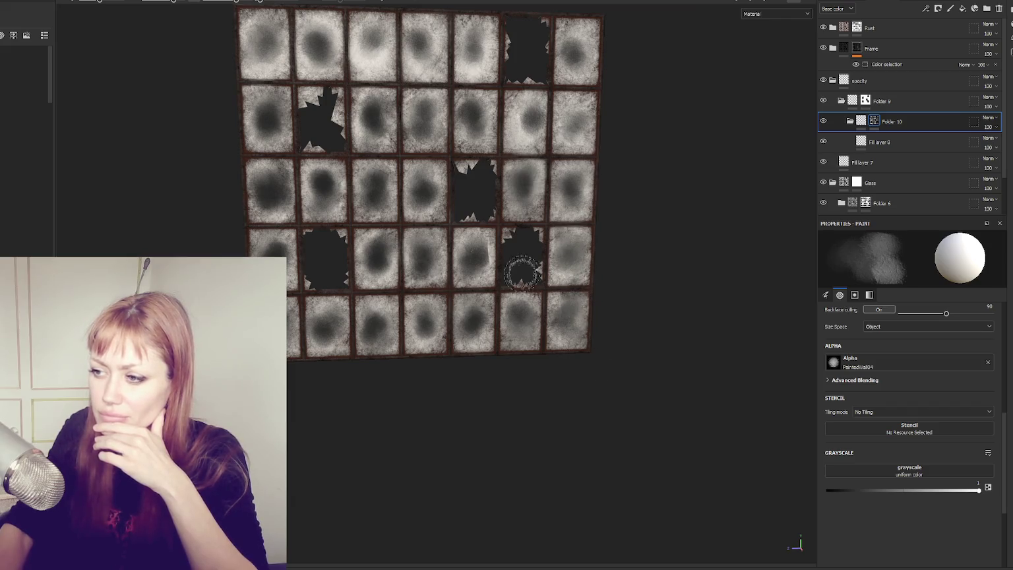
mouse_move(375, 254)
mouse_down()
mouse_move(381, 273)
mouse_move(422, 192)
mouse_move(383, 191)
mouse_move(382, 132)
mouse_up()
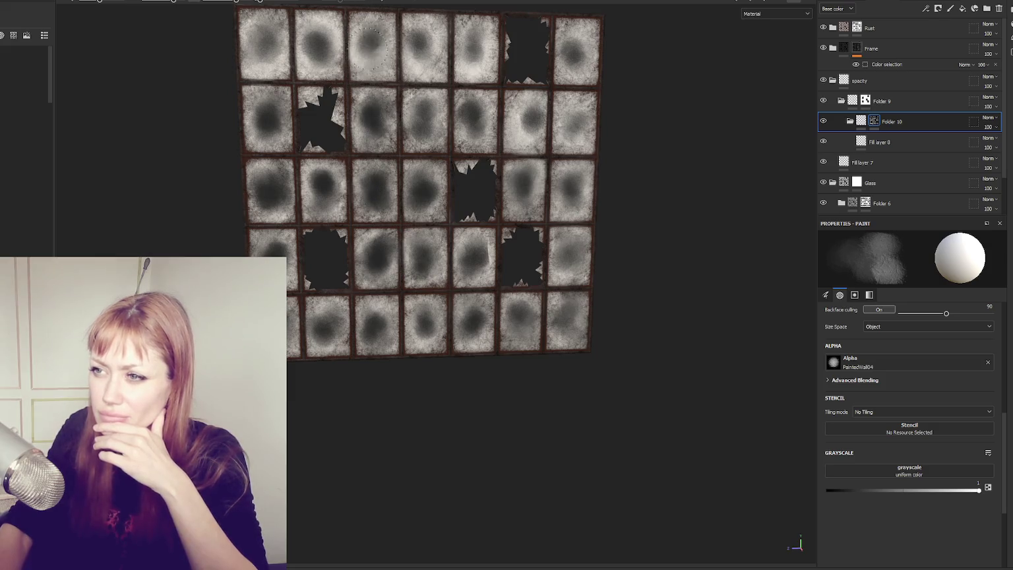
mouse_move(528, 121)
mouse_down()
mouse_move(581, 198)
mouse_move(574, 43)
mouse_up()
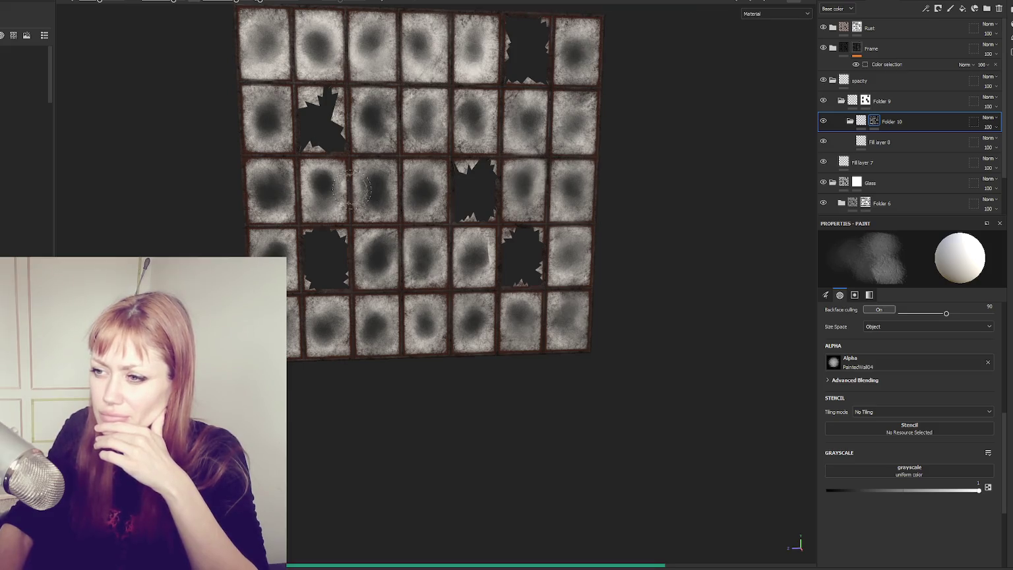
click(839, 103)
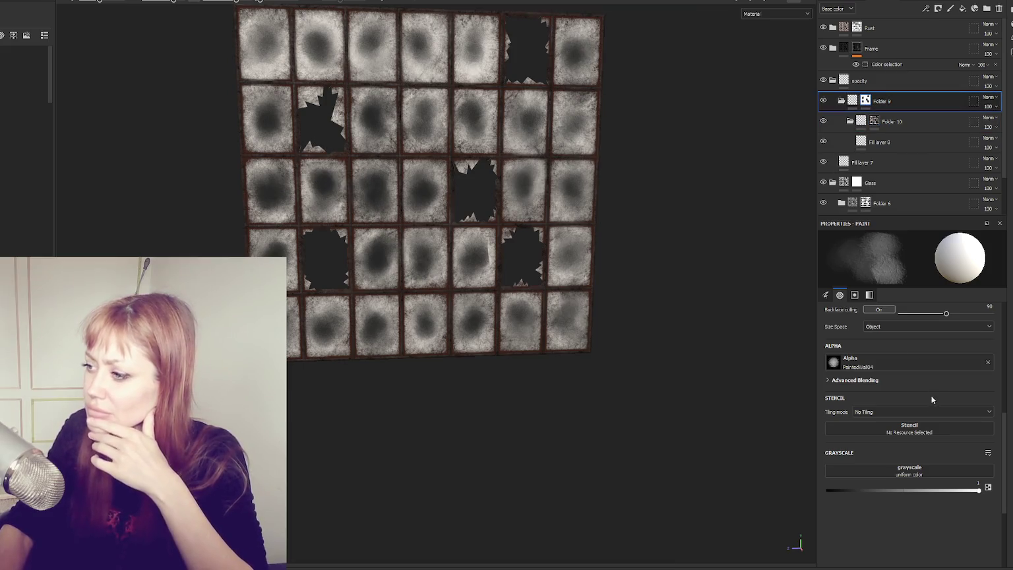
click(23, 200)
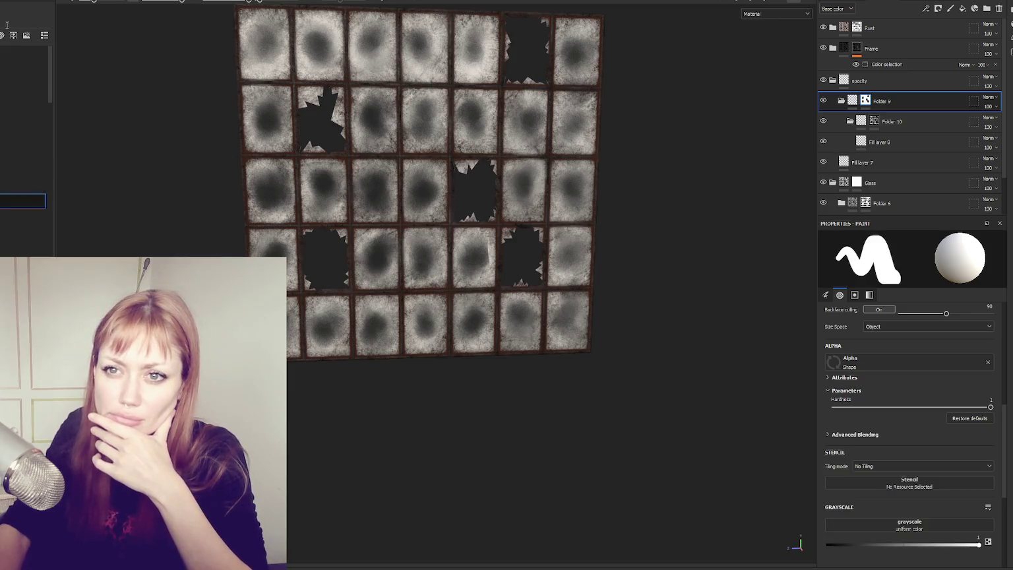
click(88, 0)
click(827, 544)
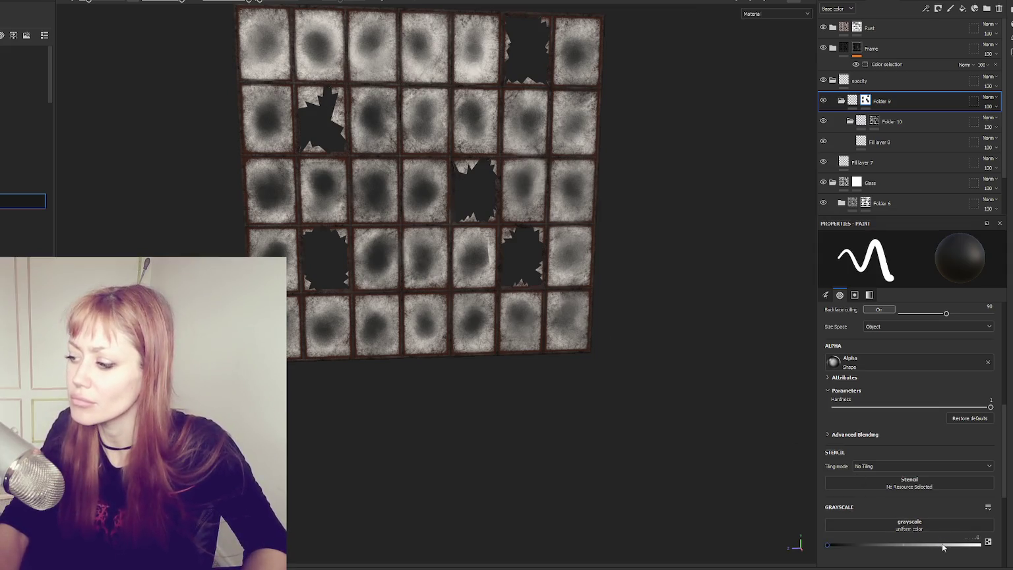
drag(943, 544, 983, 545)
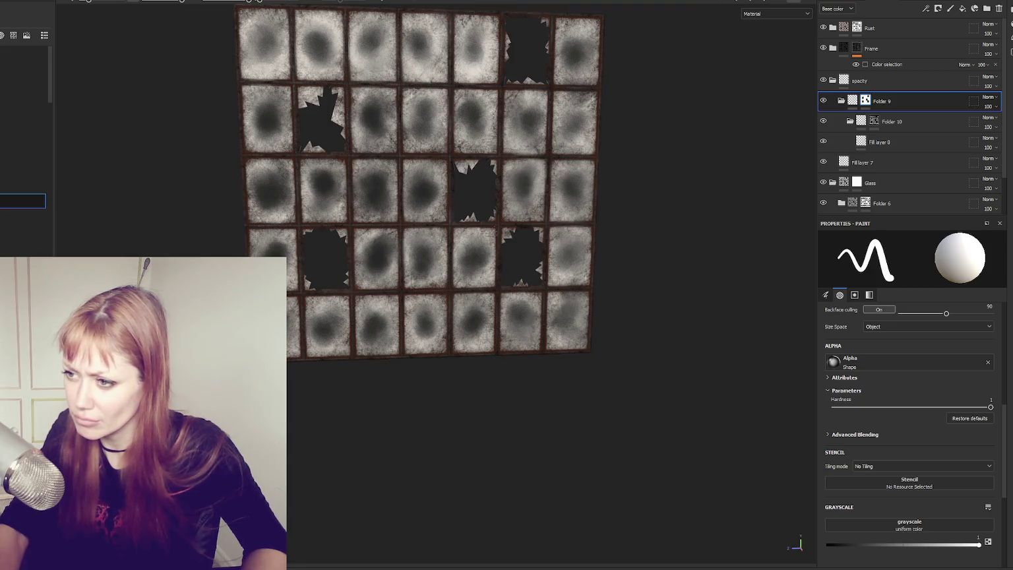
scroll(548, 197, down, 3)
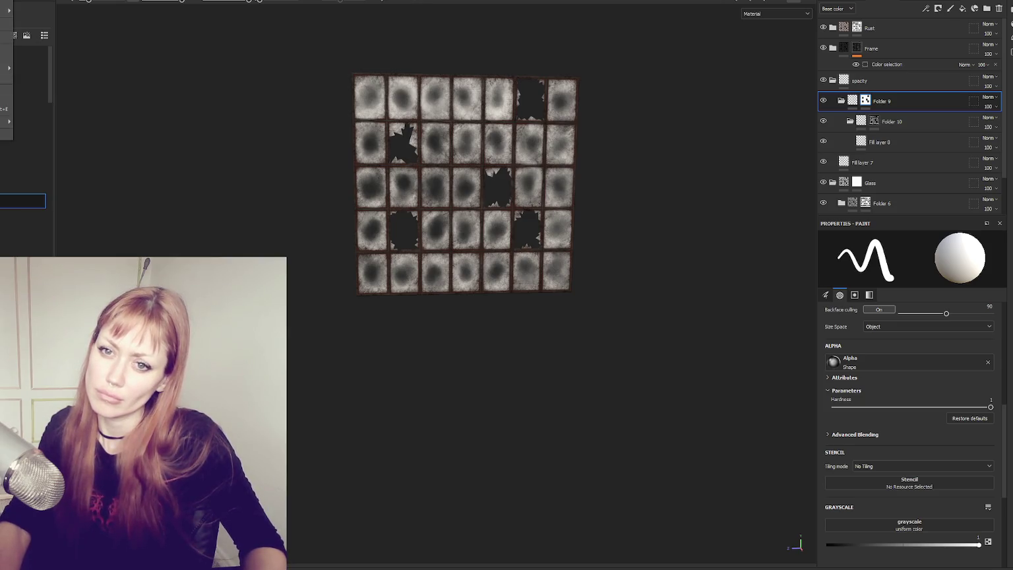
- Export the textures with the Unity HD Render Pipeline (Metallic Standard) template and open the output folder
key(ctrl+shift+e)
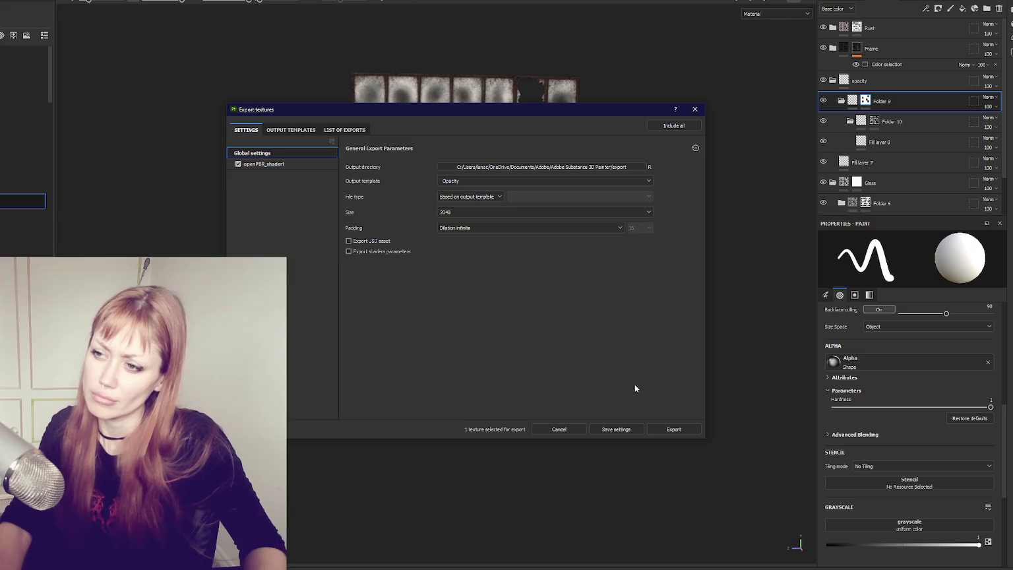
click(673, 428)
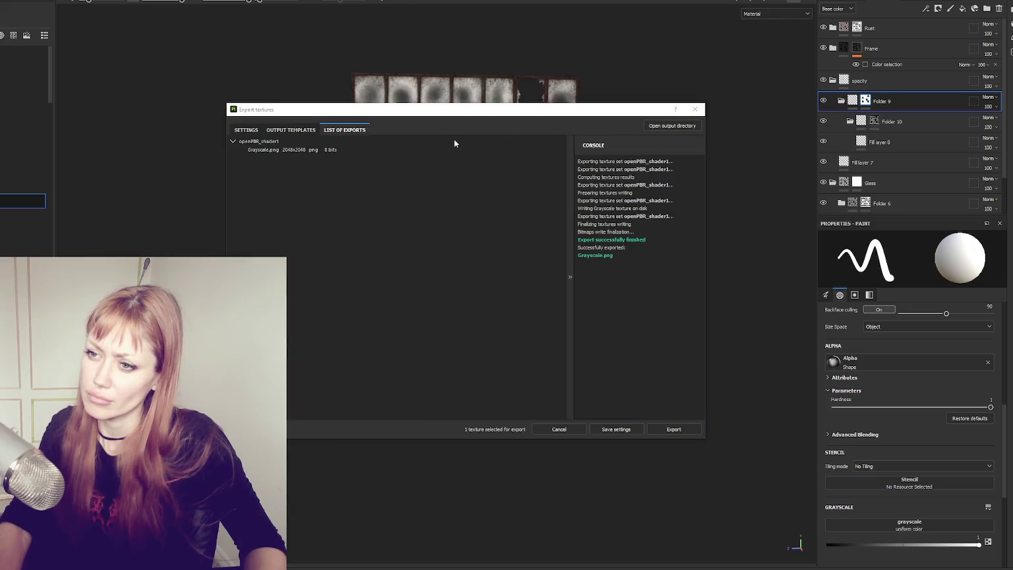
click(244, 131)
click(498, 183)
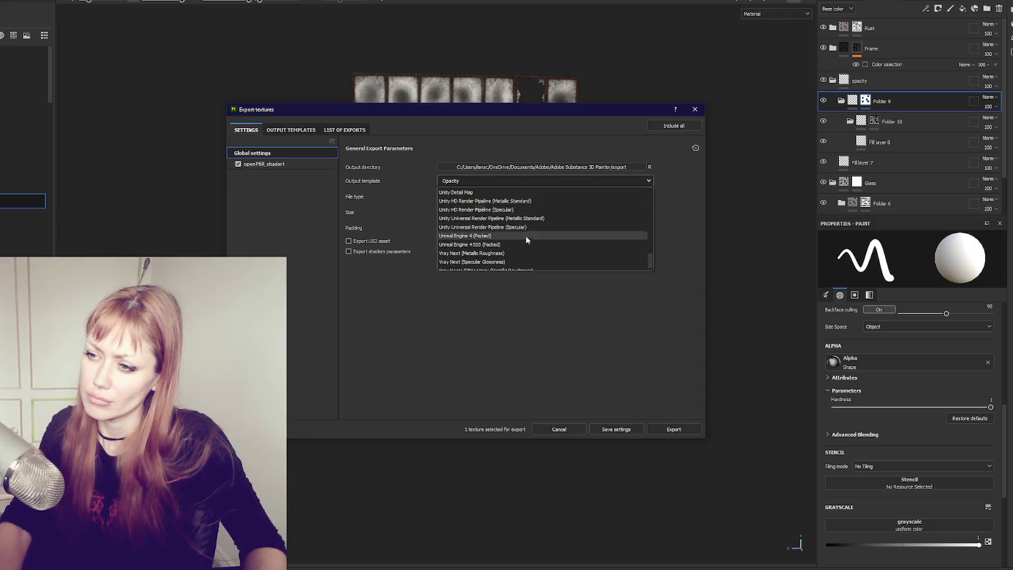
click(526, 250)
click(673, 428)
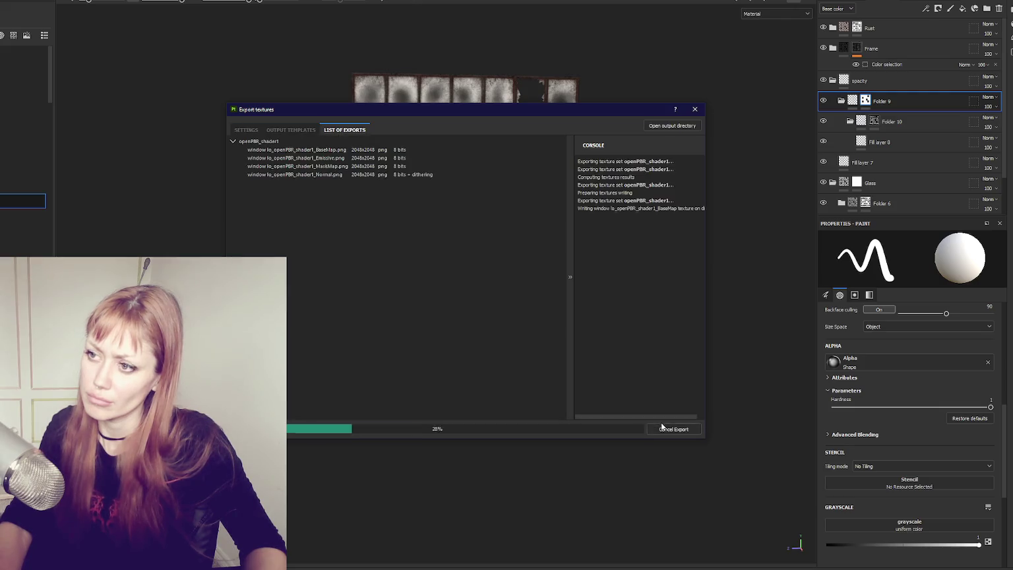
click(670, 126)
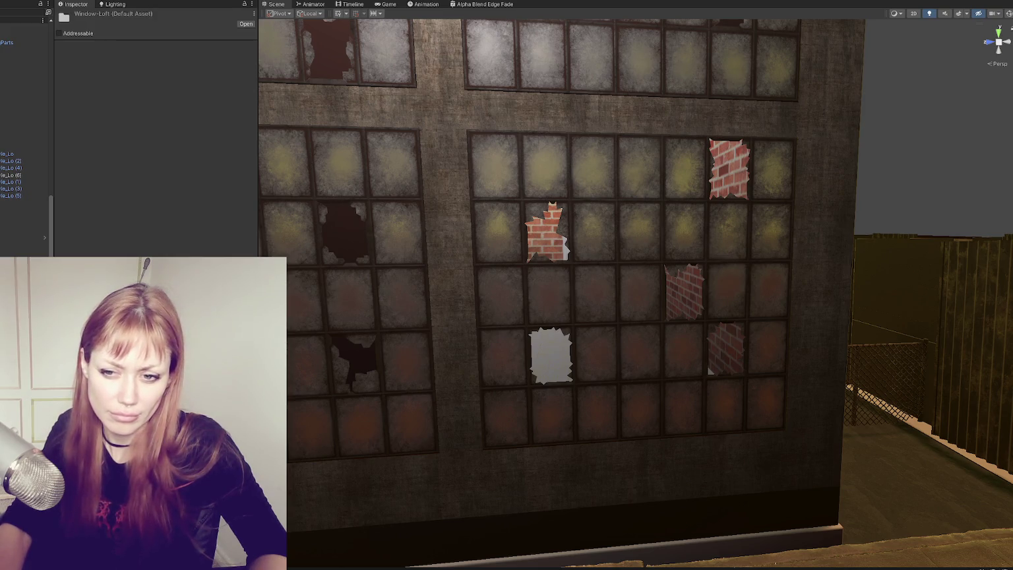
- Set the exported normal texture's Texture Type to Normal map and apply it
right_click(159, 133)
mouse_move(229, 140)
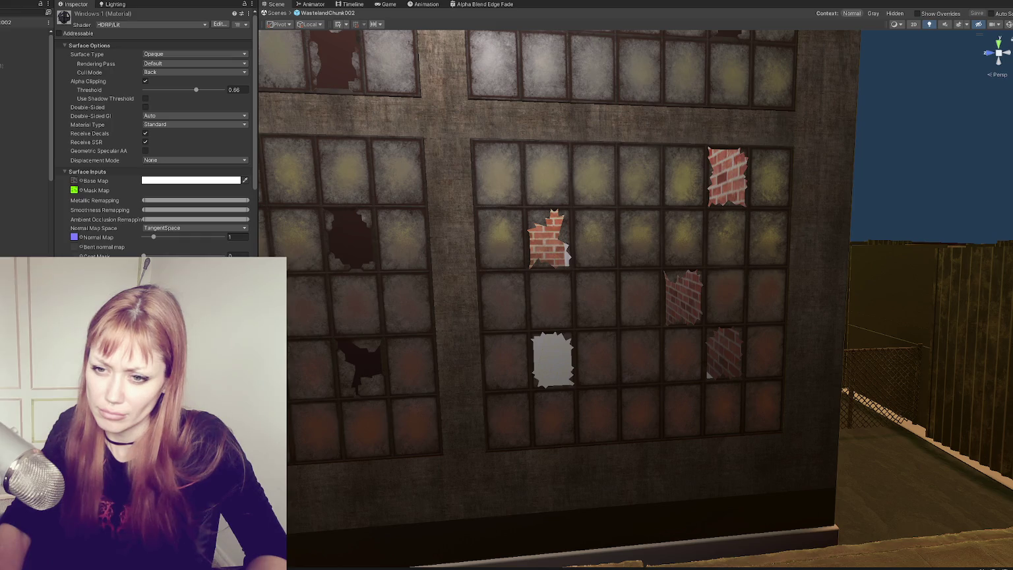
scroll(132, 164, down, 2)
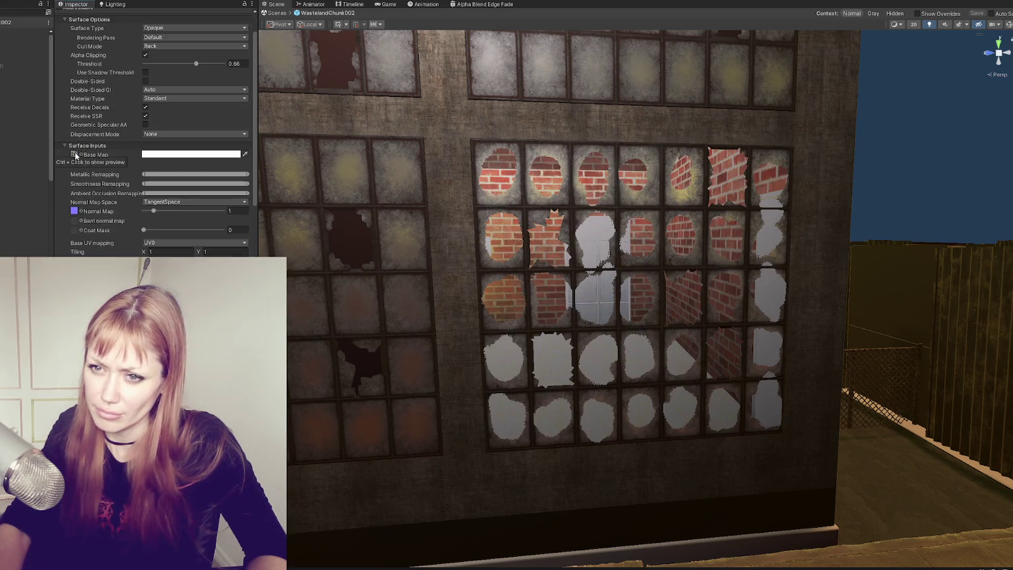
scroll(99, 238, down, 3)
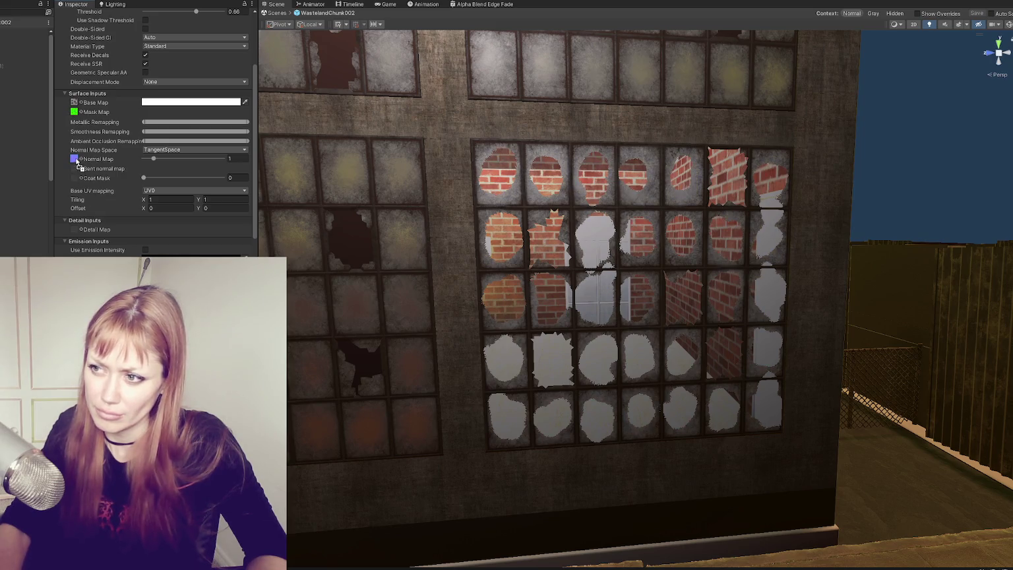
double_click(77, 163)
click(168, 52)
click(170, 59)
click(170, 49)
click(159, 70)
scroll(236, 205, down, 2)
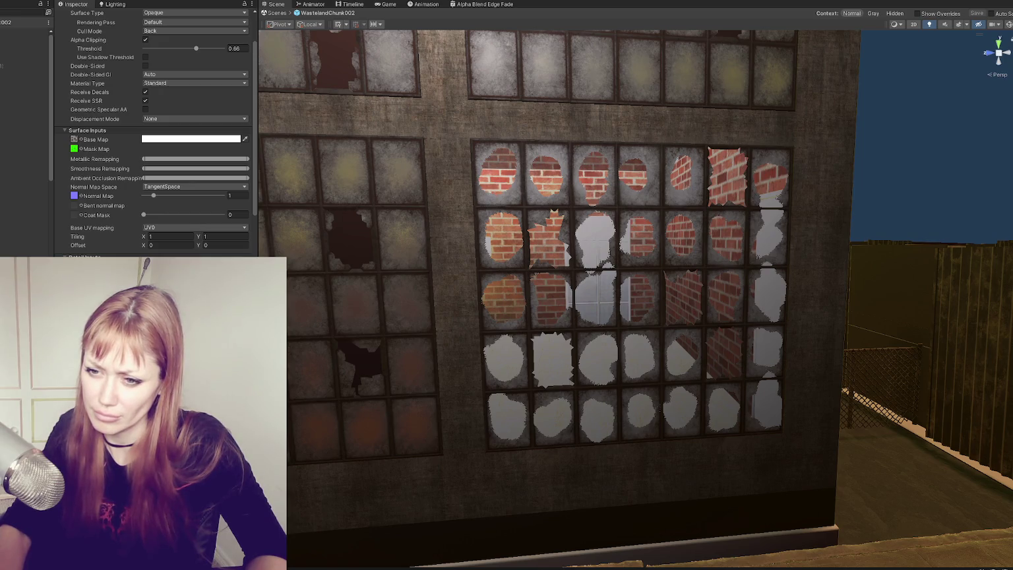
scroll(161, 84, up, 3)
- Make the Windows 1 material Transparent with Alpha Clipping off, then check the windows in the scene
click(165, 55)
click(165, 74)
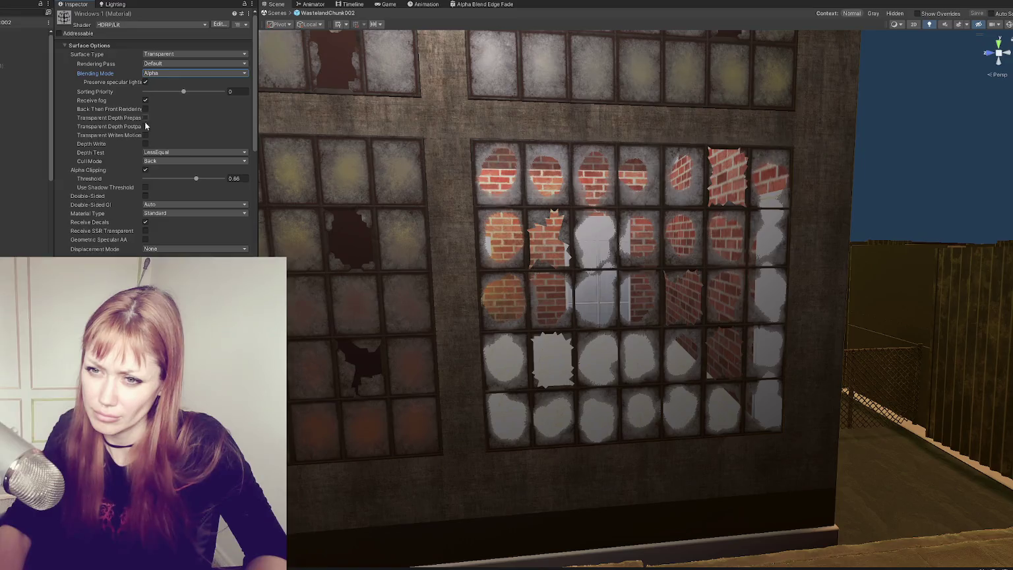
click(145, 170)
drag(534, 251, 646, 255)
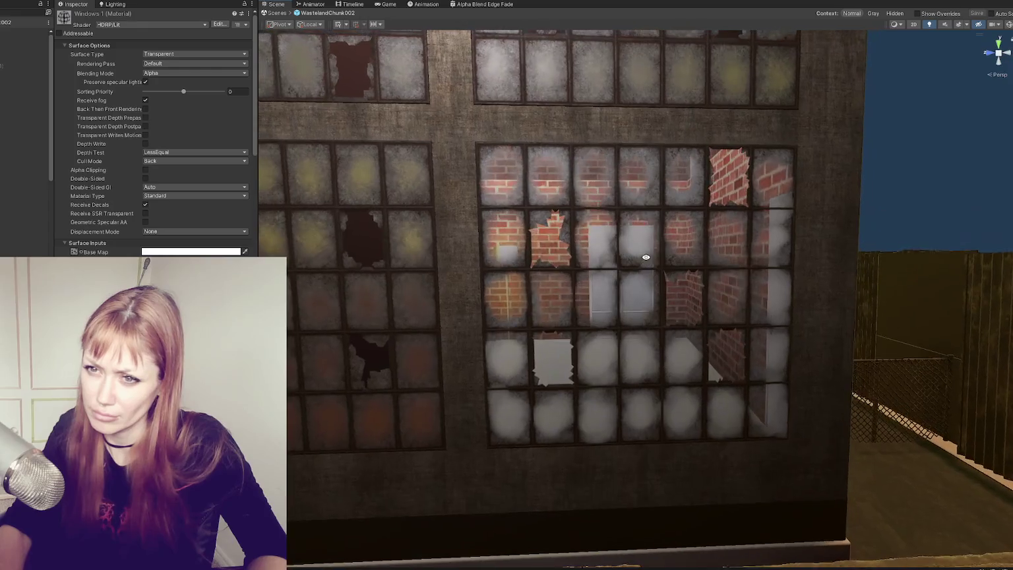
scroll(195, 192, down, 3)
click(197, 158)
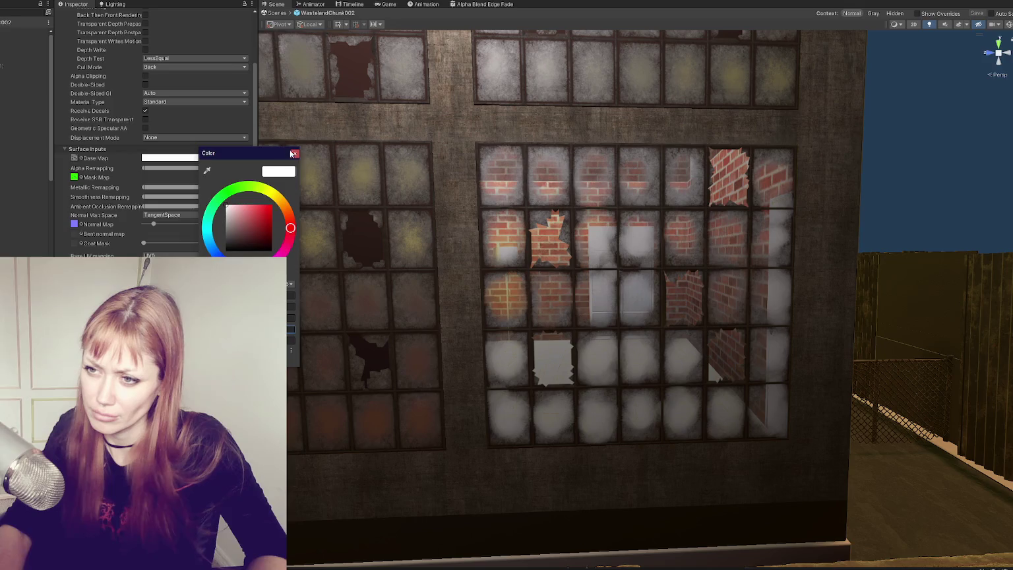
click(290, 153)
drag(587, 214, 603, 197)
mouse_move(639, 236)
mouse_down()
mouse_move(554, 242)
mouse_move(739, 249)
mouse_move(593, 241)
mouse_move(725, 244)
mouse_move(606, 242)
mouse_move(648, 241)
mouse_up()
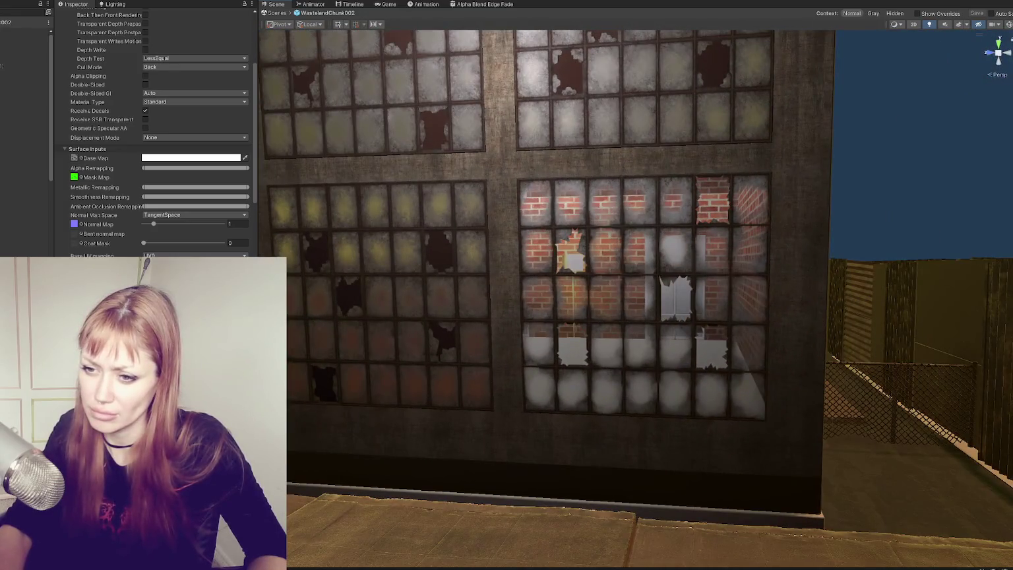
drag(391, 317, 552, 316)
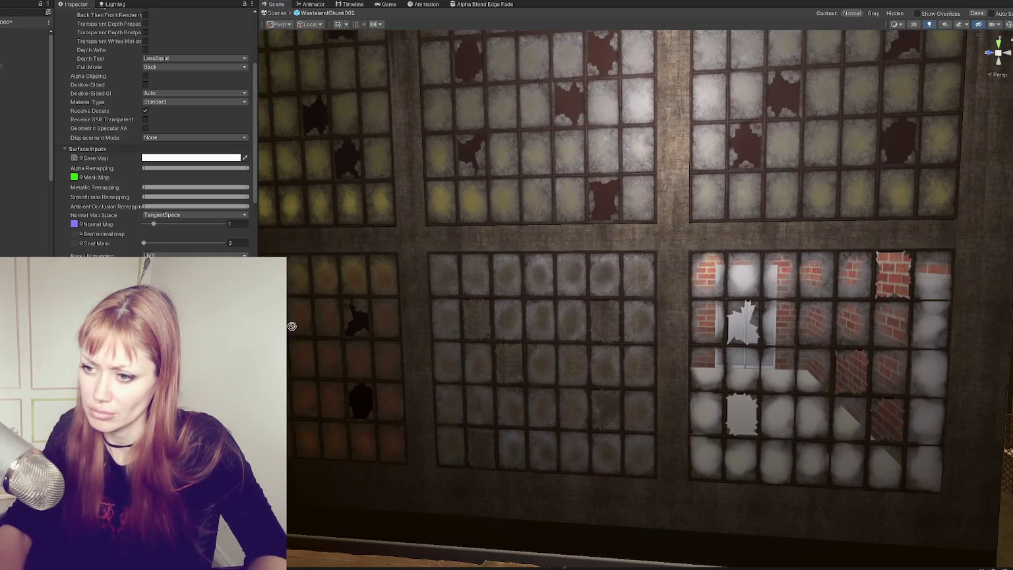
scroll(159, 185, down, 2)
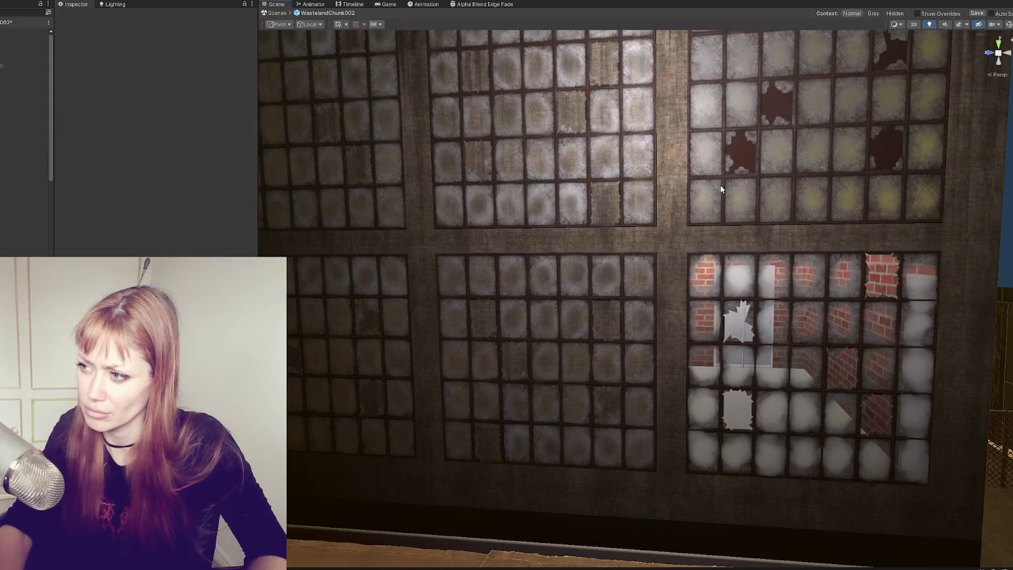
- Select the six loft-style windows and frame them around the window wall
click(720, 185)
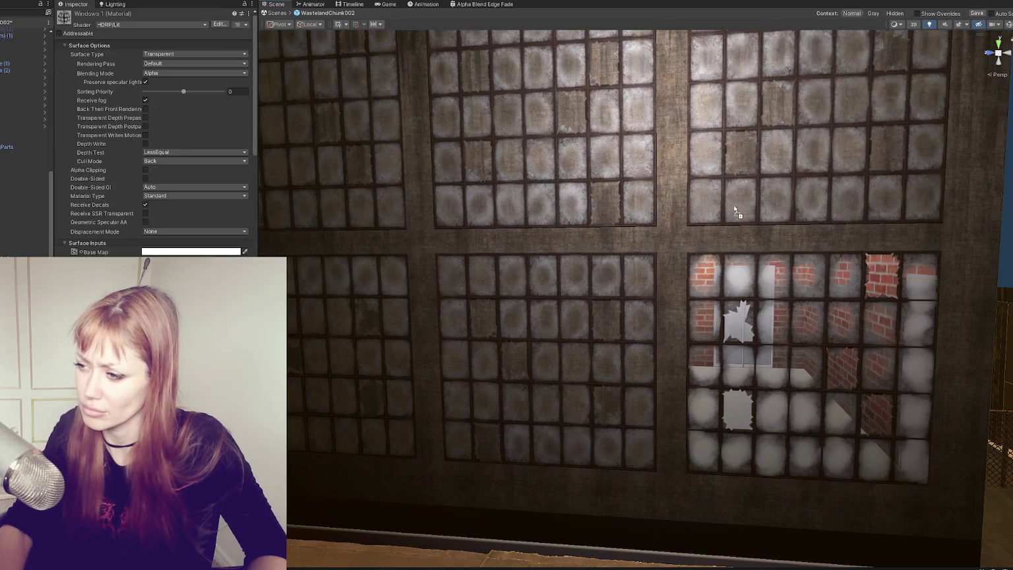
click(739, 310)
click(544, 359)
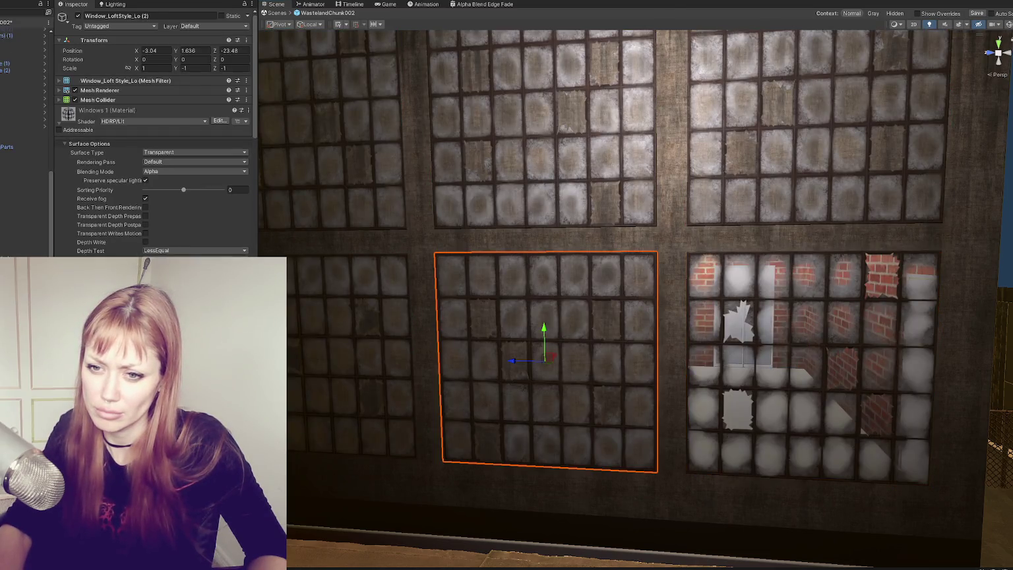
shift+click(20, 252)
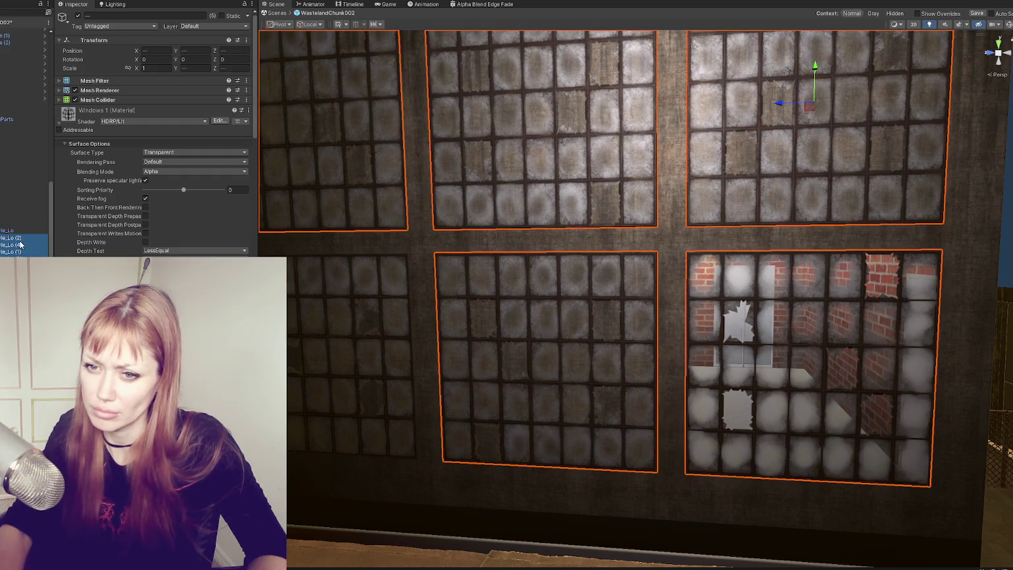
click(59, 121)
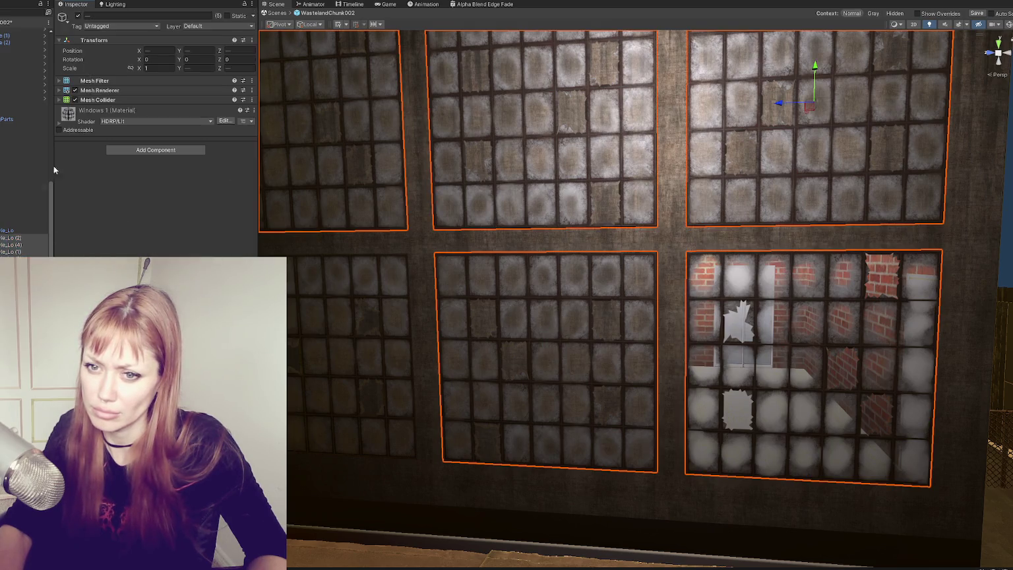
ctrl+click(17, 236)
key(f)
mouse_move(563, 259)
mouse_down()
mouse_move(550, 227)
mouse_move(643, 226)
mouse_move(593, 250)
mouse_up()
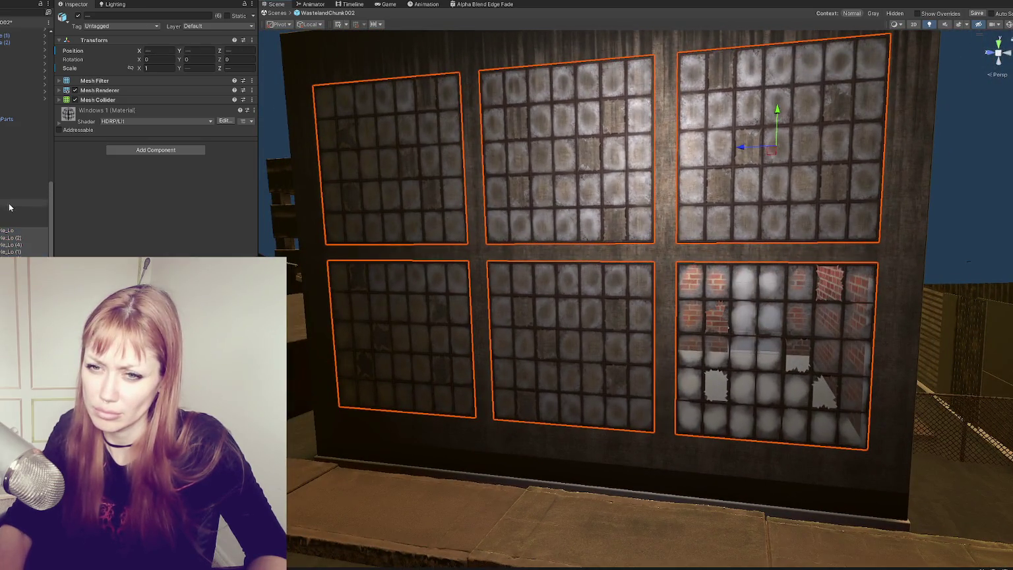
- Hide the bottom-right window to reveal the brick room and select the wall behind
click(749, 361)
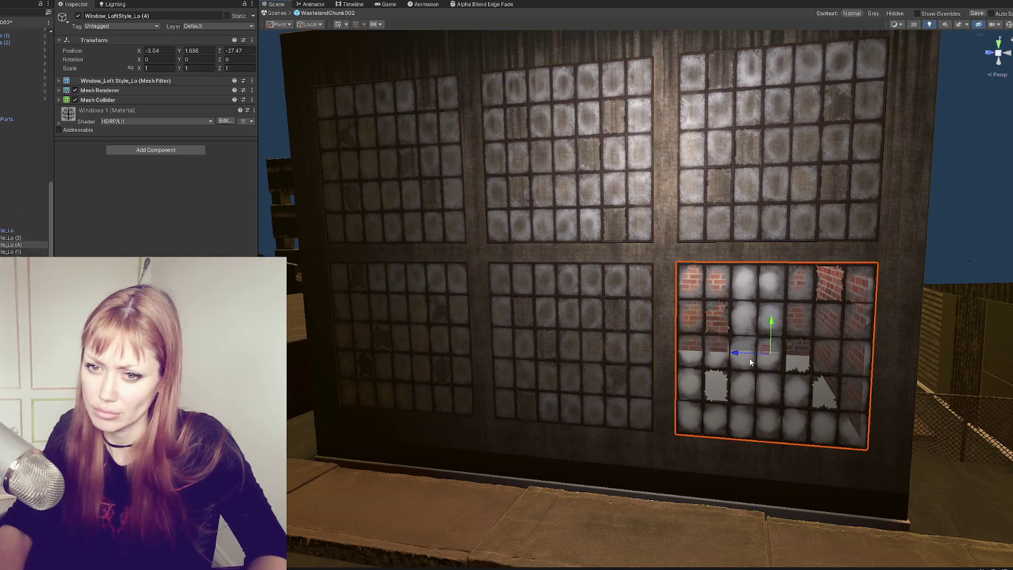
click(79, 16)
click(760, 385)
click(760, 385)
- Frame the ParkingGarage mesh and then the TwoStory building in view
click(847, 282)
click(855, 269)
scroll(877, 269, up, 5)
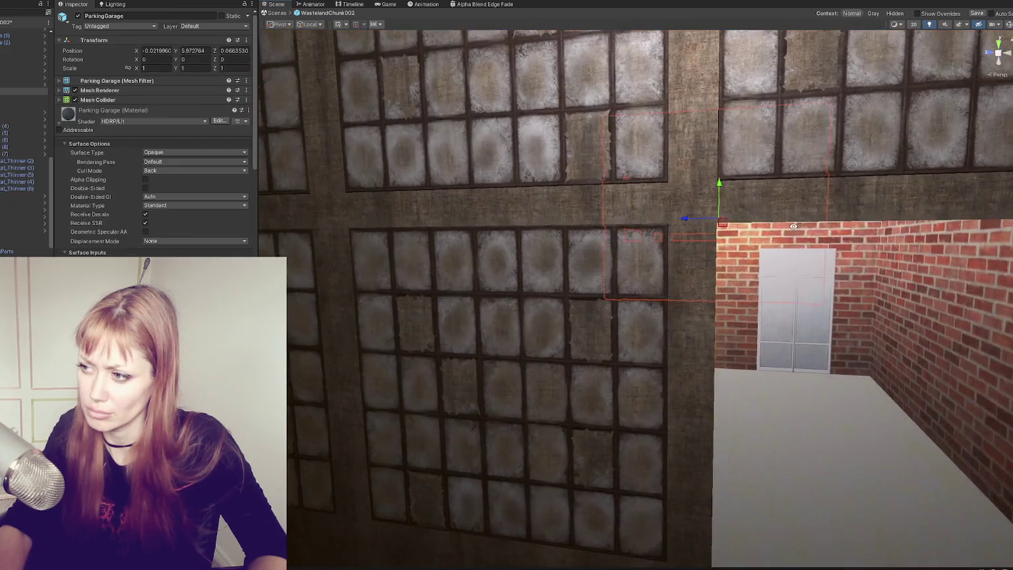
key(f)
click(737, 258)
key(f)
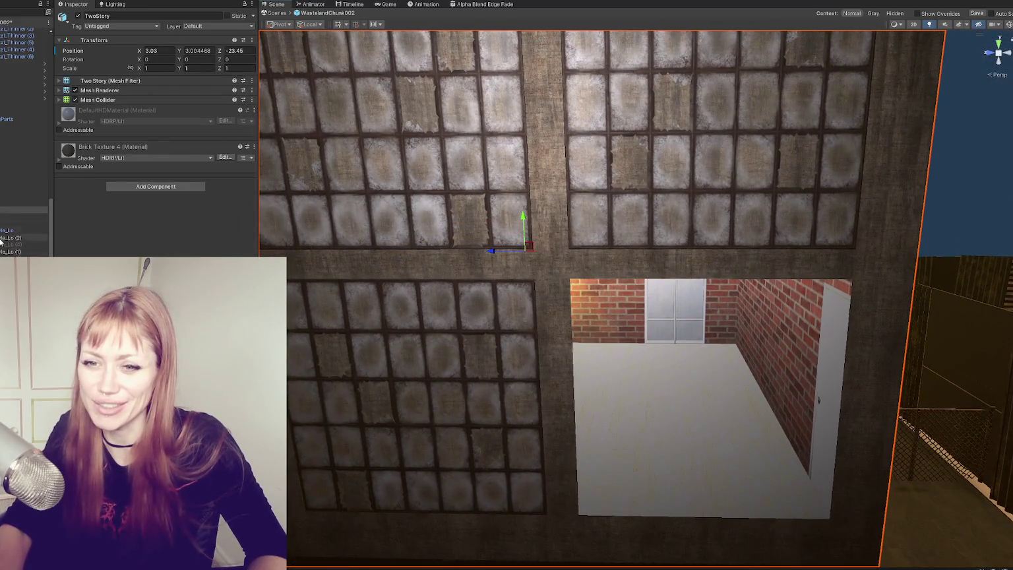
- Zoom in on the lower-left loft window and the Loft_Window object
click(393, 283)
key(f)
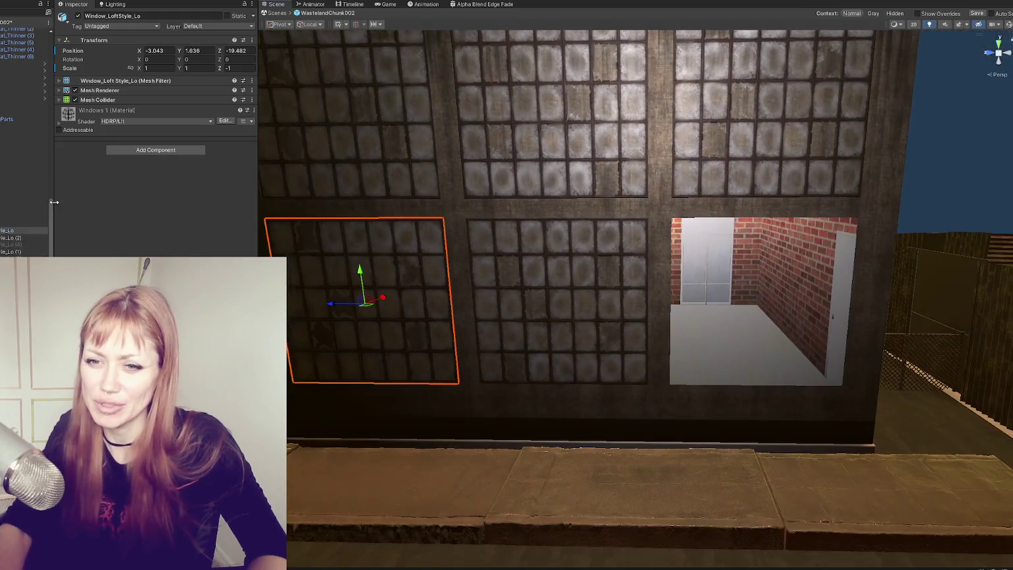
click(19, 205)
key(f)
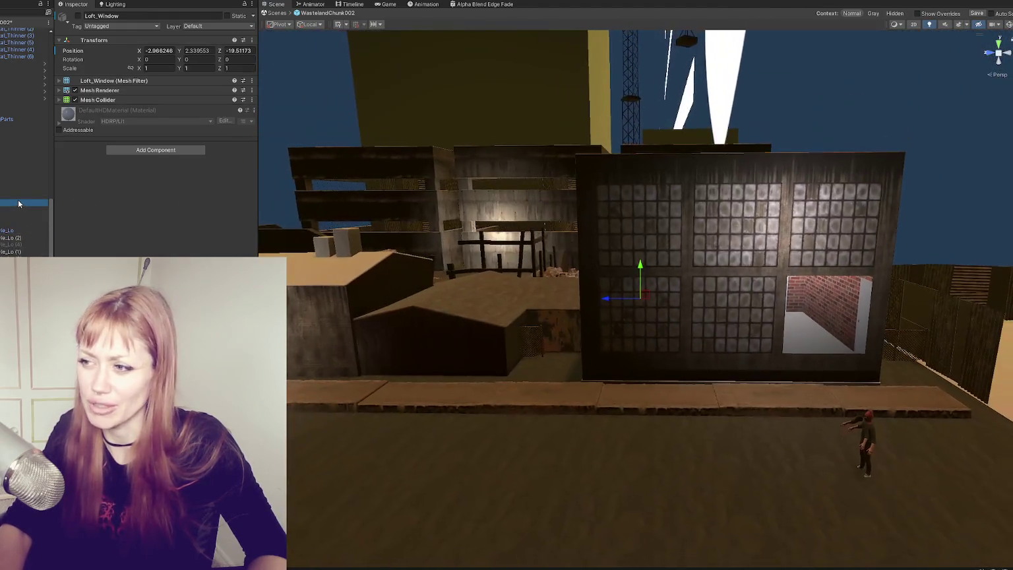
drag(729, 250, 36, 205)
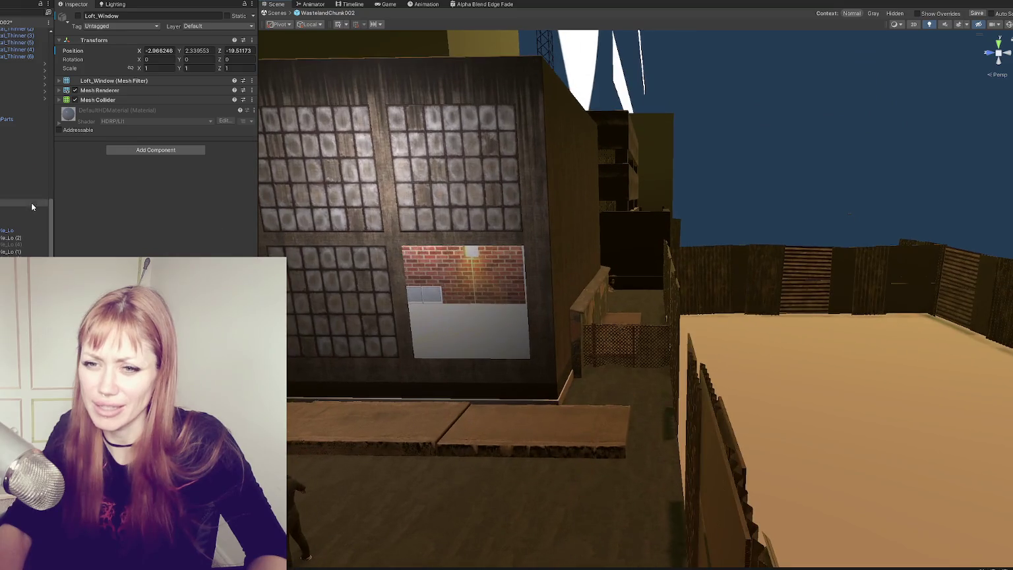
click(26, 229)
key(f)
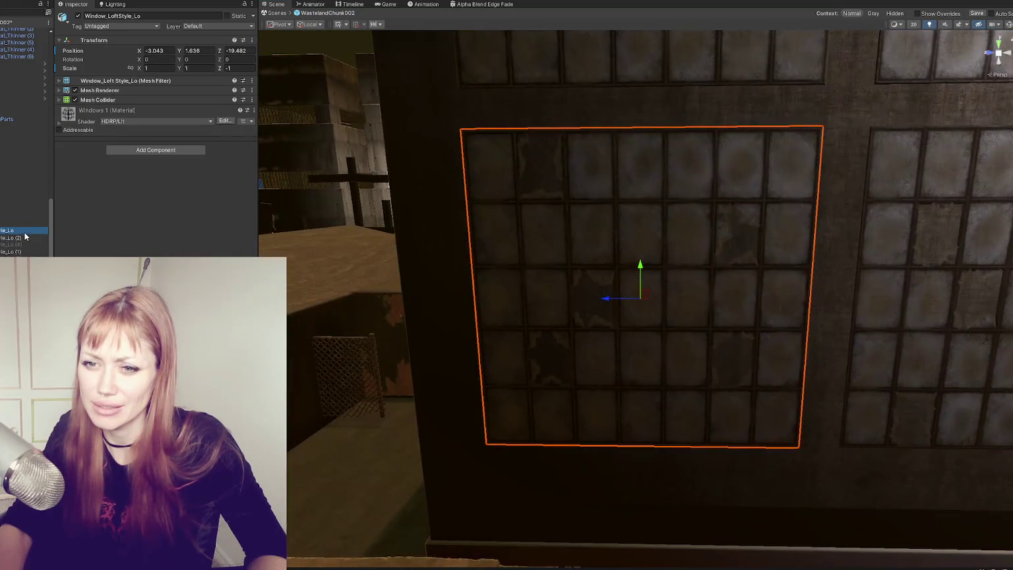
- Hide three selected windows and their frames, framing them in view
ctrl+click(22, 238)
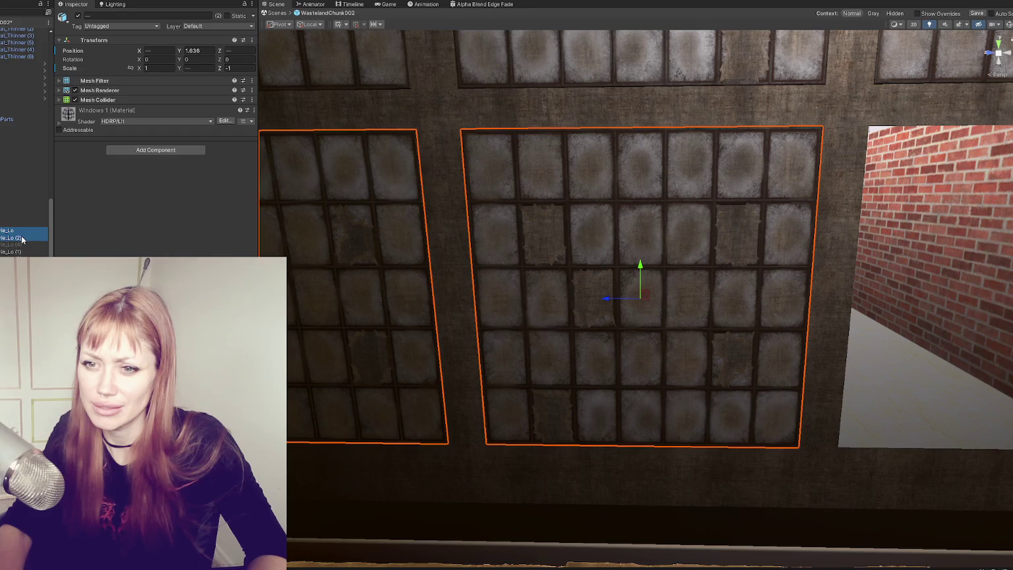
click(78, 16)
click(13, 252)
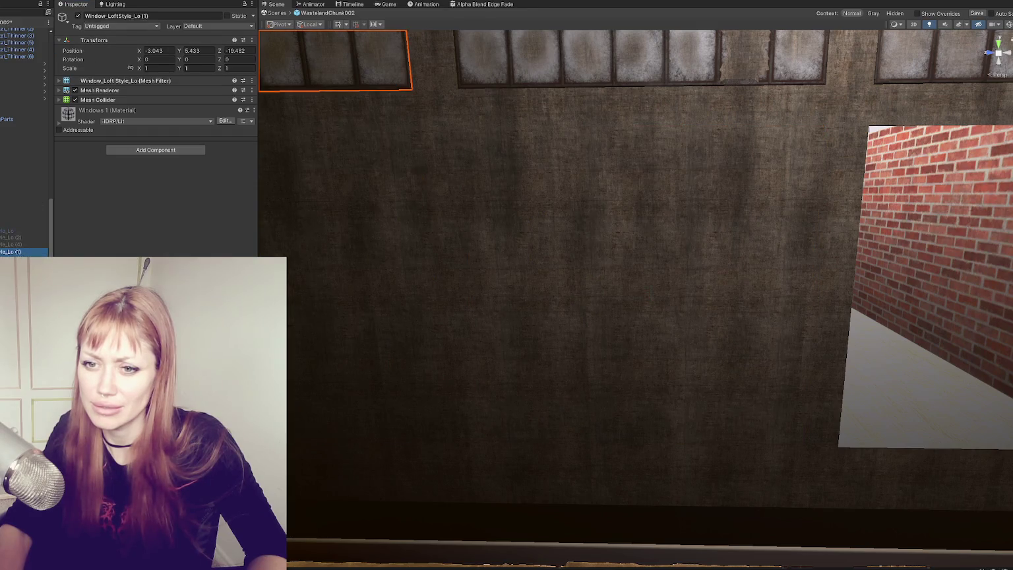
key(f)
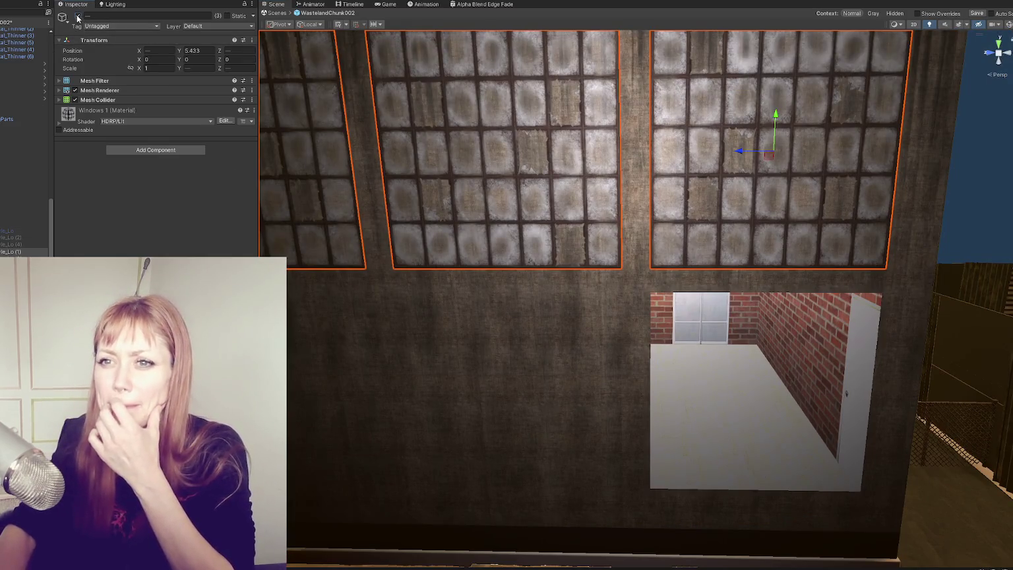
key(alt+shift+a)
- Toggle WastelandParts (1) and the WastelandChunk002 chunk off and back on
click(20, 113)
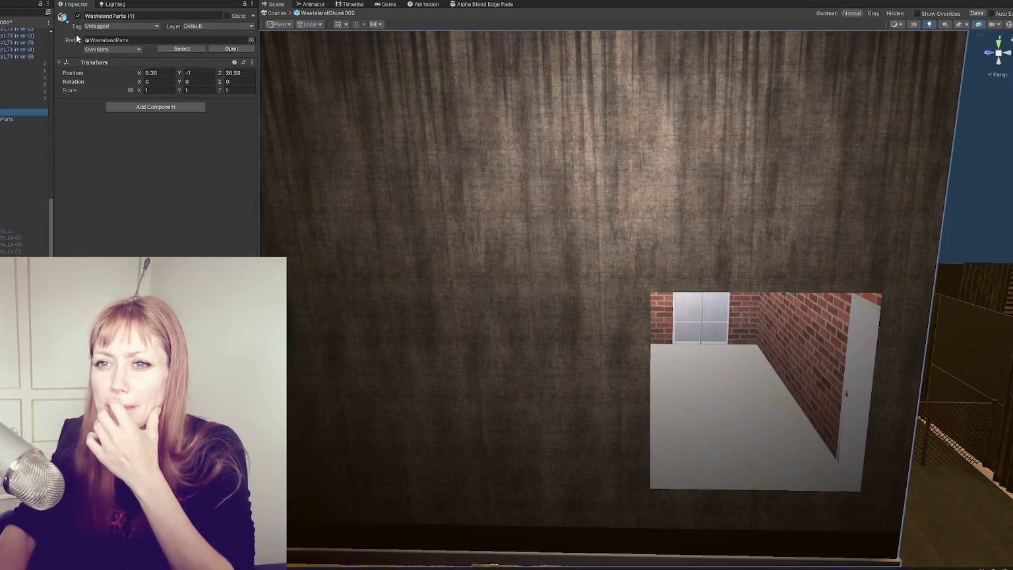
click(78, 17)
click(78, 18)
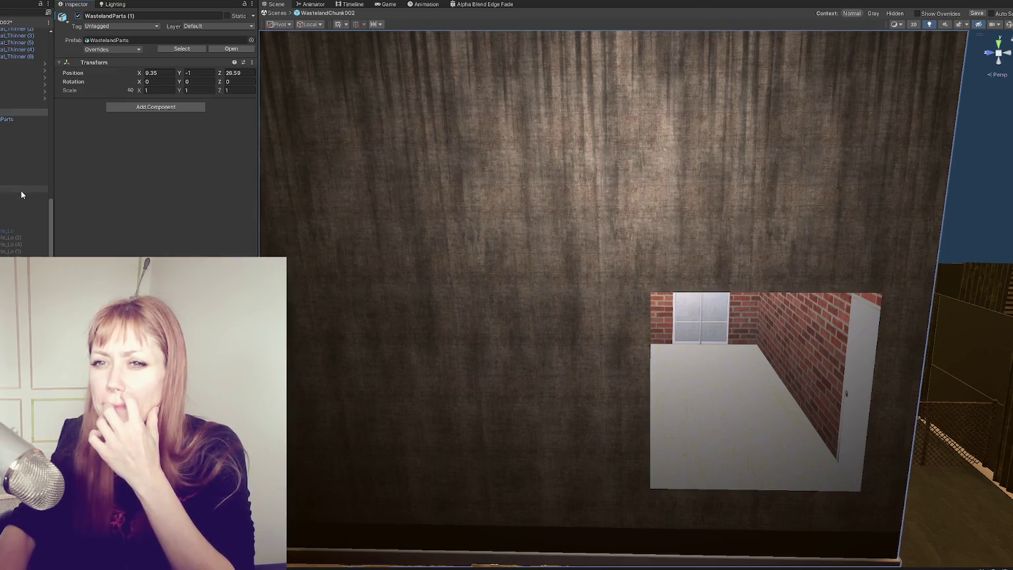
drag(49, 244, 75, 149)
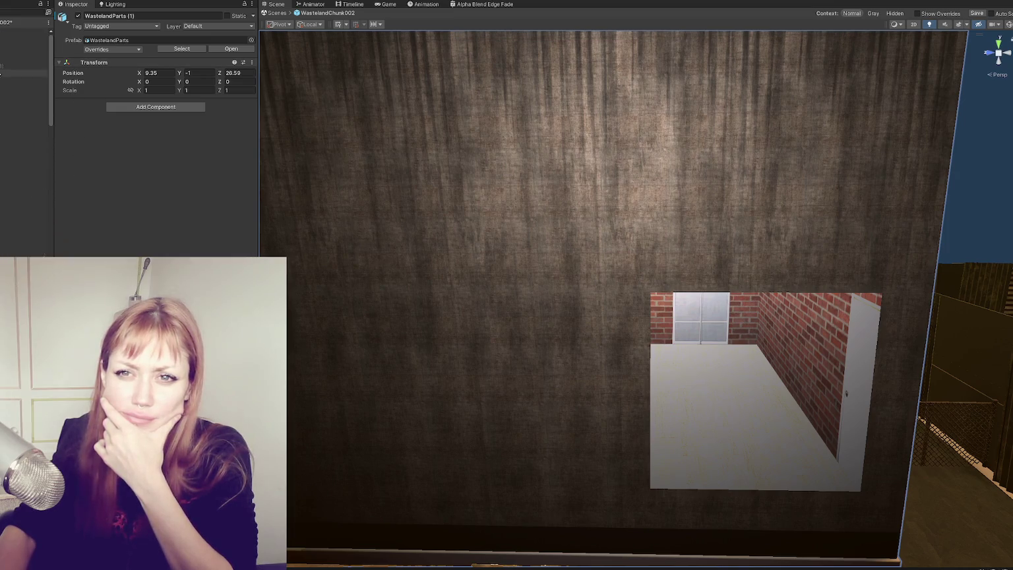
click(26, 31)
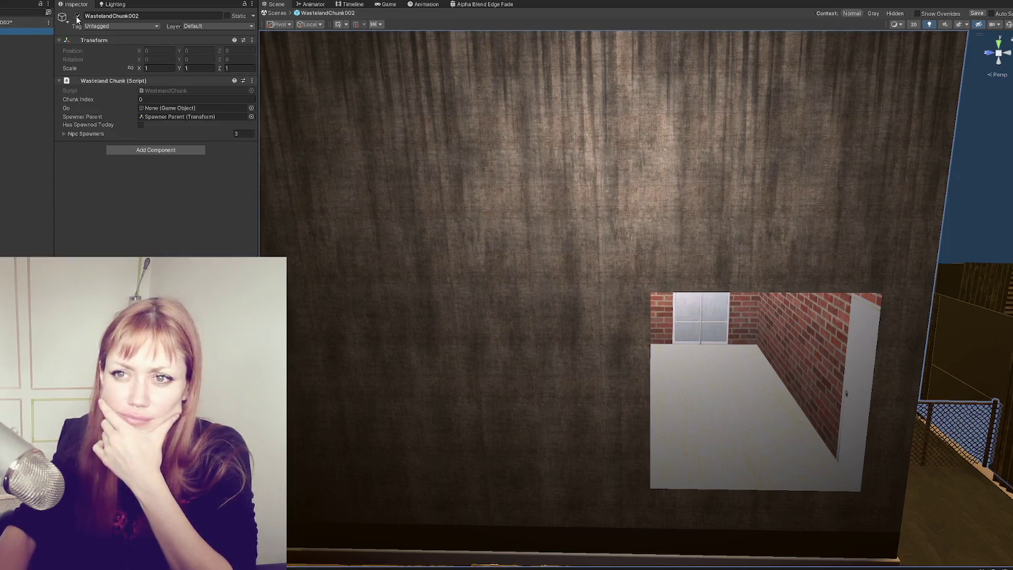
click(77, 17)
click(77, 16)
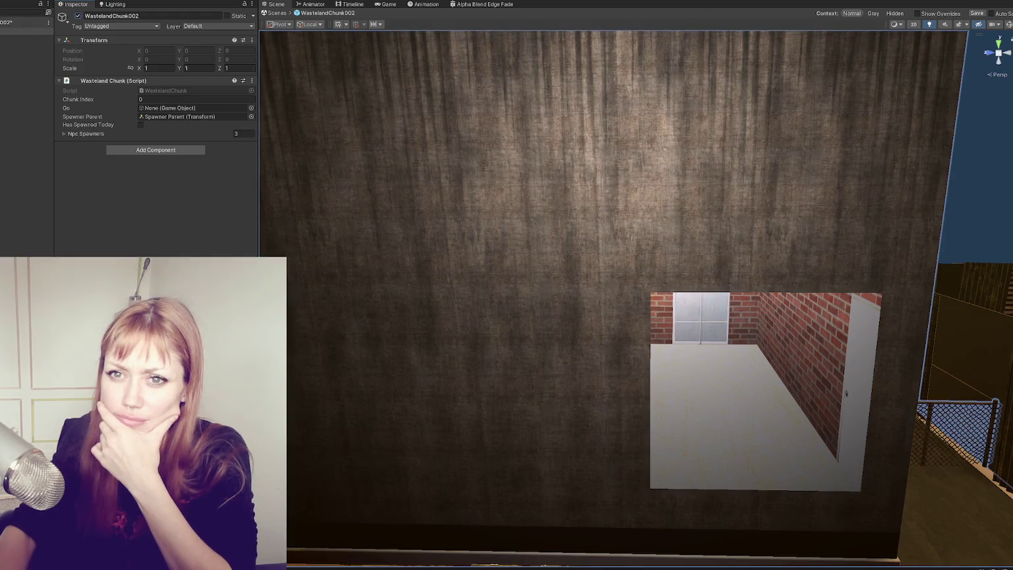
- Select the six Window_LoftStyle_Lo objects, frame them and switch them on
scroll(4, 233, down, 10)
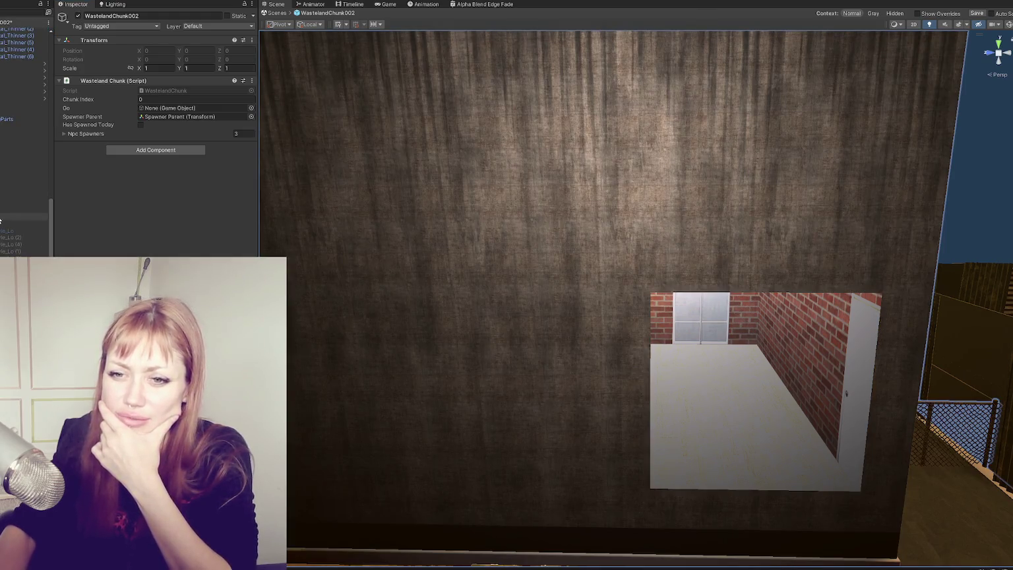
shift+click(3, 232)
key(f)
click(78, 16)
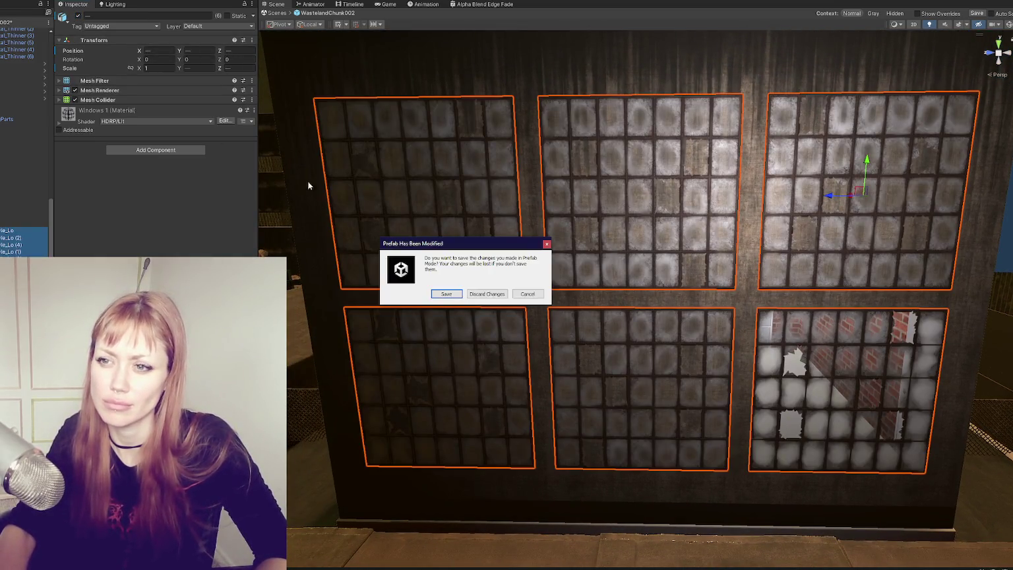
- Answer the Prefab Has Been Modified prompt, then inspect the broken window and large cube
click(446, 294)
click(816, 360)
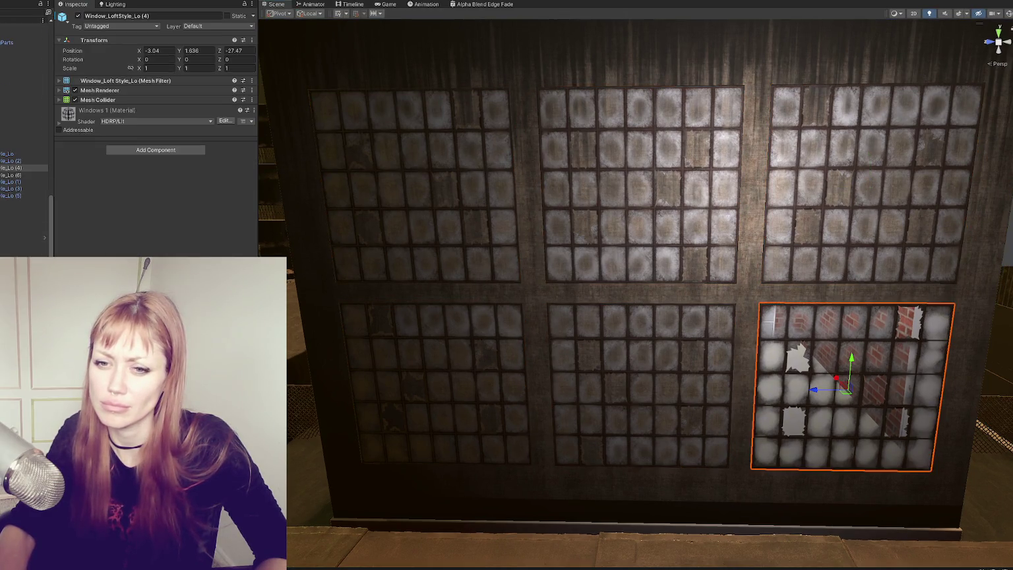
click(989, 422)
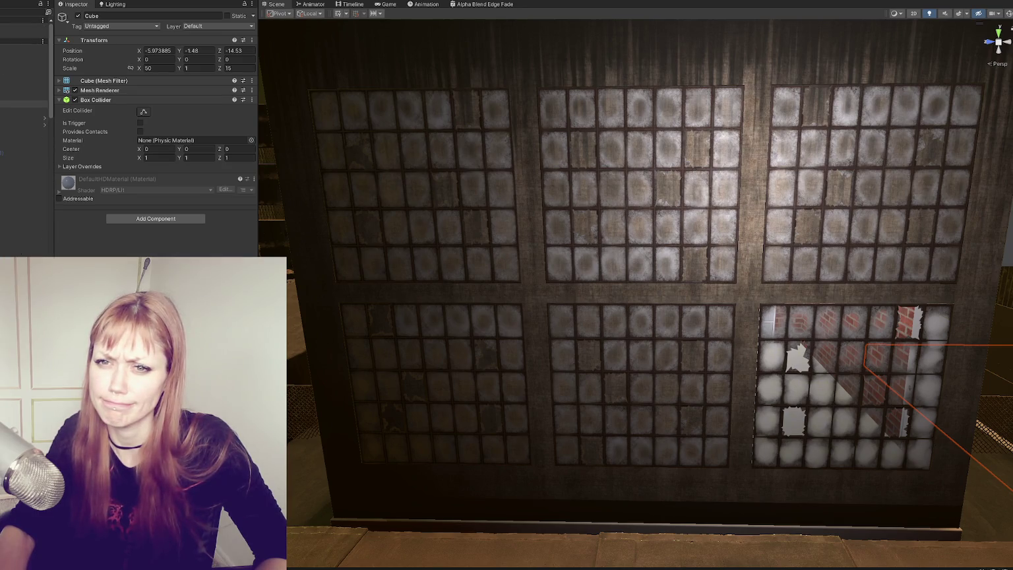
- Toggle the WastelandChunk002 chunk off and on, then open its prefab for editing
key(Left)
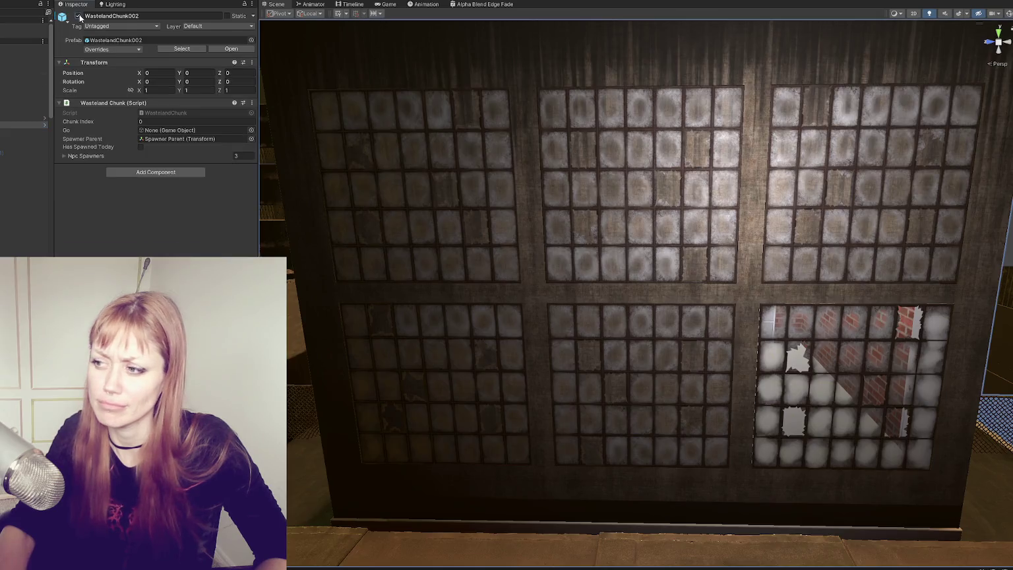
click(79, 16)
click(79, 16)
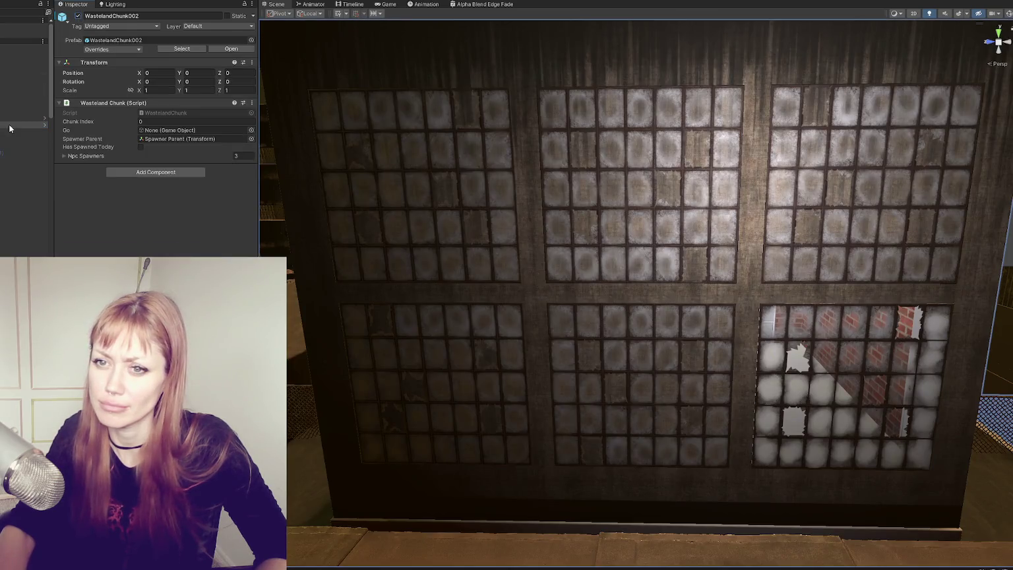
click(41, 121)
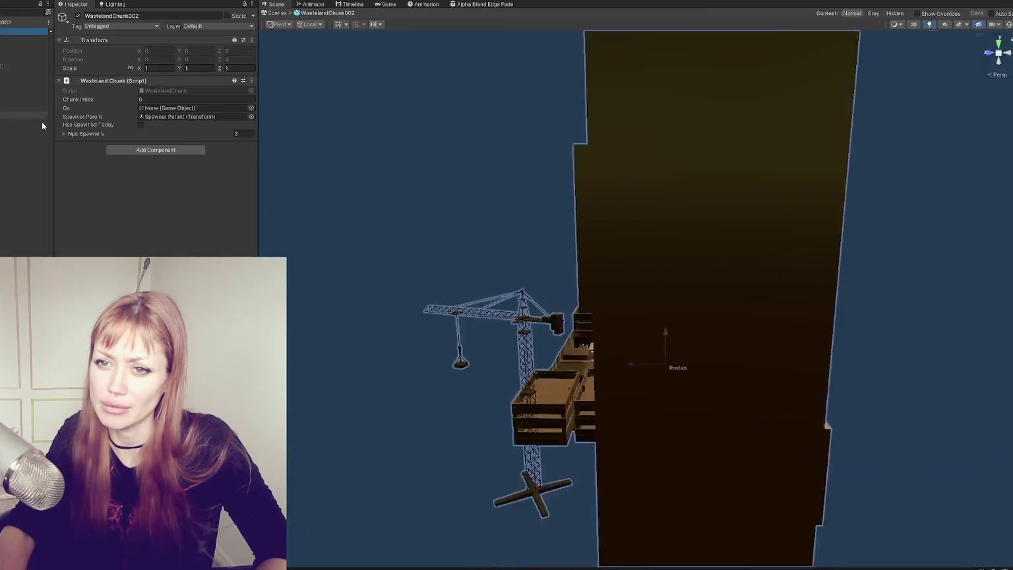
mouse_move(847, 328)
mouse_down()
mouse_move(373, 294)
mouse_move(527, 370)
mouse_move(658, 340)
mouse_move(663, 356)
mouse_move(519, 330)
mouse_up()
click(662, 356)
key(f)
click(644, 308)
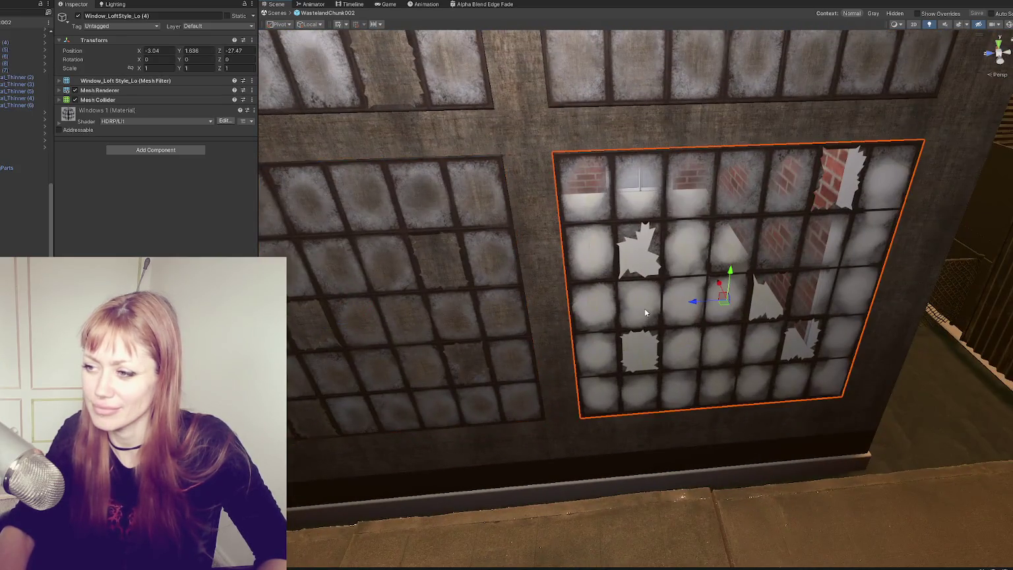
key(f)
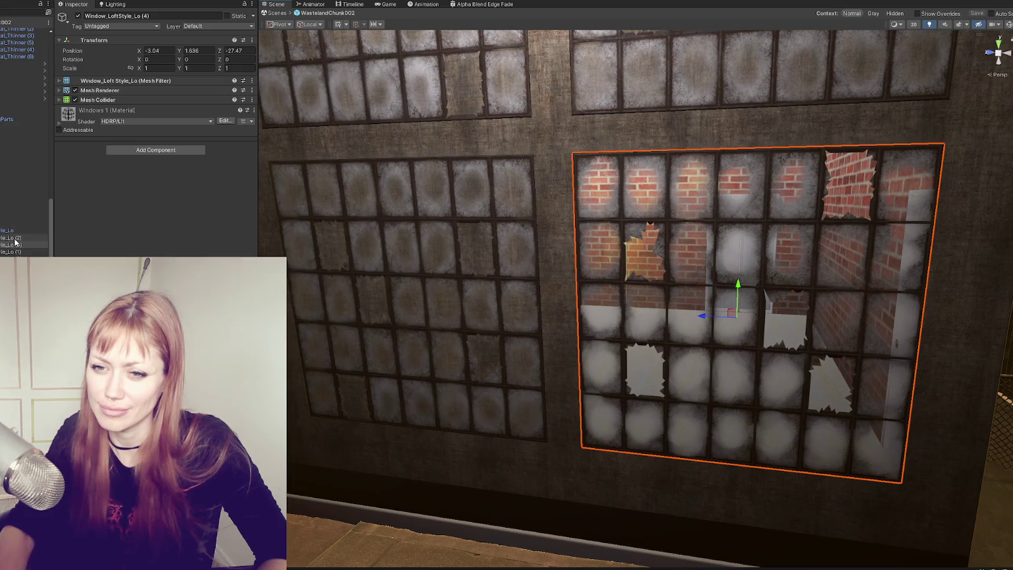
click(77, 16)
click(78, 16)
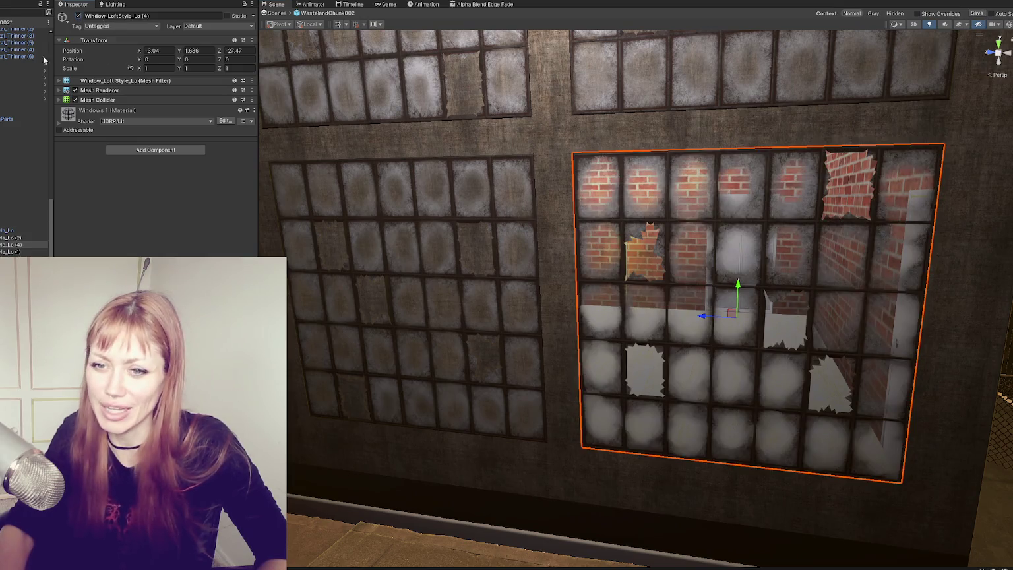
double_click(20, 118)
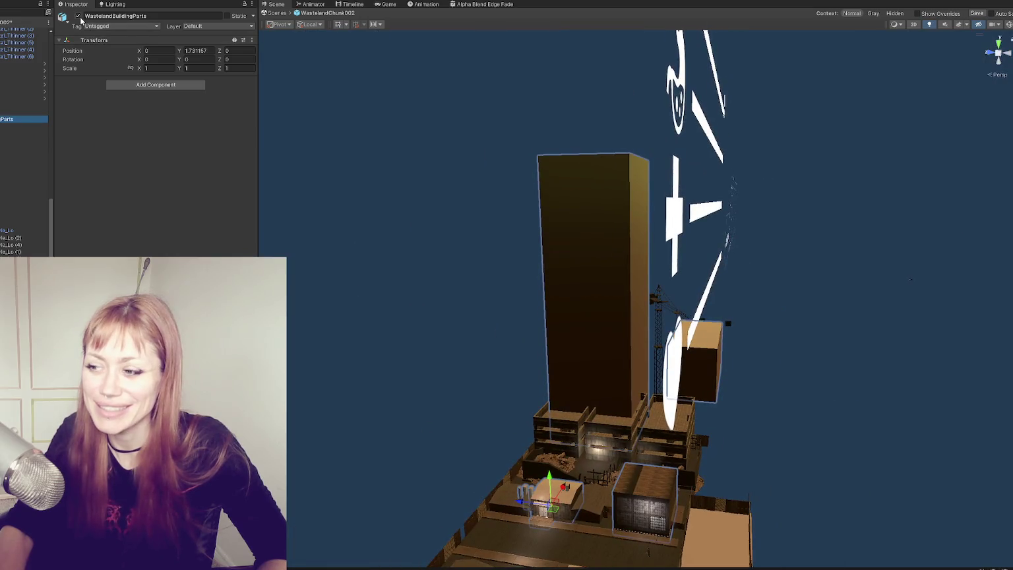
click(77, 16)
click(78, 15)
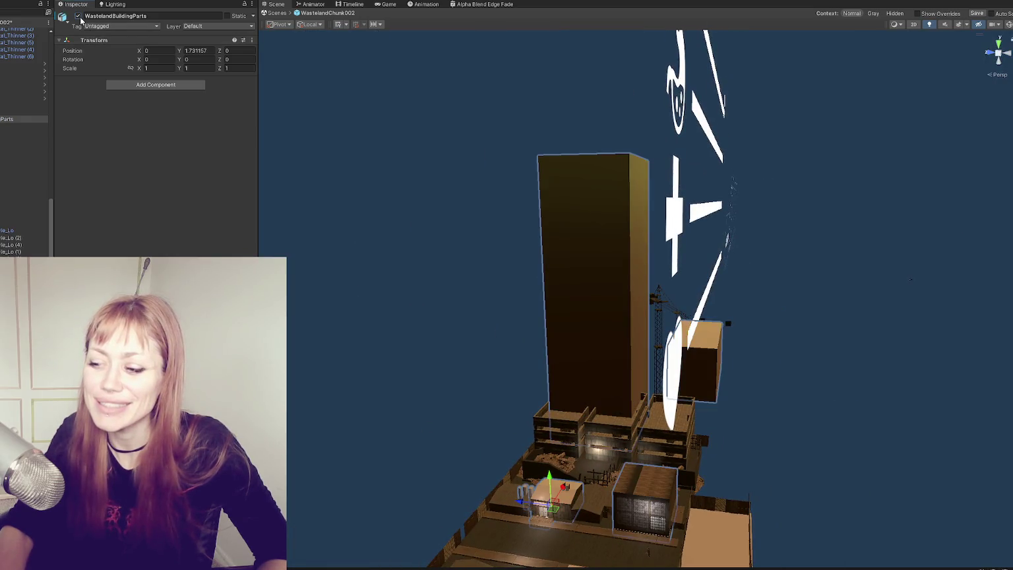
scroll(493, 397, up, 10)
scroll(474, 193, up, 5)
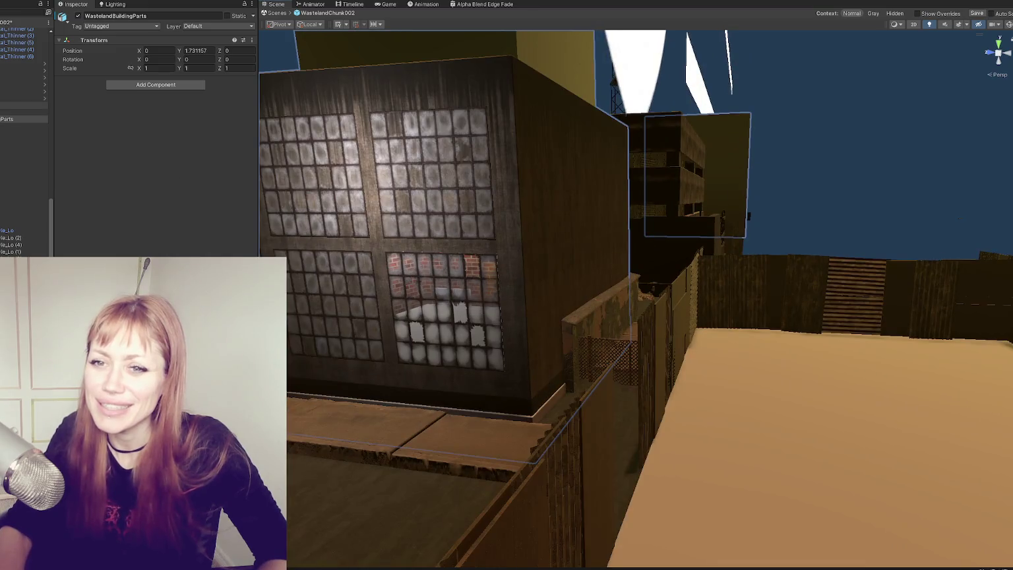
double_click(27, 30)
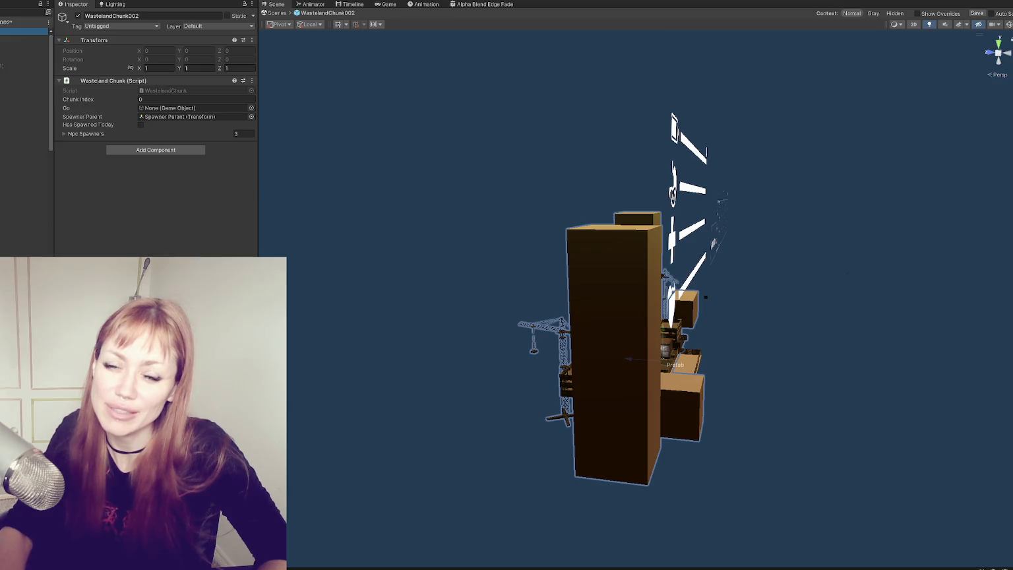
double_click(27, 96)
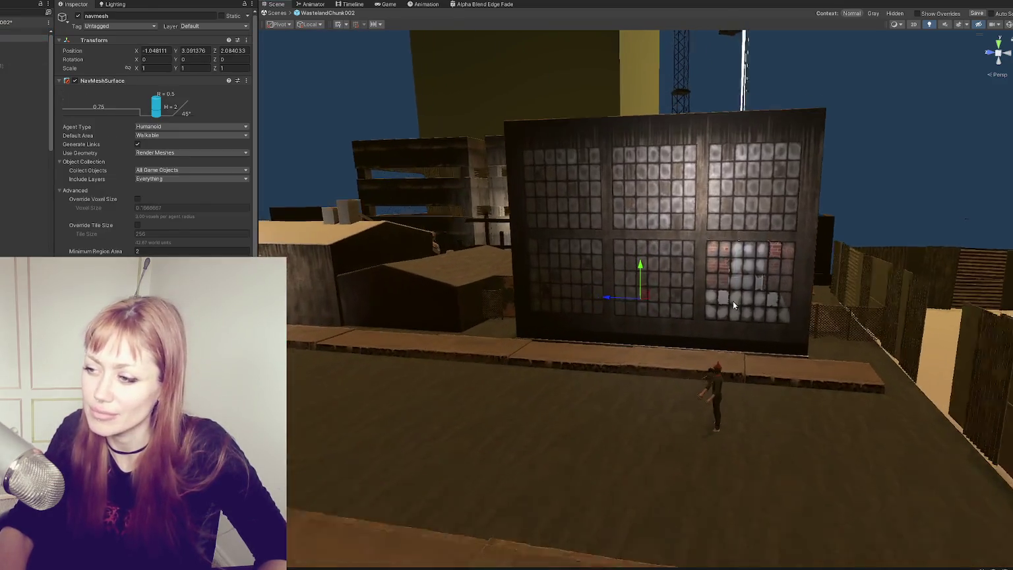
drag(732, 301, 686, 284)
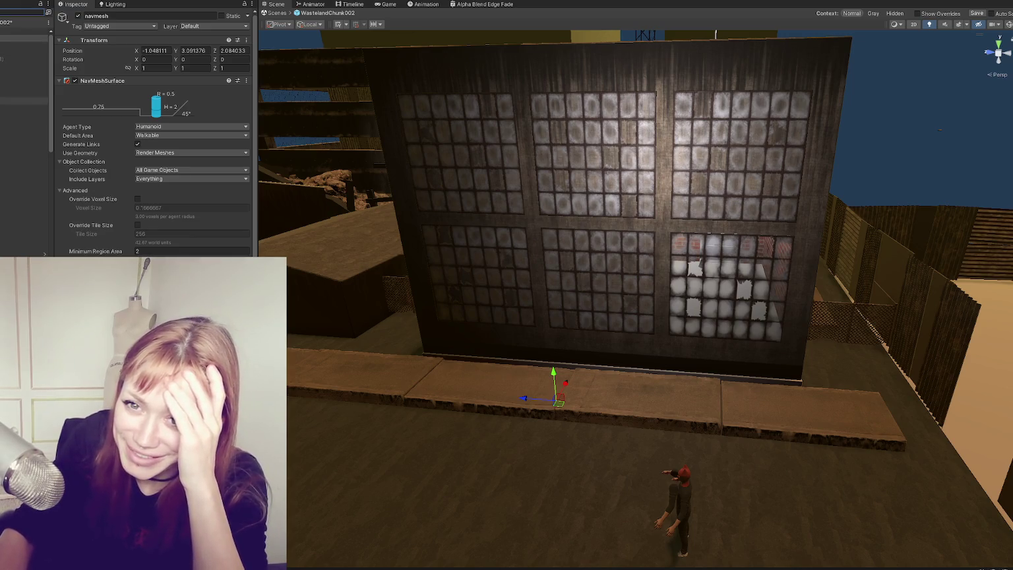
- Select WastelandParts (1), Boarding (3), the graffiti decal and a 16-object group, framing them
click(44, 132)
scroll(14, 150, down, 5)
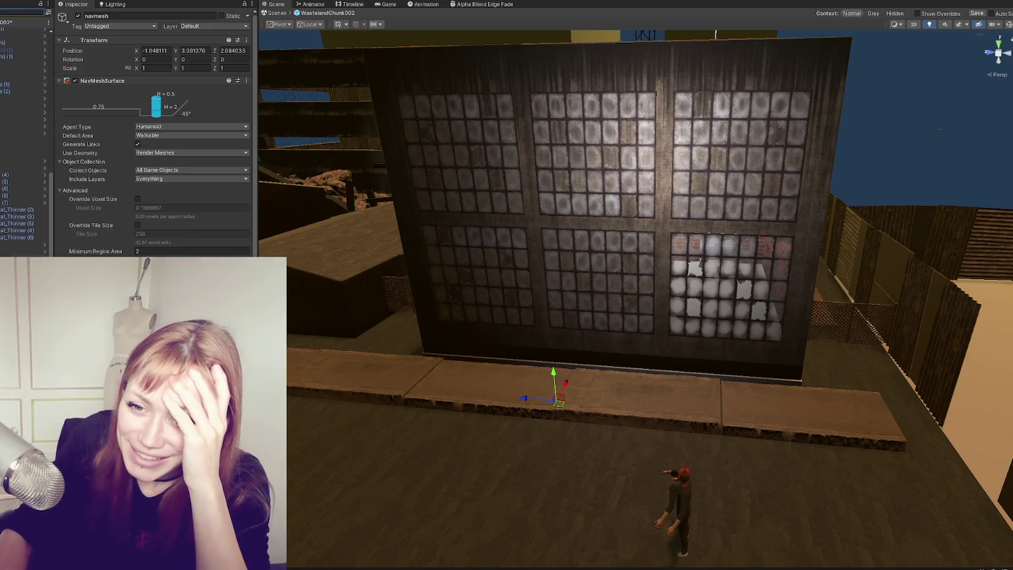
click(16, 151)
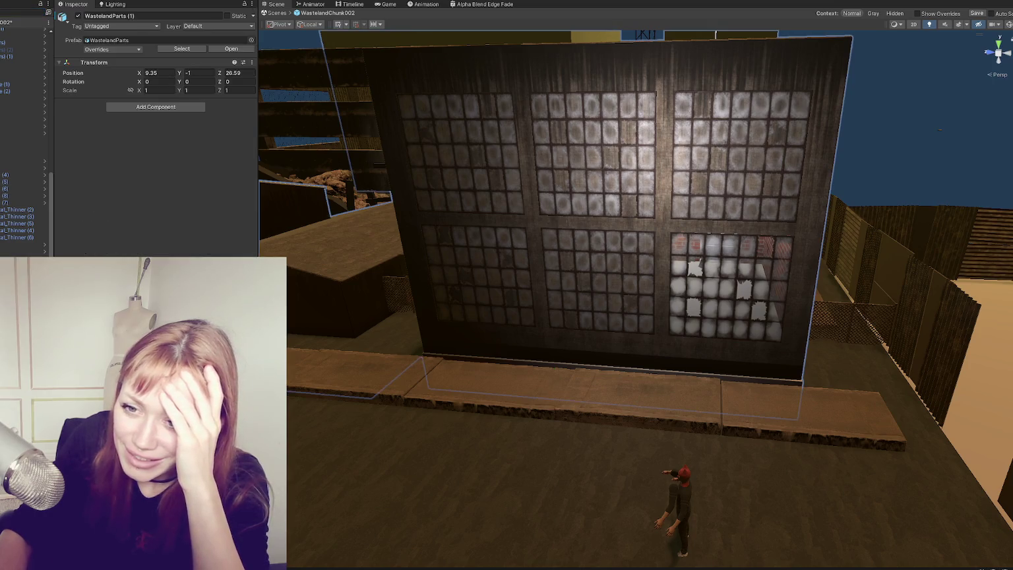
click(23, 238)
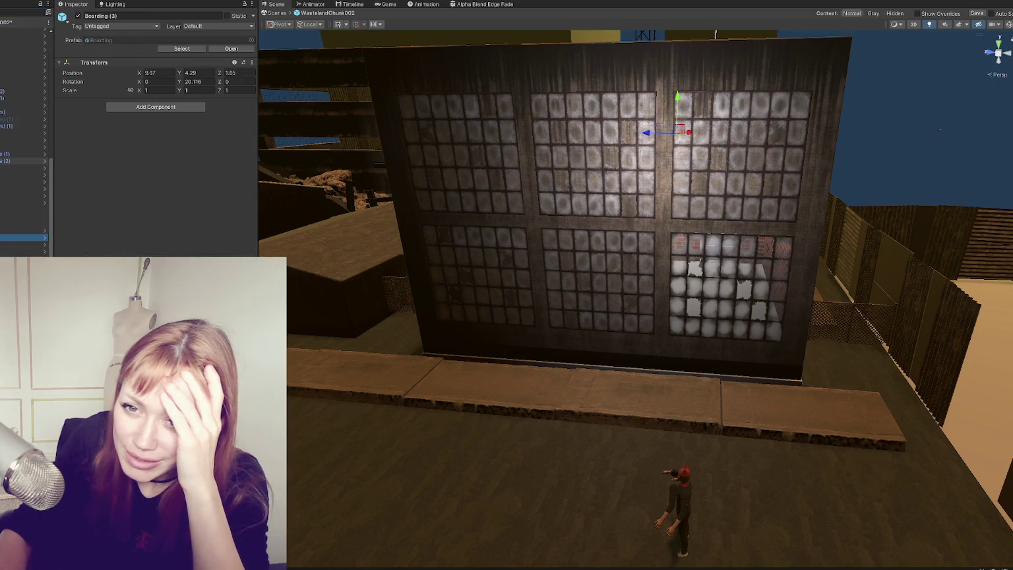
scroll(14, 165, up, 3)
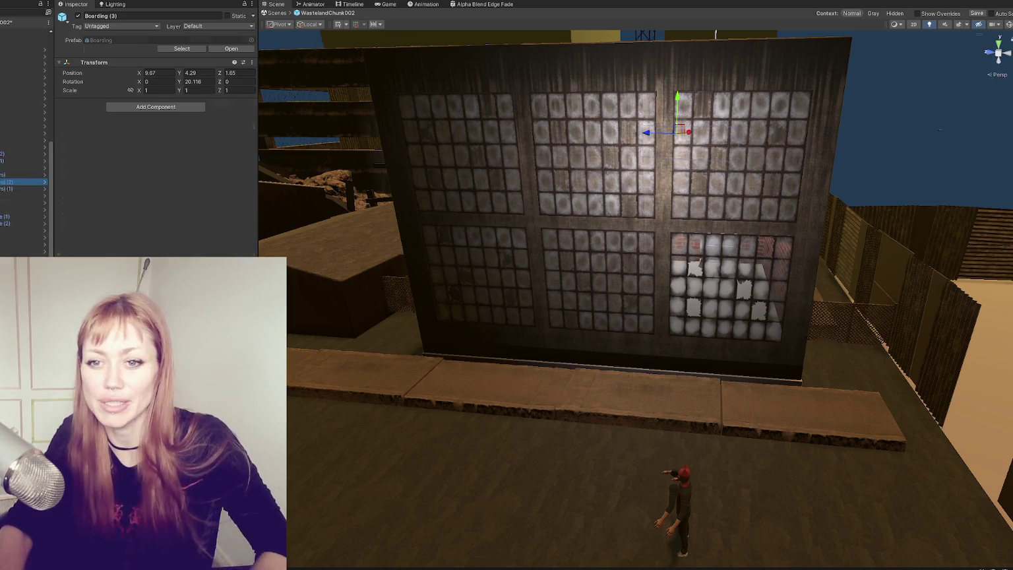
click(3, 182)
shift+click(3, 250)
key(f)
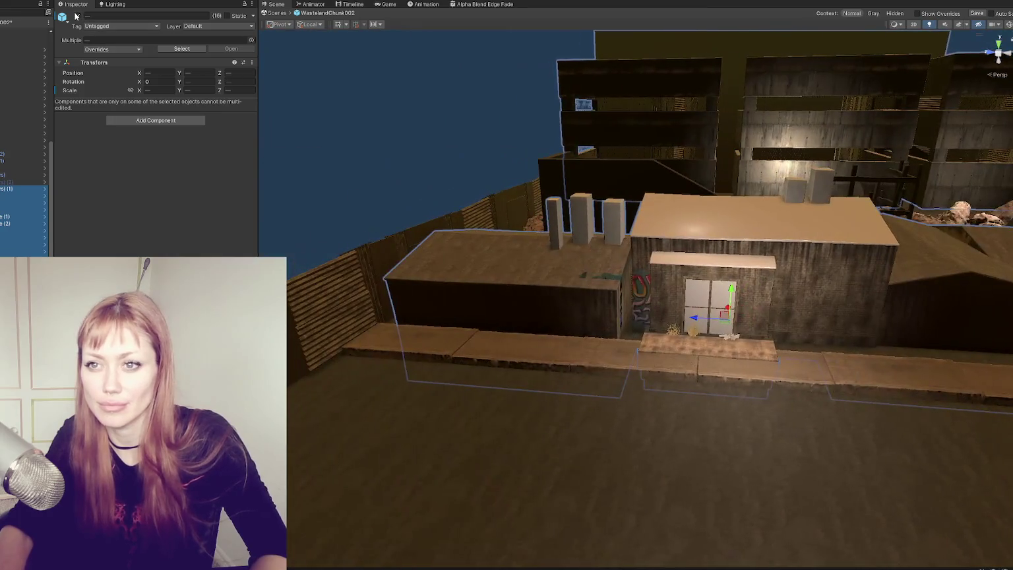
- Fly back to the graffiti building and toggle the 43 fence and curb objects off and on
key(s)
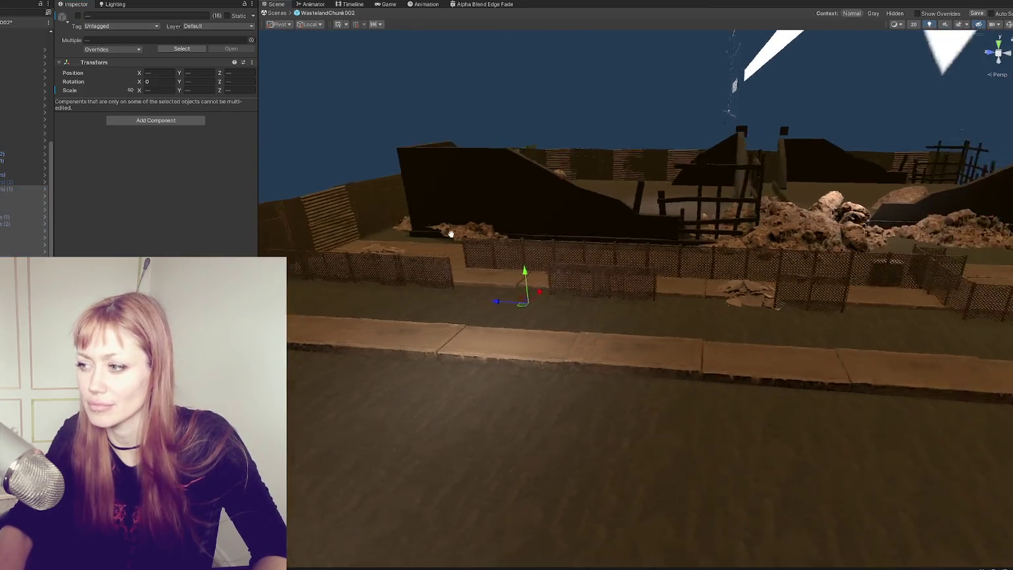
key(h)
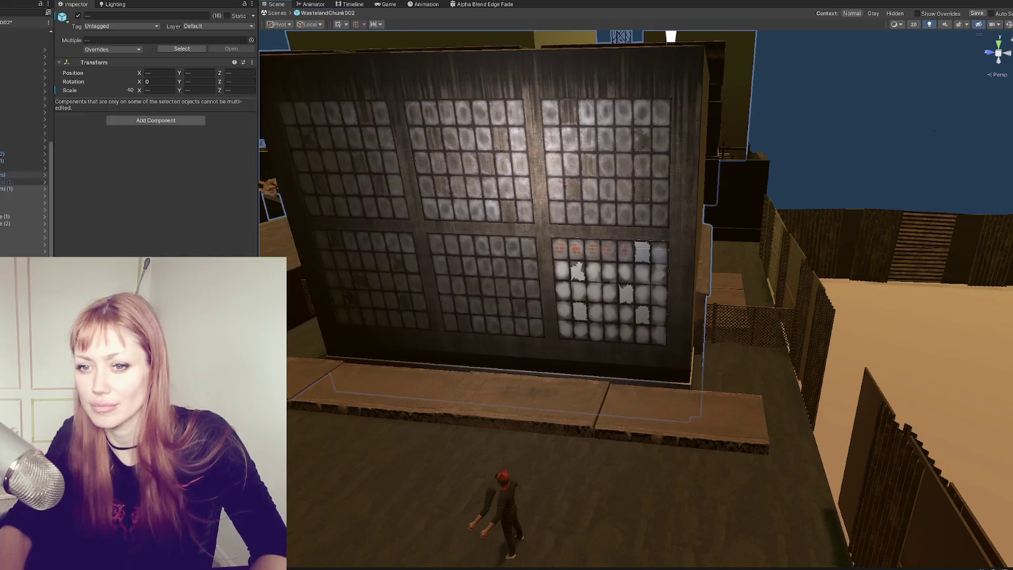
click(13, 165)
click(13, 87)
shift+click(14, 254)
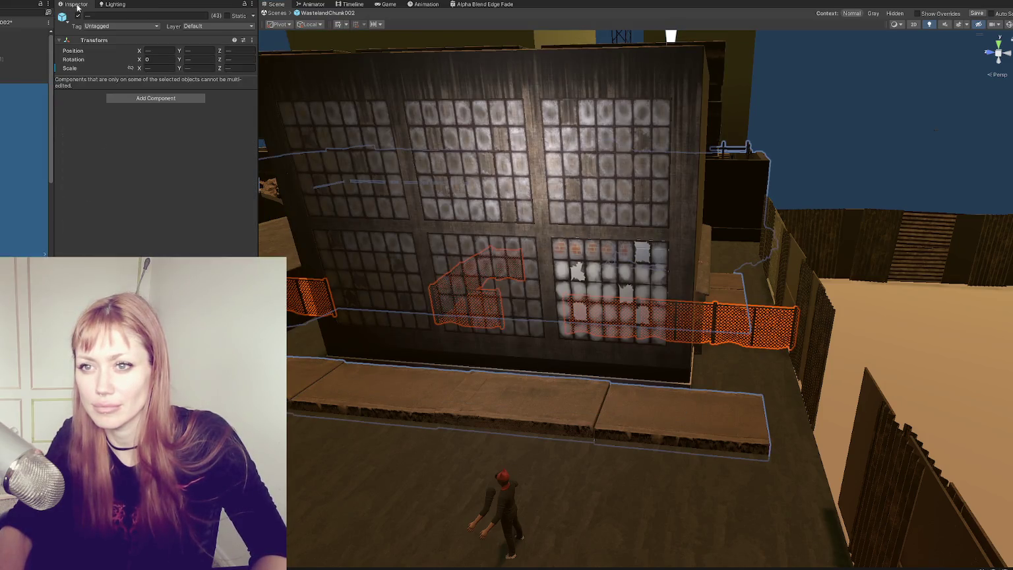
click(79, 16)
click(78, 16)
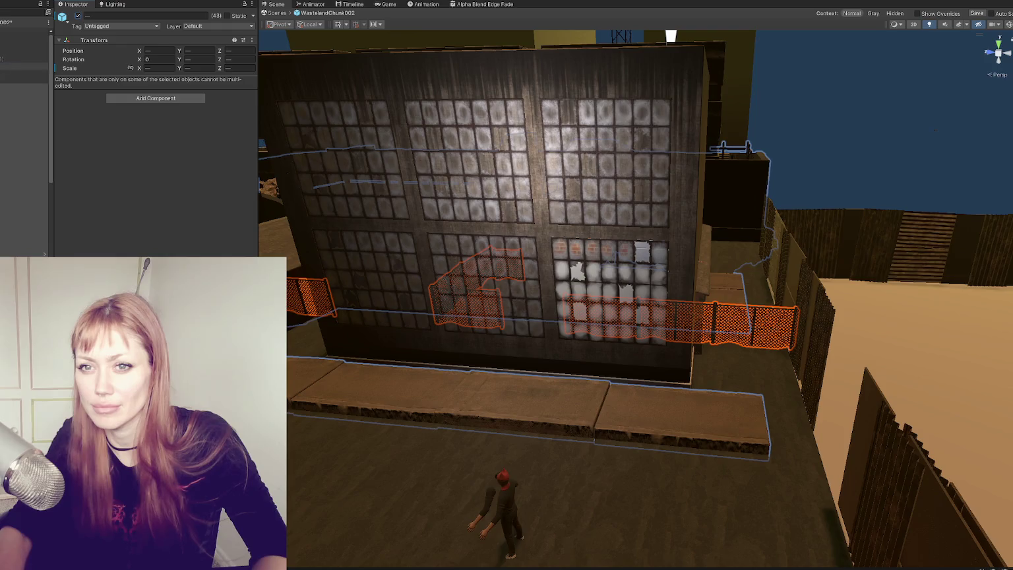
- Briefly hide a single cube, then switch off a group of three objects
double_click(20, 66)
click(79, 16)
click(78, 16)
click(11, 52)
shift+click(10, 38)
click(78, 17)
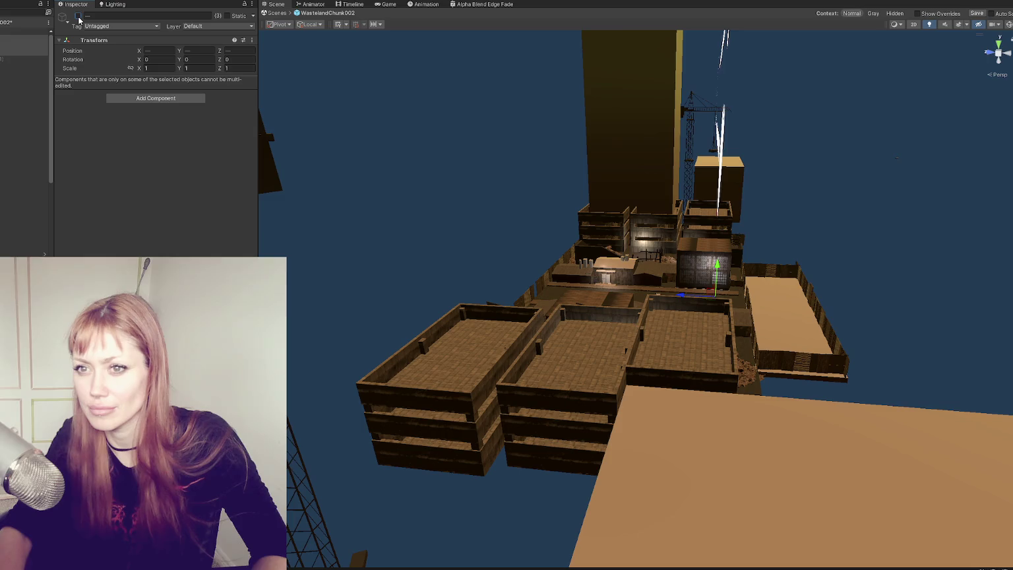
- Frame the WastelandParts (1) window face, toggle it, and inspect the fence and sidewalk pieces
click(728, 264)
key(f)
click(520, 251)
key(f)
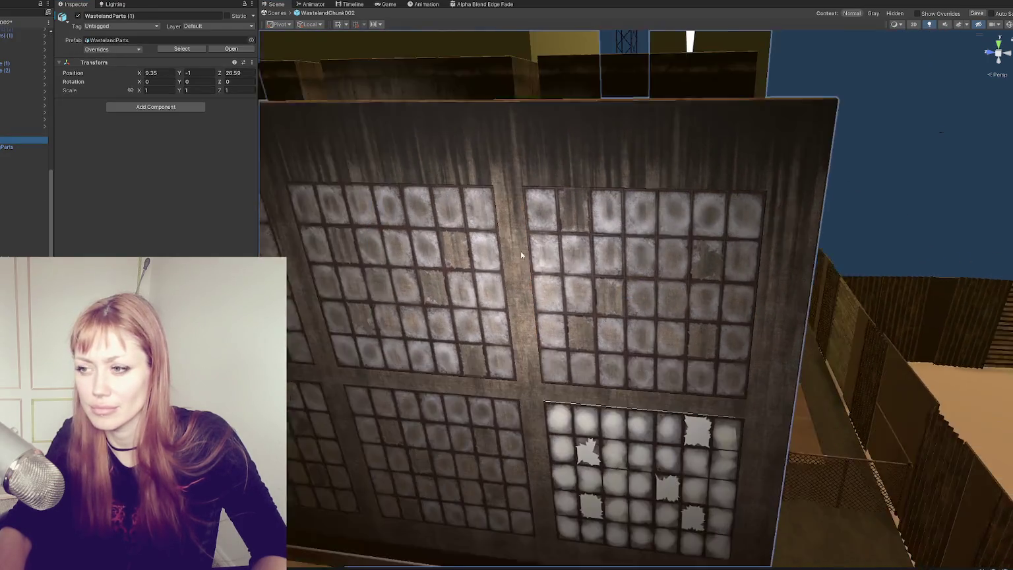
click(78, 16)
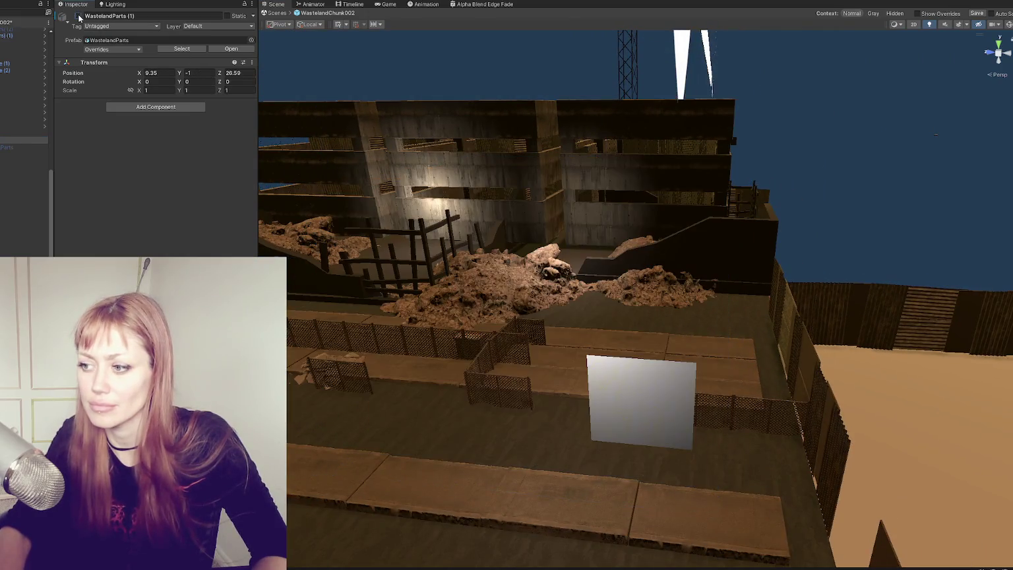
click(78, 16)
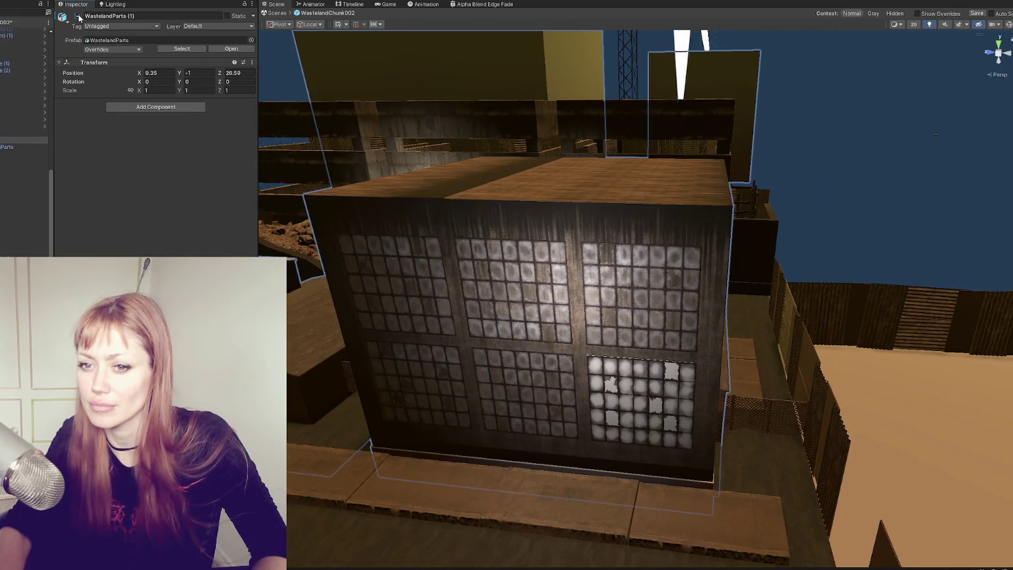
click(78, 16)
click(626, 392)
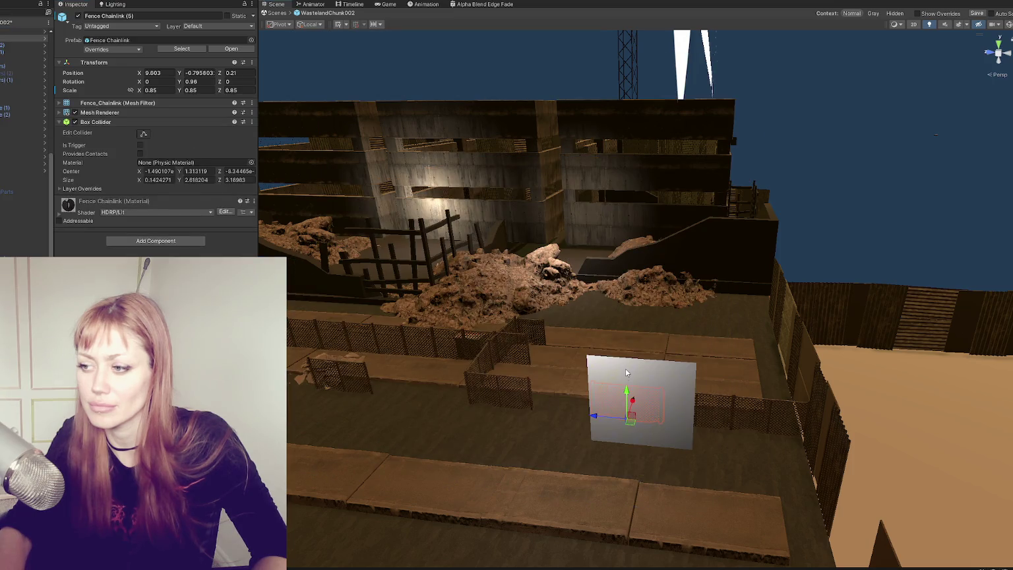
click(626, 373)
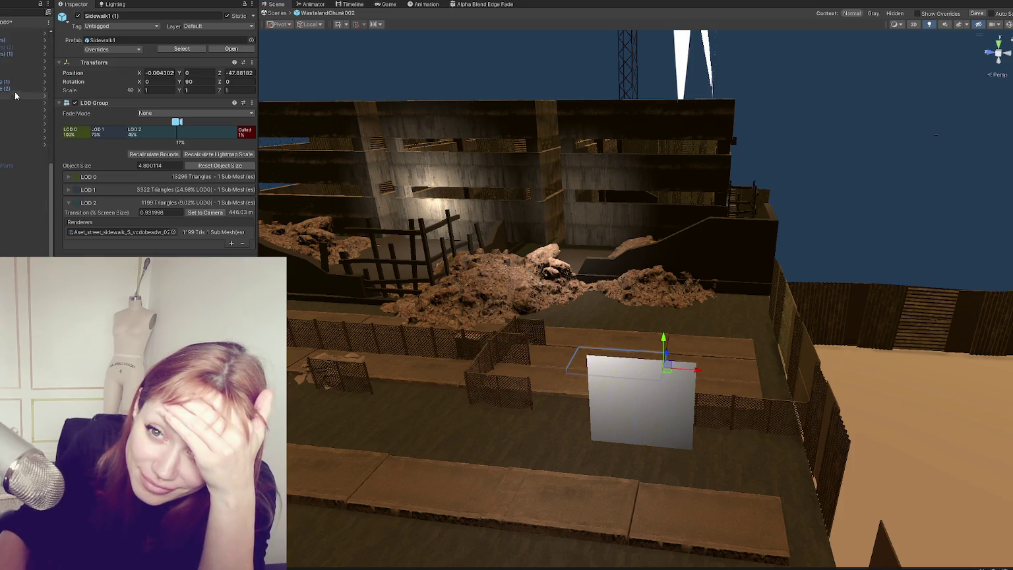
- Re-enable the WastelandParts (1) building from the Hierarchy
click(23, 47)
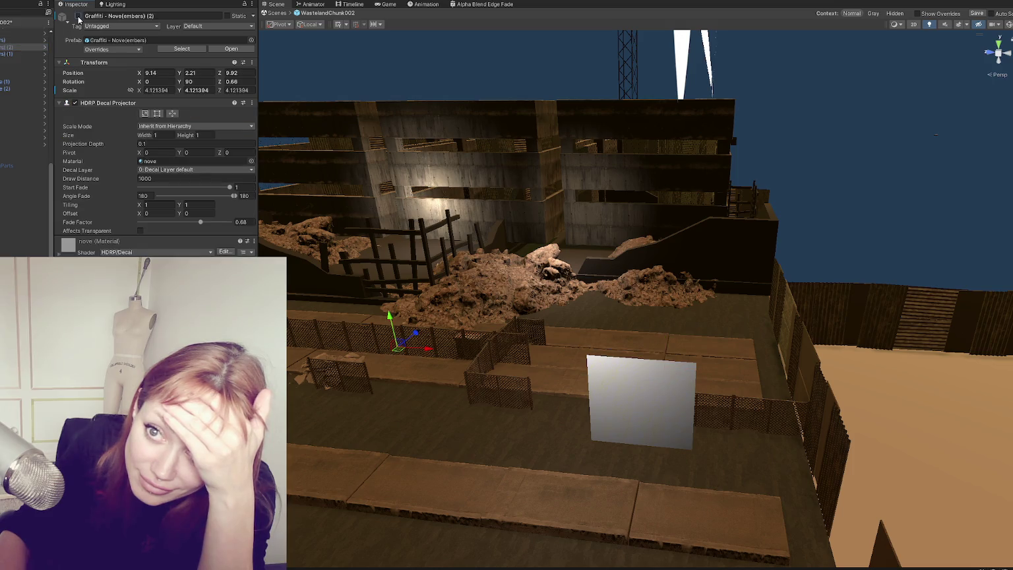
click(14, 159)
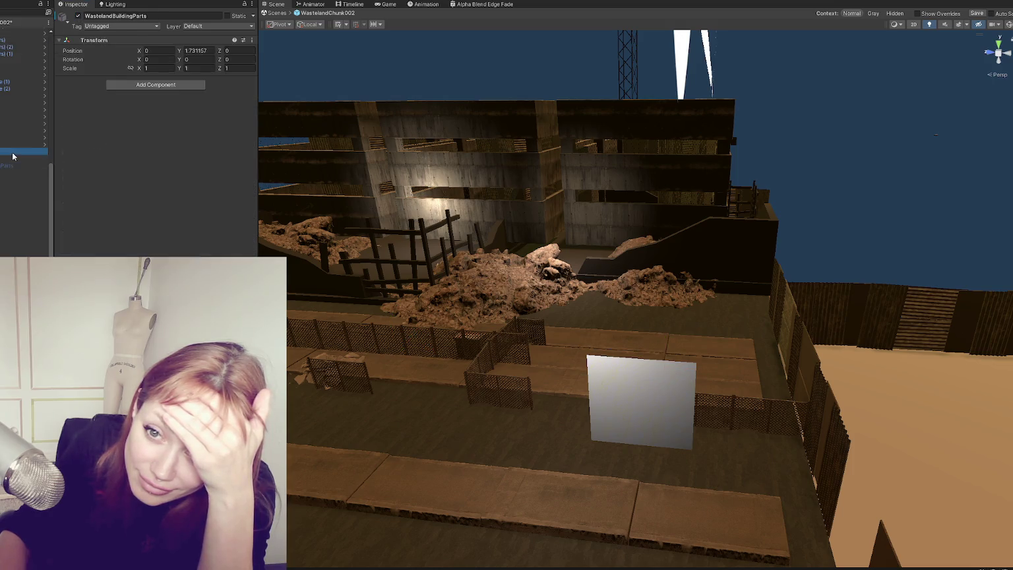
click(78, 16)
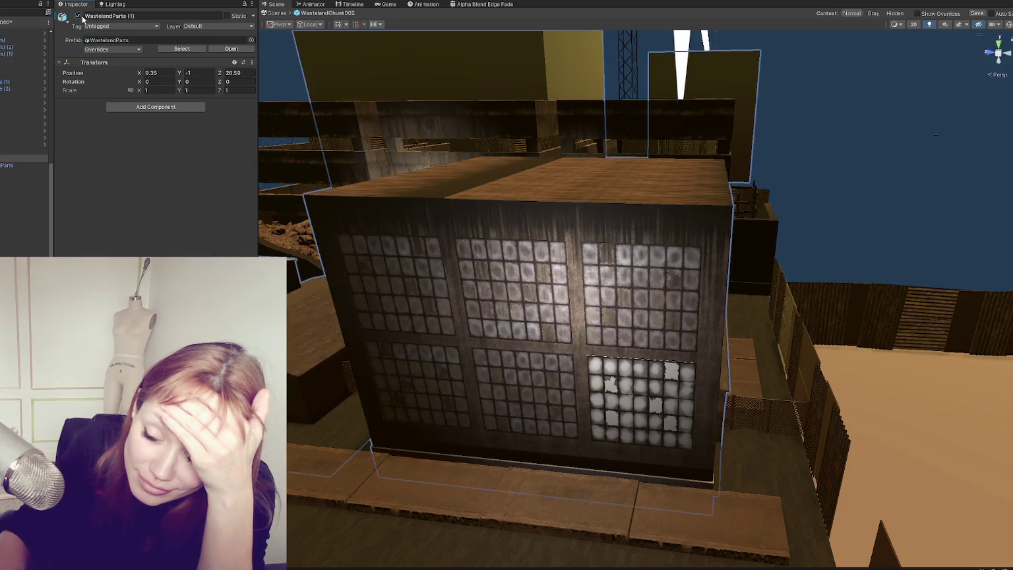
- Exit Prefab Mode via the back arrow and answer the save prompt
scroll(23, 145, up, 5)
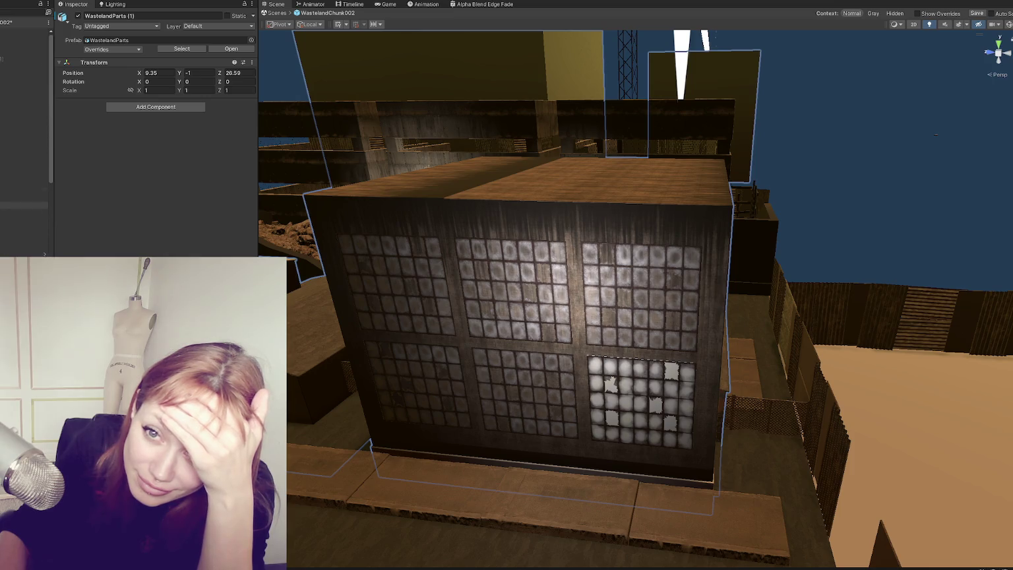
click(3, 32)
click(428, 295)
scroll(432, 296, up, 8)
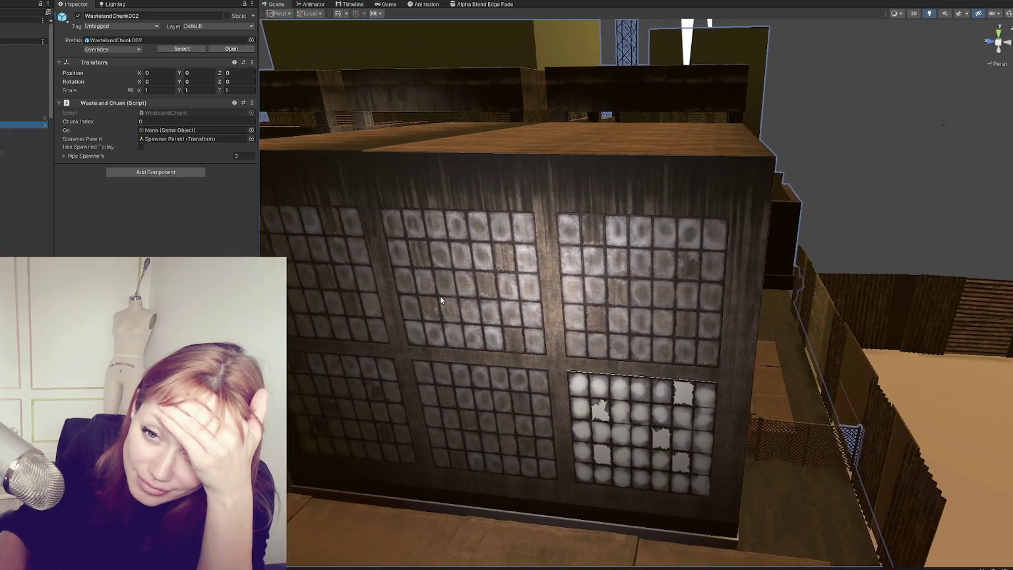
- Toggle the broken window grid off and on to check the room behind
scroll(462, 198, up, 5)
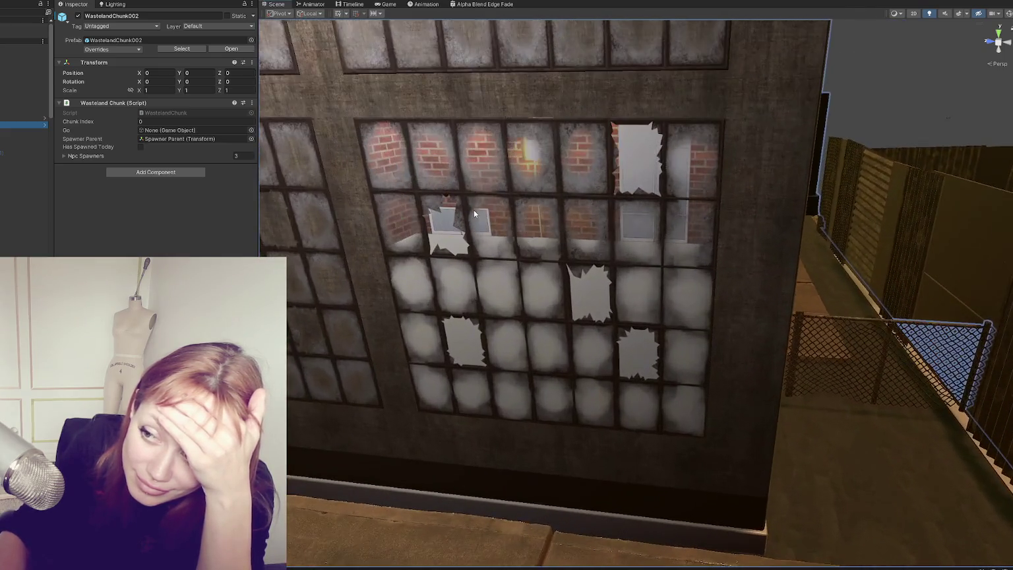
click(479, 209)
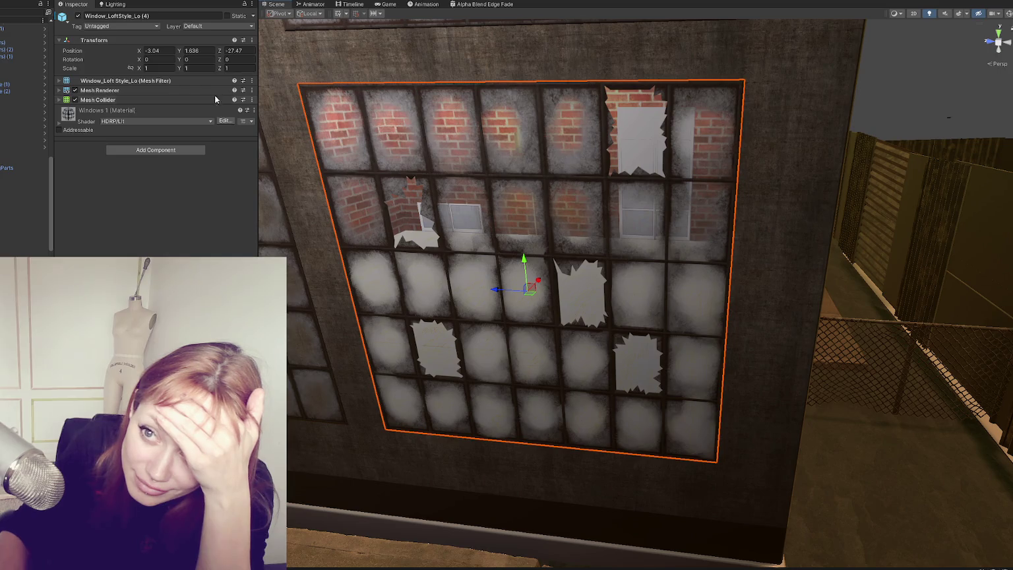
click(78, 16)
click(79, 16)
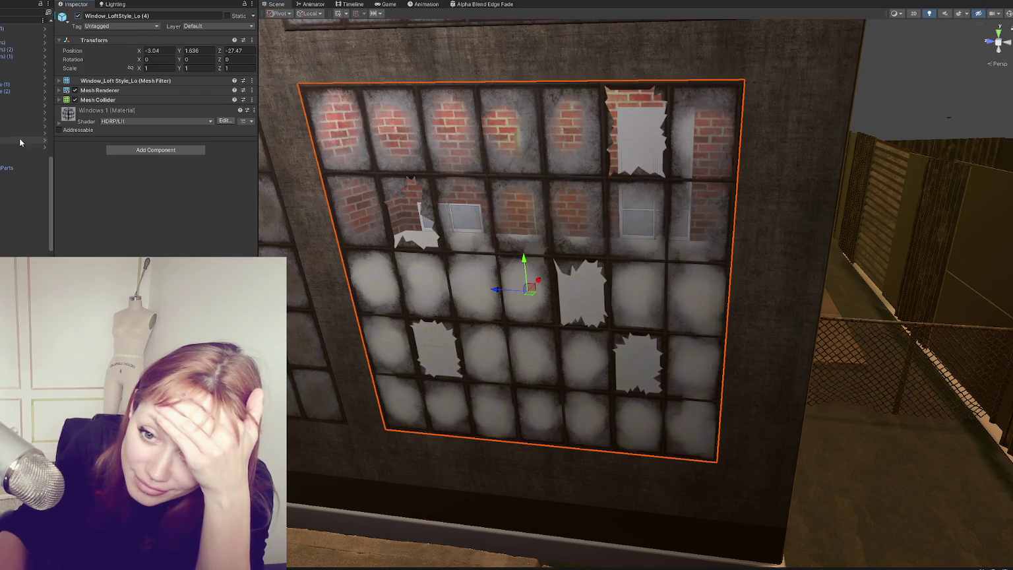
scroll(17, 151, down, 3)
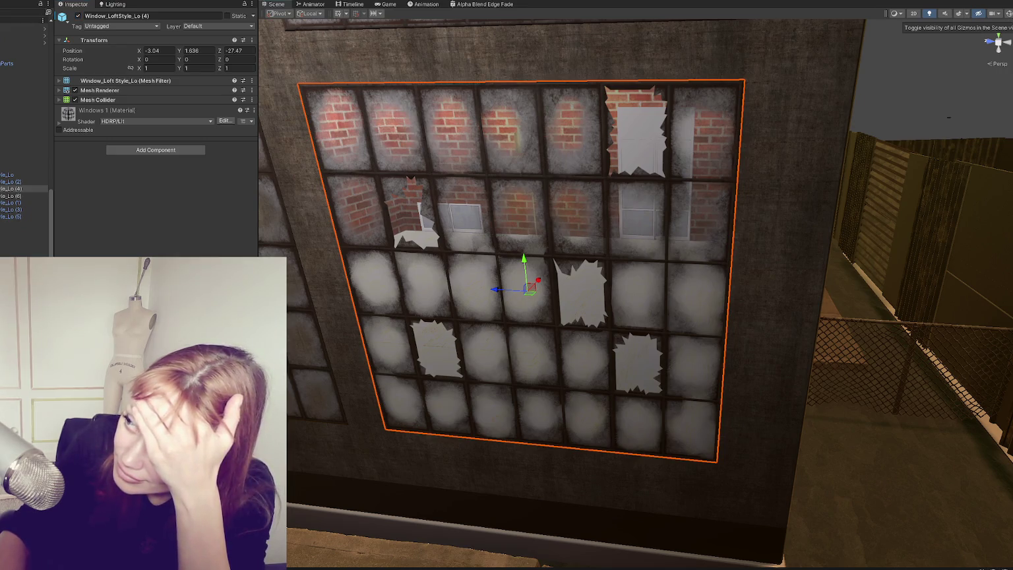
- With Gizmos on, move Graffiti - Em Audiop (2) below the broken window and set Fade Factor to about 0.69
click(979, 13)
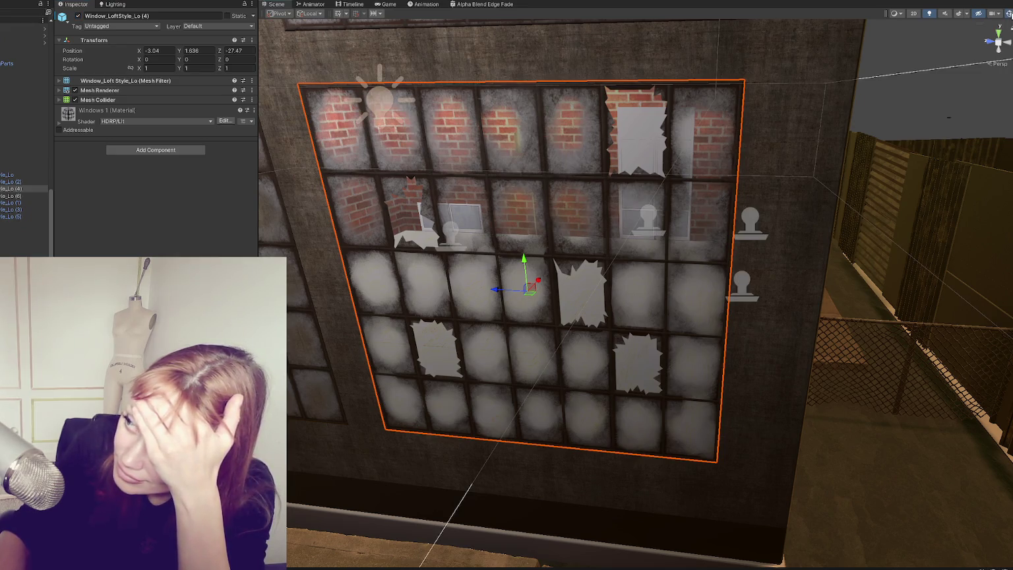
click(451, 238)
click(452, 238)
click(451, 238)
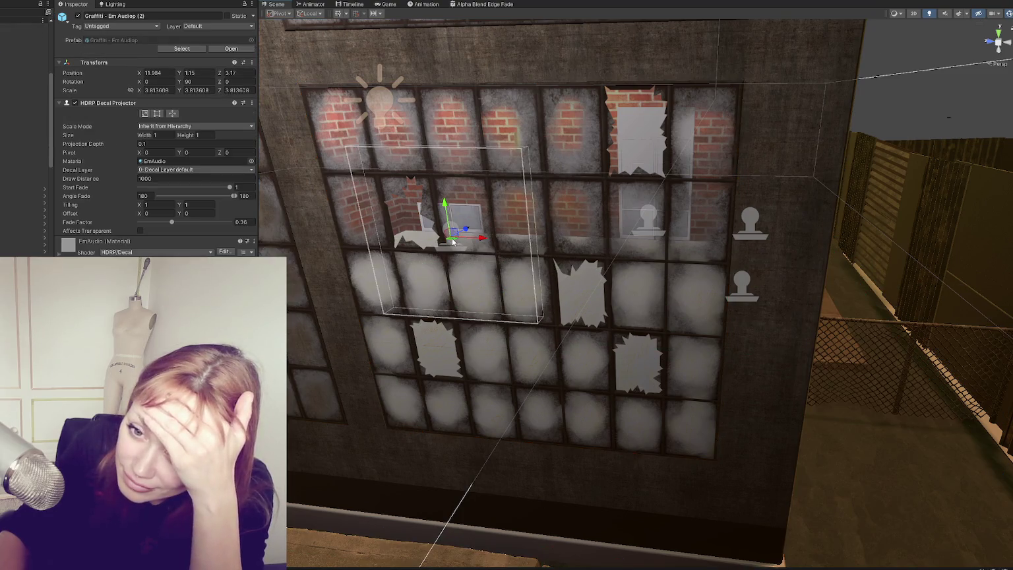
mouse_move(467, 229)
mouse_down()
mouse_move(409, 277)
mouse_move(461, 237)
mouse_move(497, 259)
mouse_move(633, 141)
mouse_move(270, 329)
mouse_up()
scroll(502, 297, down, 5)
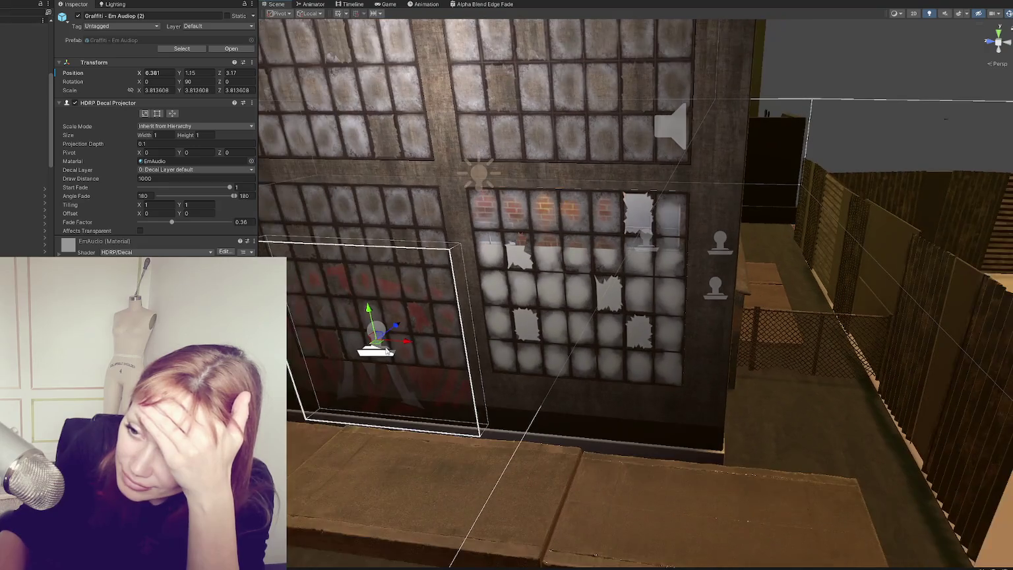
drag(414, 346, 637, 397)
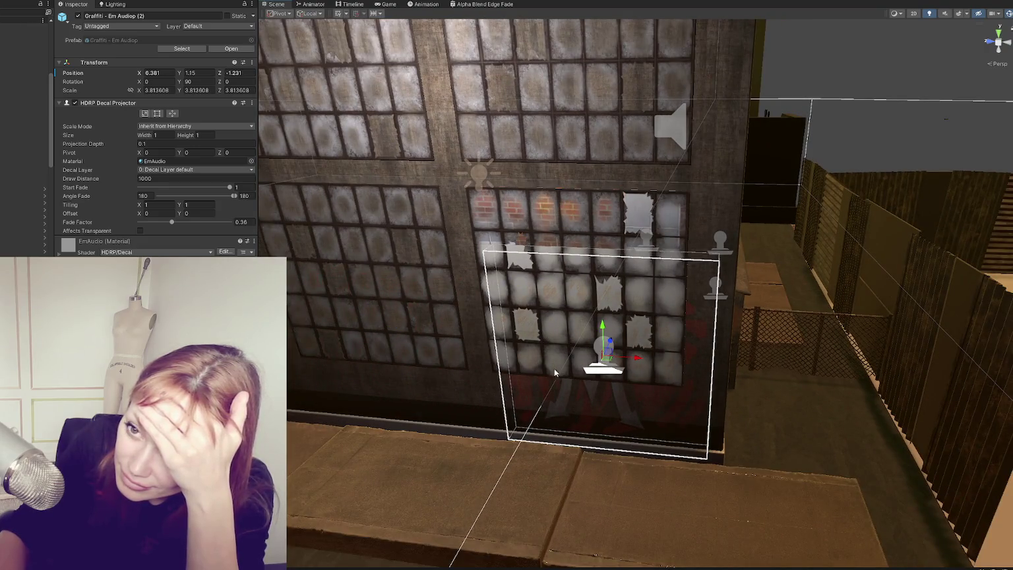
mouse_move(189, 224)
mouse_down()
mouse_move(253, 229)
mouse_move(202, 232)
mouse_up()
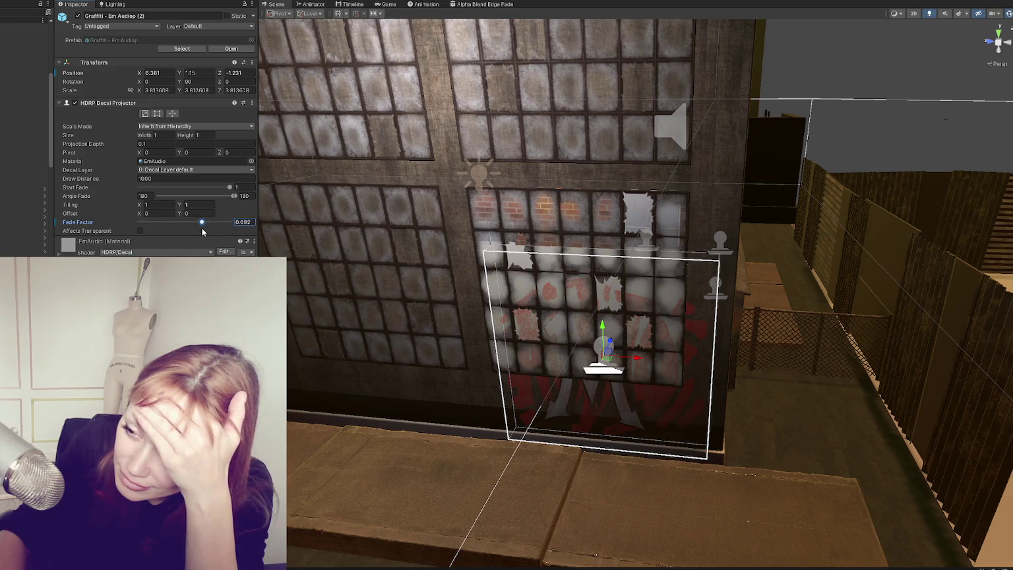
scroll(602, 270, up, 2)
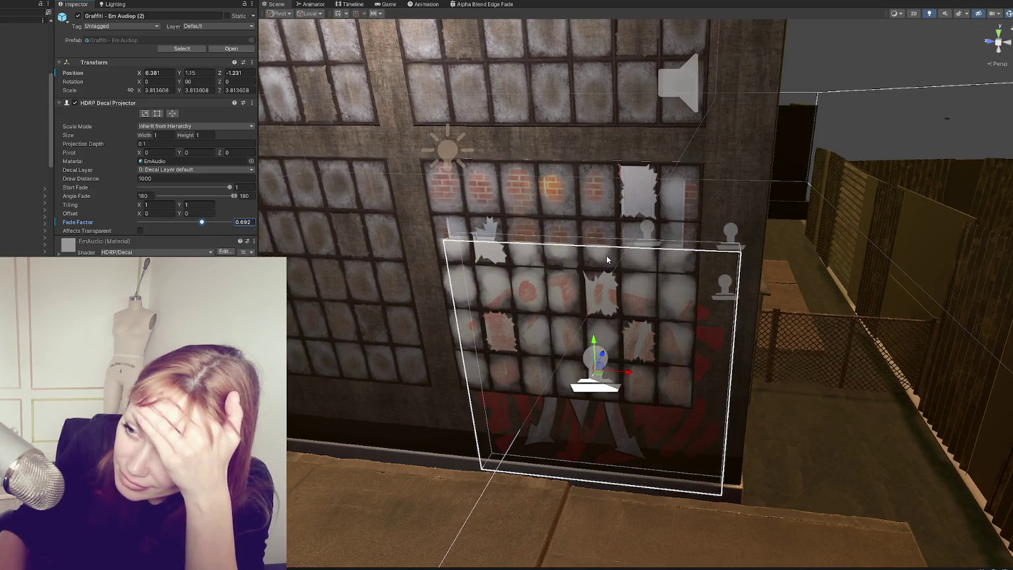
- Set the window mesh's Windows 1 Base Map colour to solid white in the Color picker
click(552, 217)
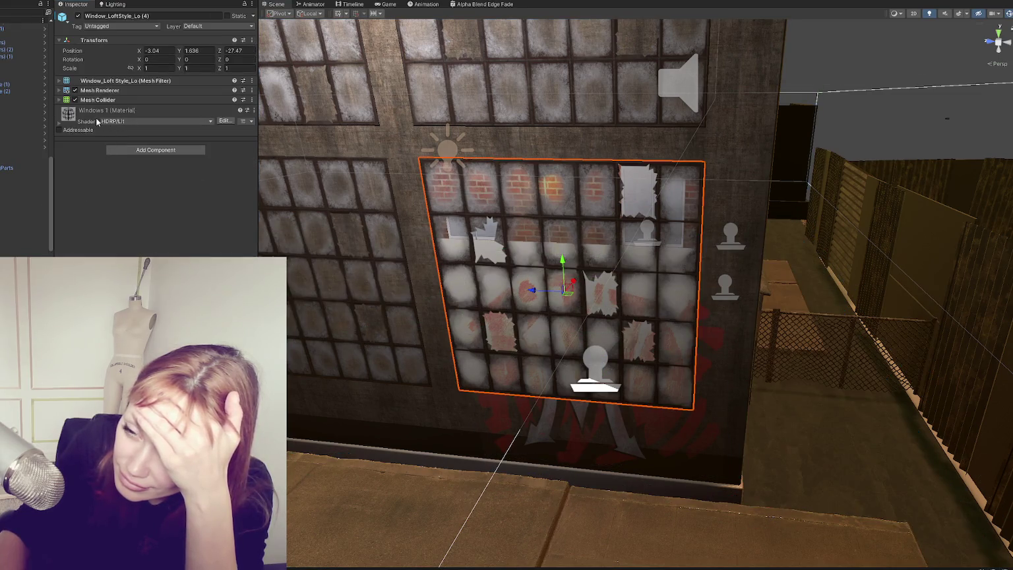
scroll(157, 163, down, 5)
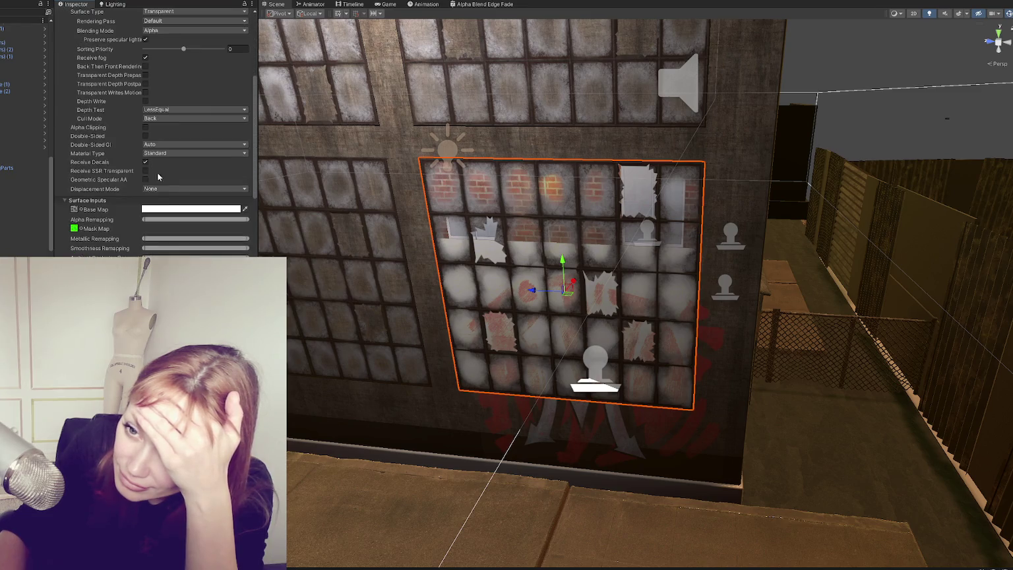
click(165, 209)
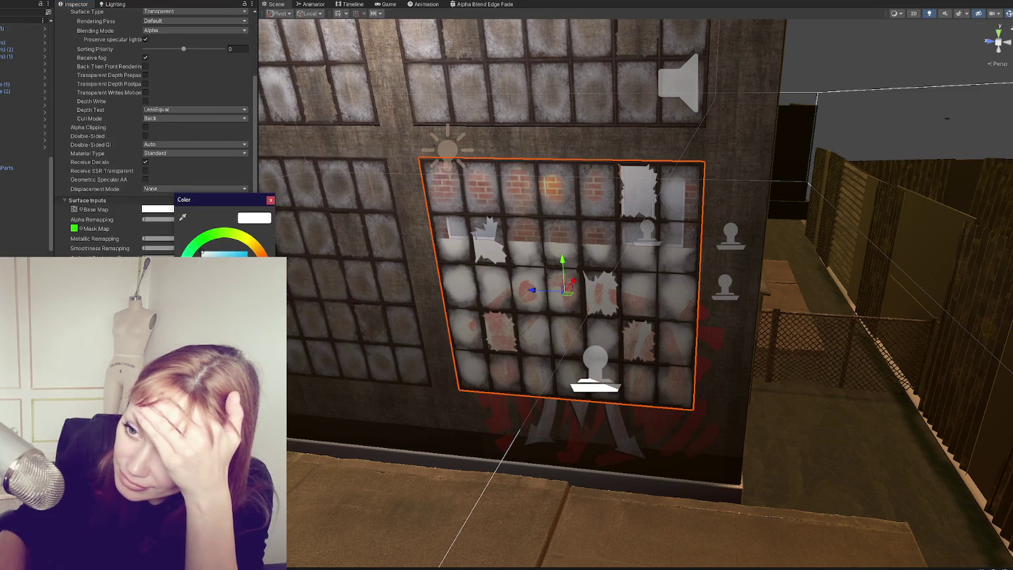
mouse_move(184, 277)
mouse_down()
mouse_move(171, 251)
mouse_move(214, 266)
mouse_move(189, 255)
mouse_up()
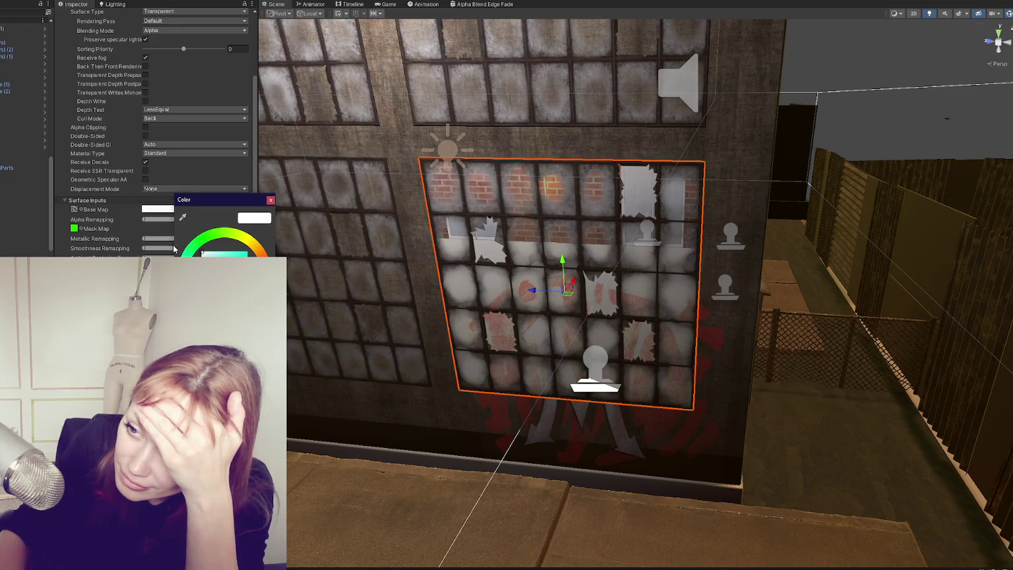
click(270, 199)
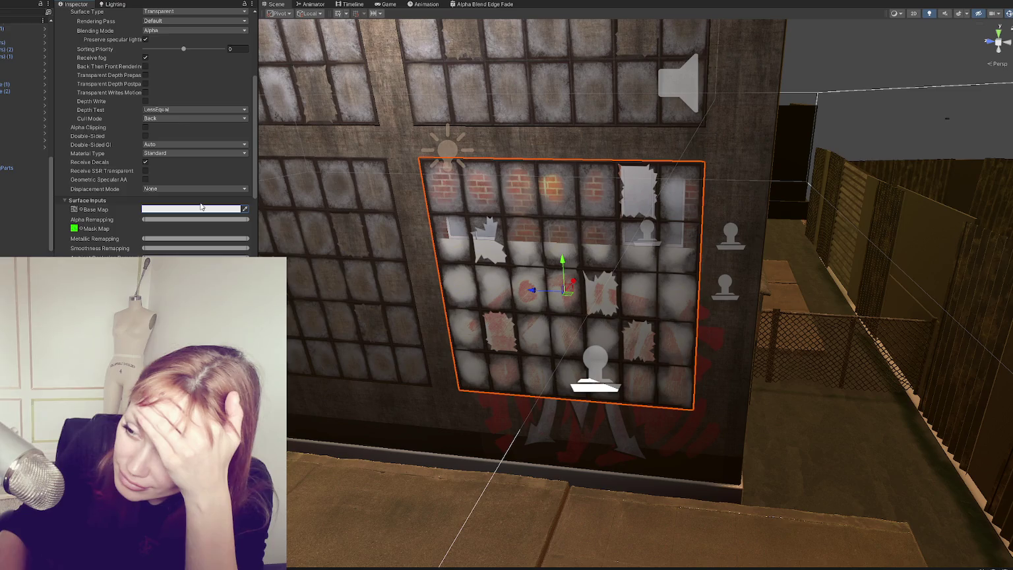
scroll(375, 229, up, 5)
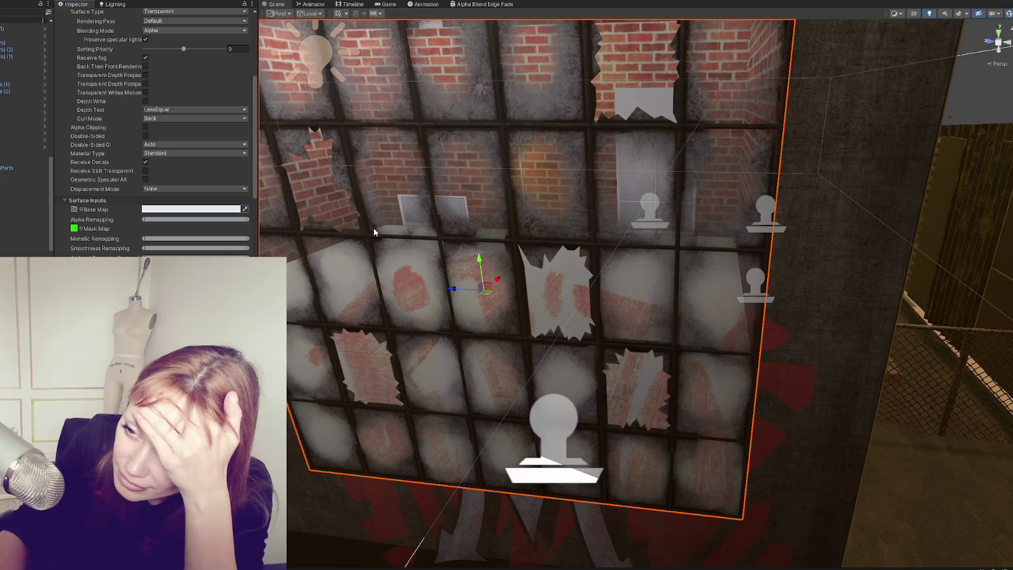
scroll(373, 228, down, 6)
click(519, 269)
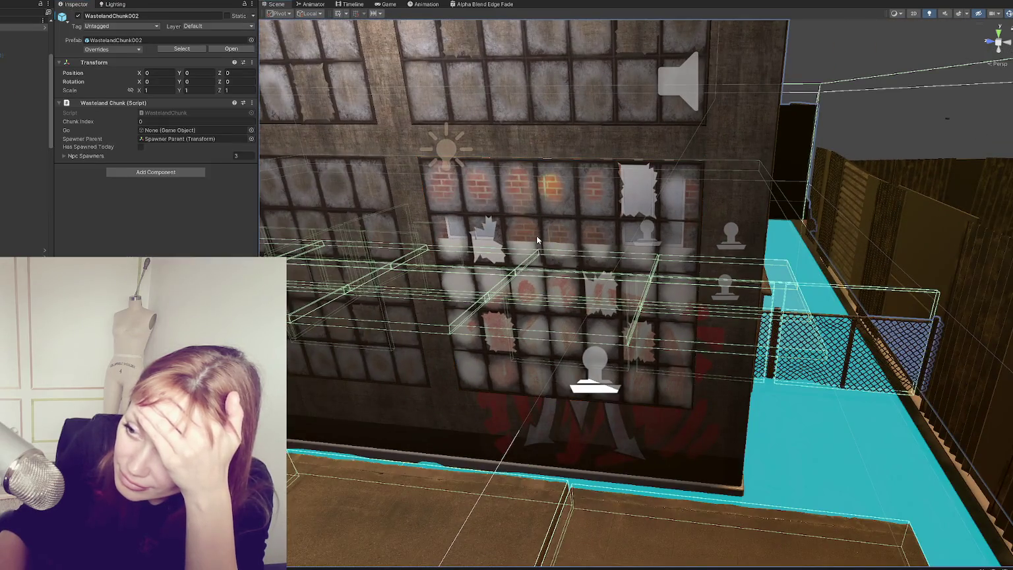
- Disable Window_LoftStyle_Lo (4) to expose the brick room, then inspect the LoadingScreen panel
click(537, 236)
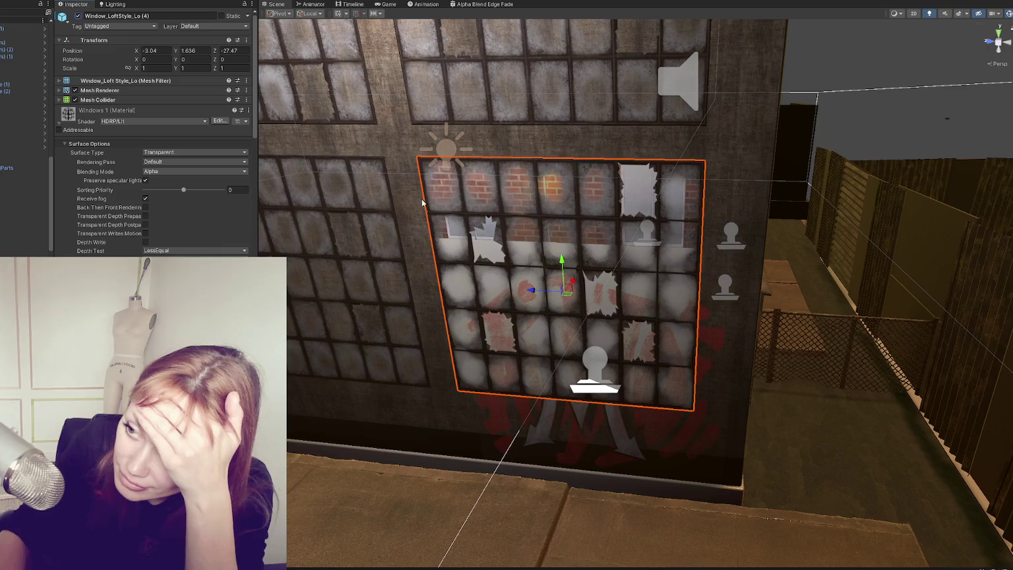
click(78, 16)
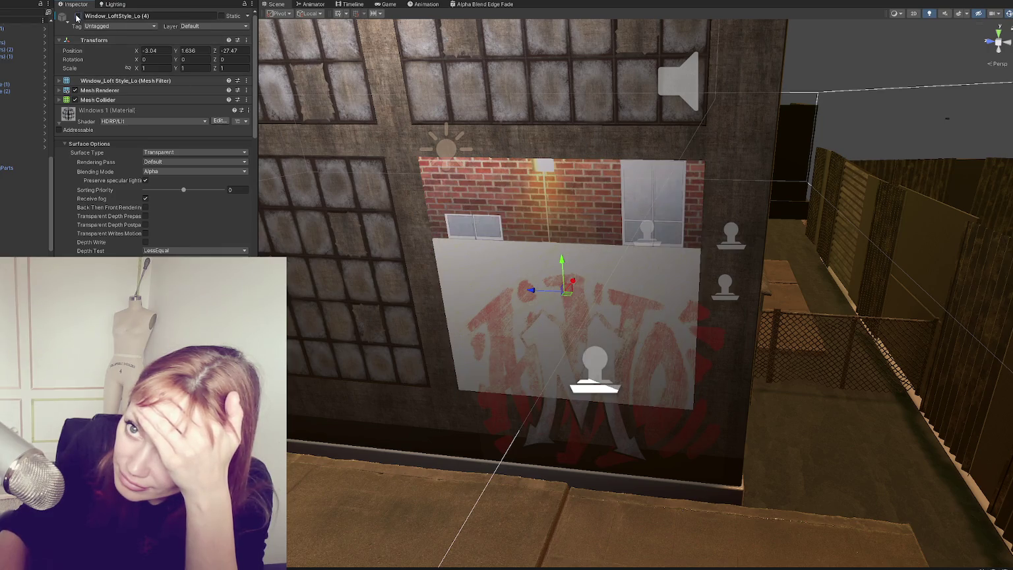
key(Down)
key(Down)
key(Down)
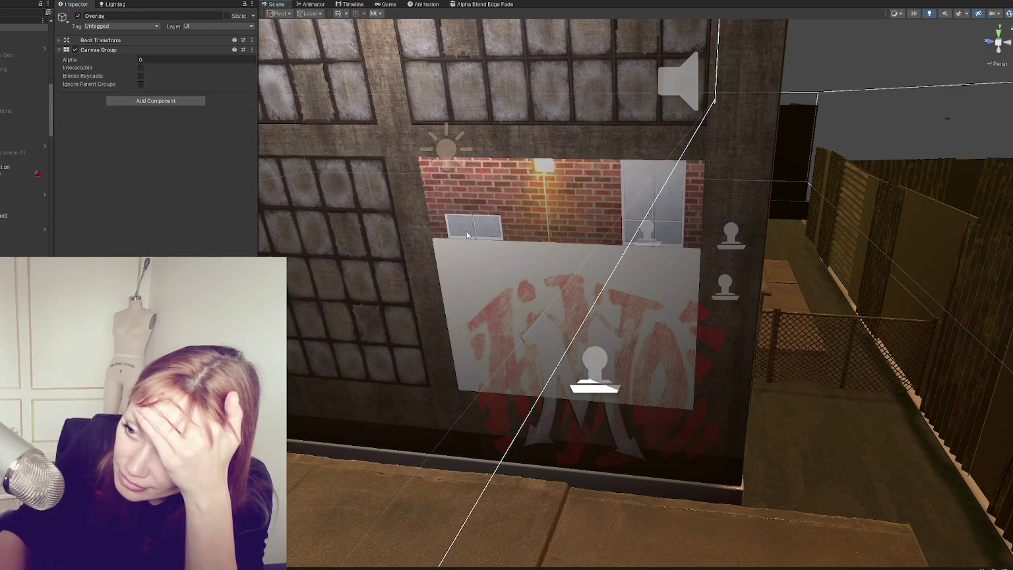
click(605, 341)
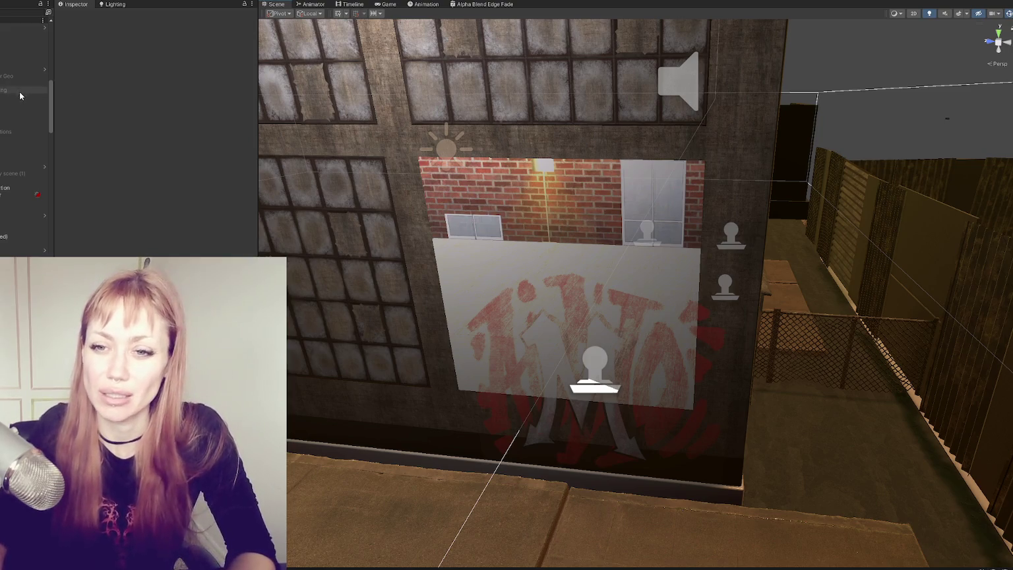
click(459, 253)
click(459, 253)
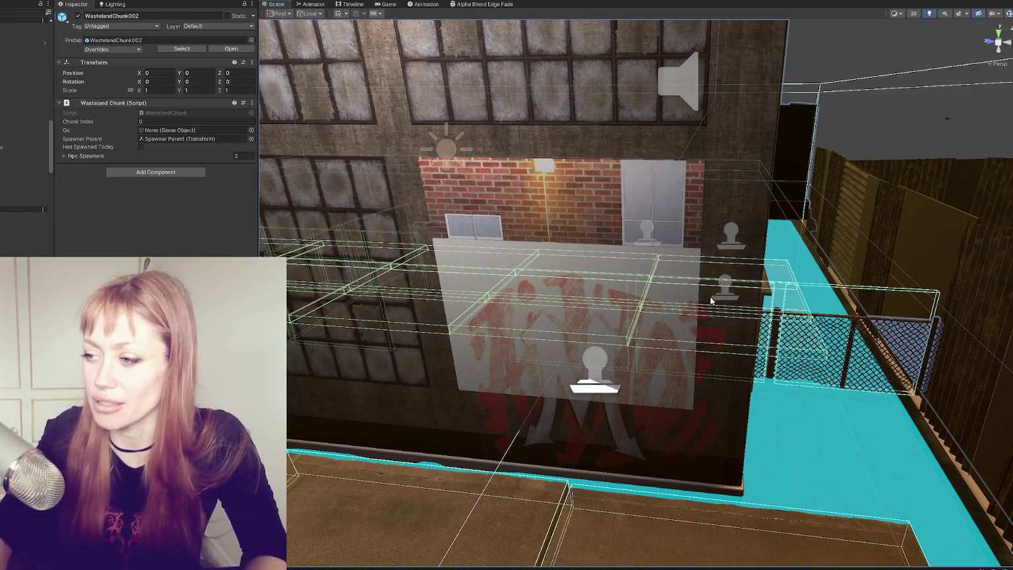
- Frame WastelandParts (1), toggle it off and on, and leave it enabled
click(459, 253)
double_click(18, 198)
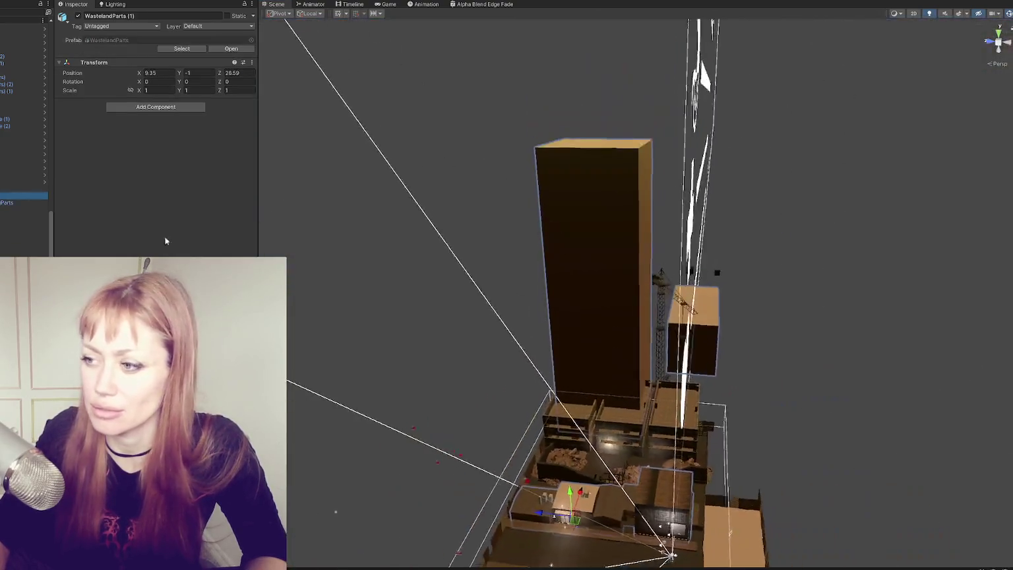
mouse_move(165, 241)
mouse_down()
mouse_move(509, 300)
mouse_move(541, 185)
mouse_move(548, 244)
mouse_up()
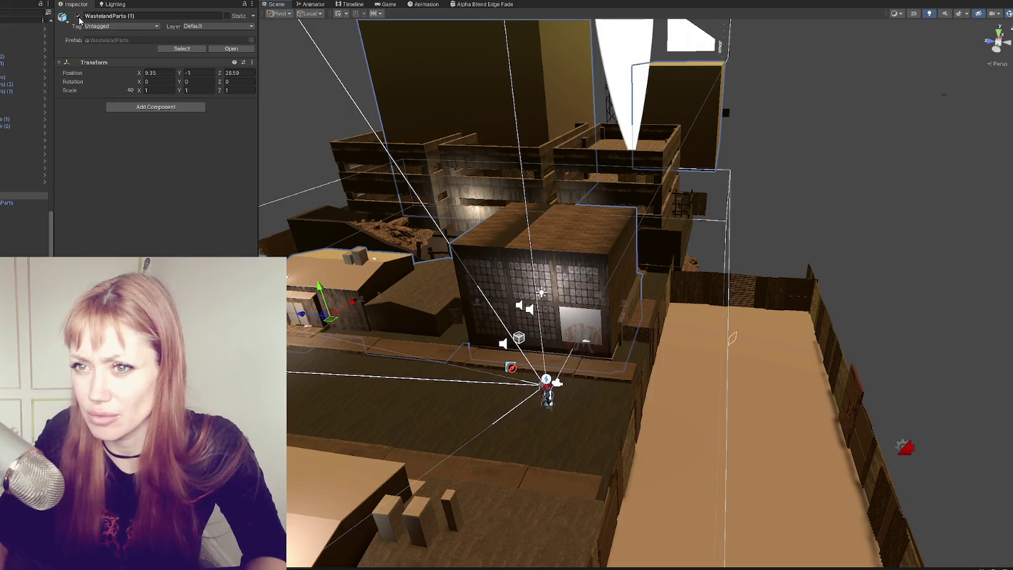
click(78, 15)
scroll(27, 132, up, 2)
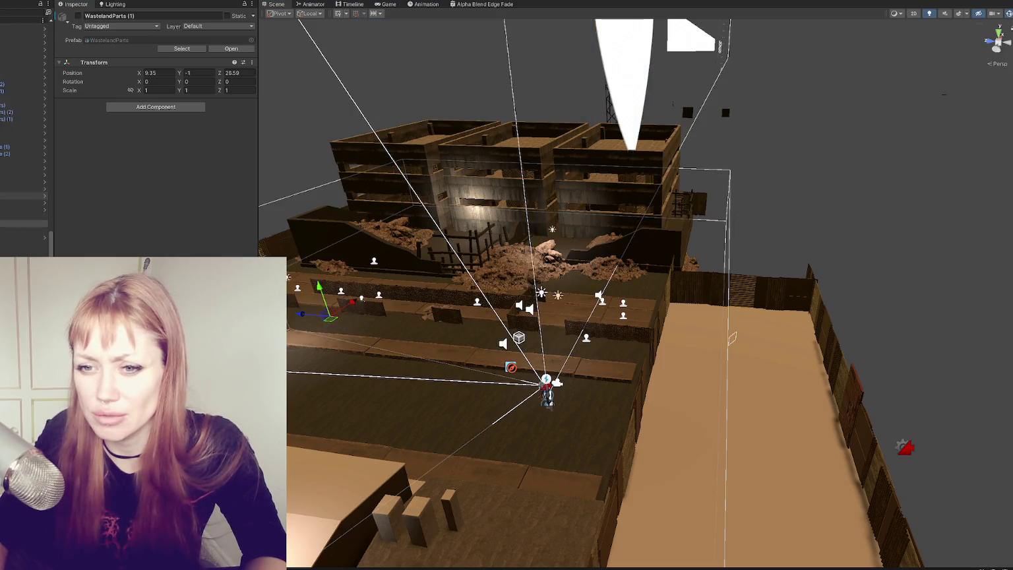
click(78, 15)
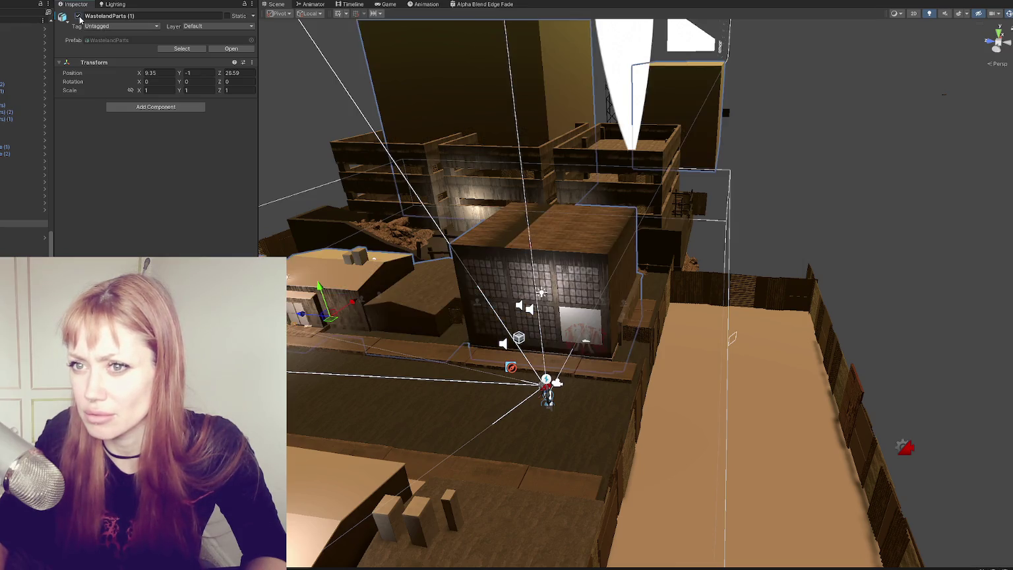
click(78, 16)
click(79, 16)
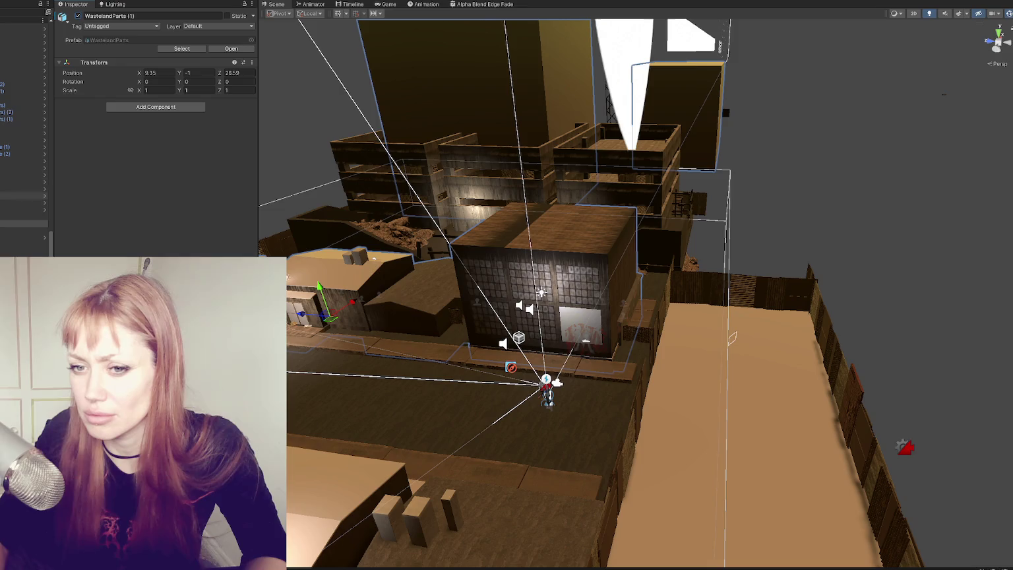
- Toggle WastelandBuildingParts off and on, then focus on the Window_LoftStyle_Lo object
click(24, 230)
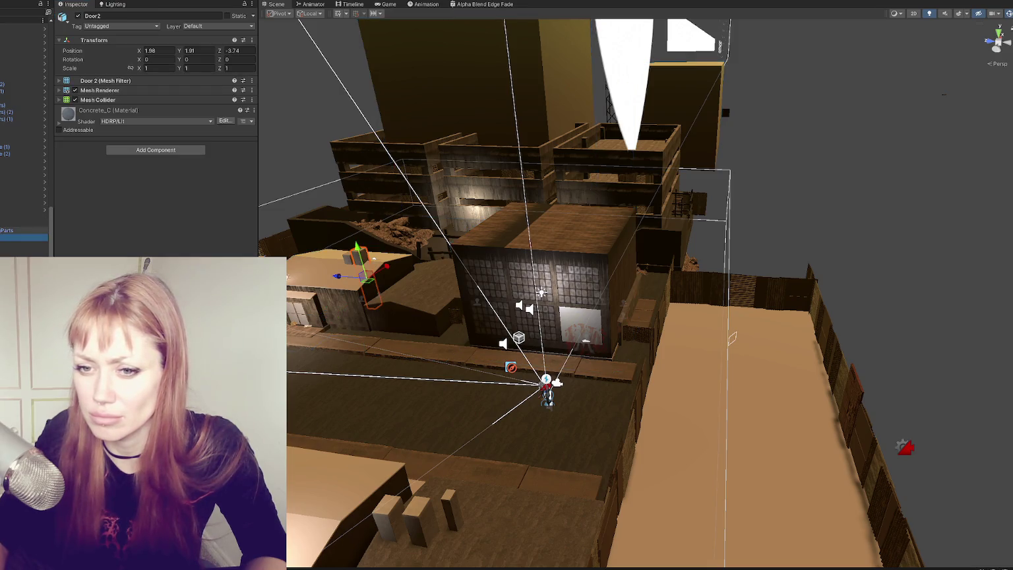
click(24, 230)
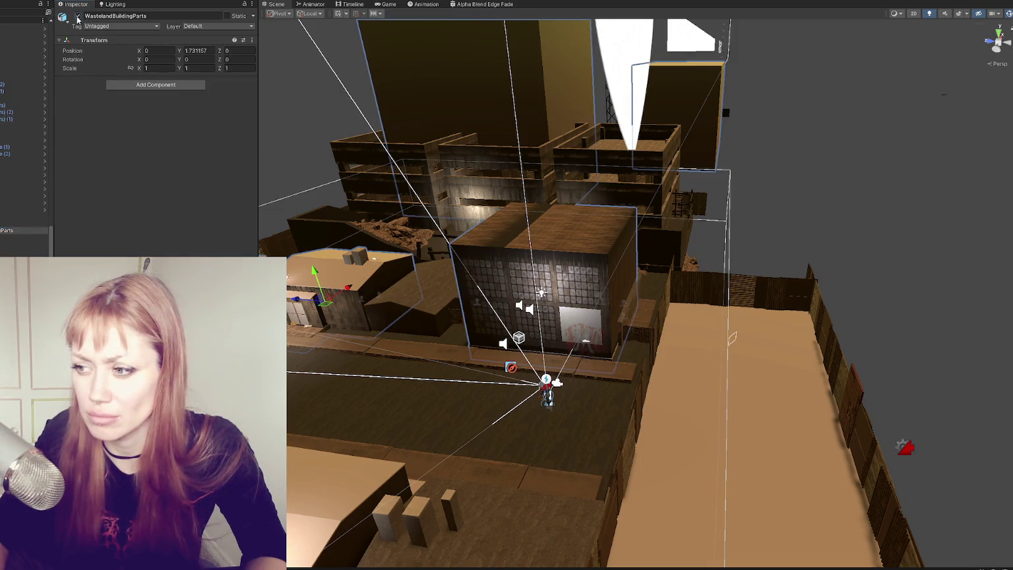
click(78, 16)
click(78, 16)
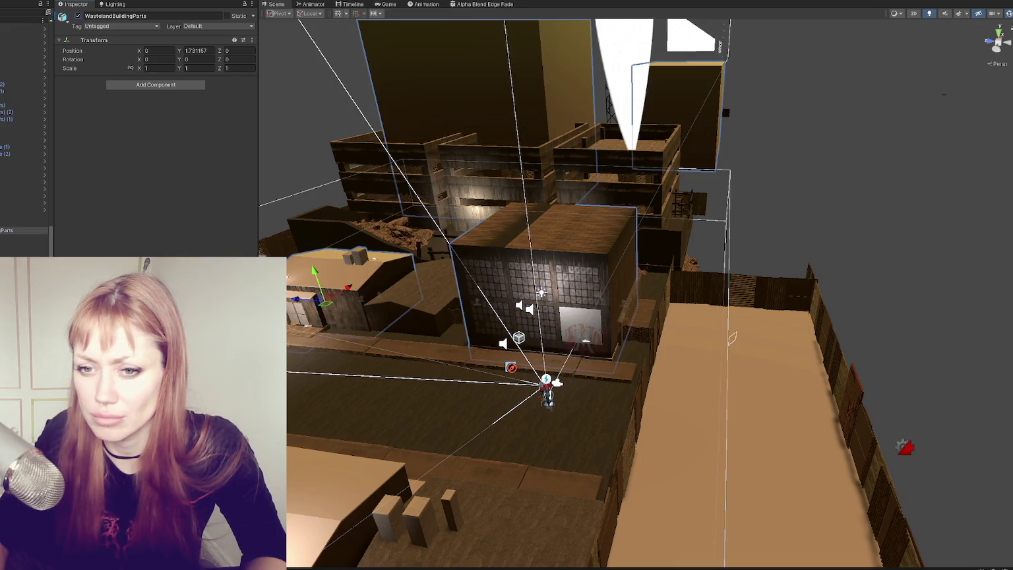
scroll(20, 198, down, 5)
click(2, 141)
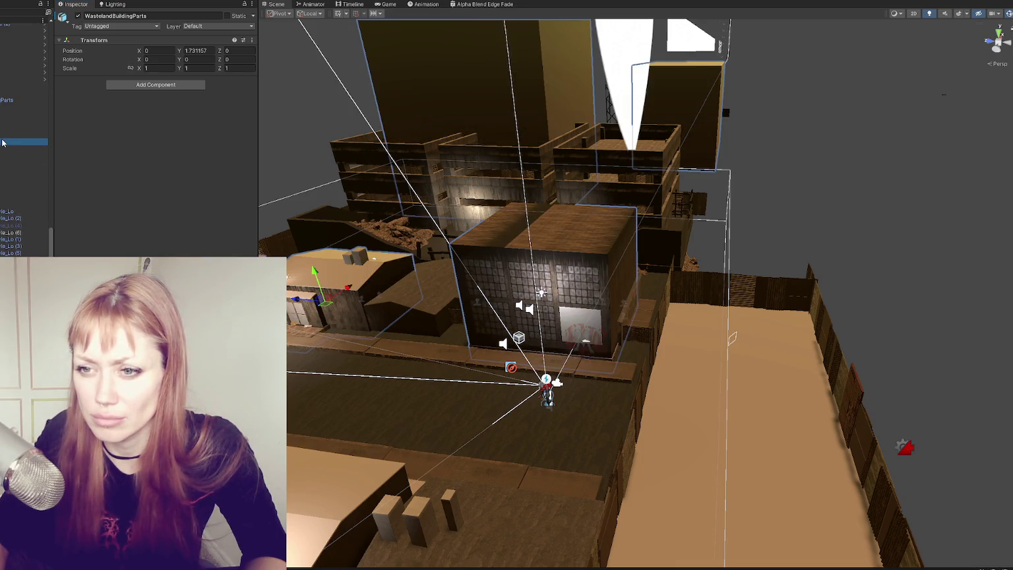
double_click(2, 211)
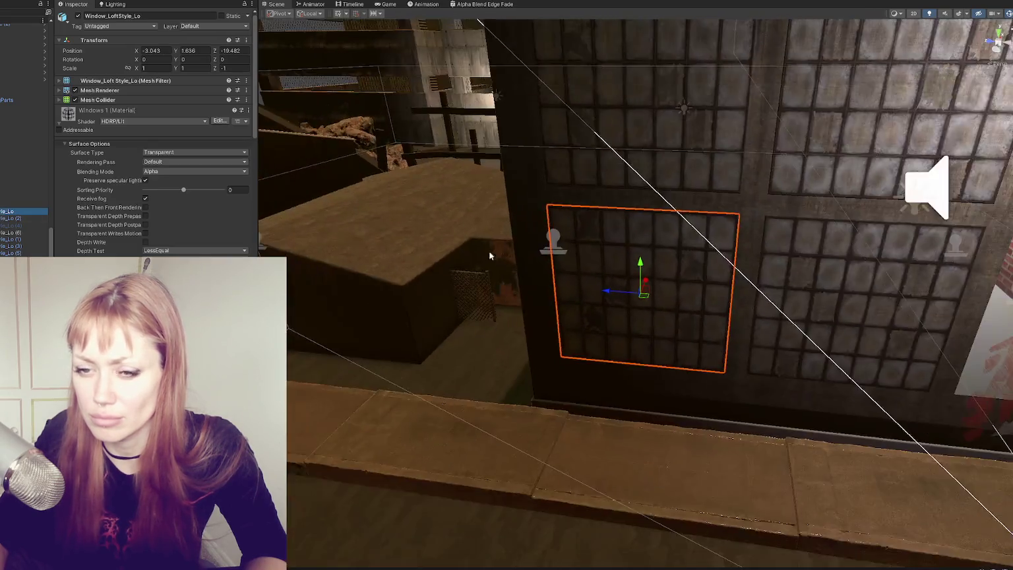
- Frame the seven selected window pieces and toggle them off and back on
scroll(490, 256, down, 10)
shift+click(13, 252)
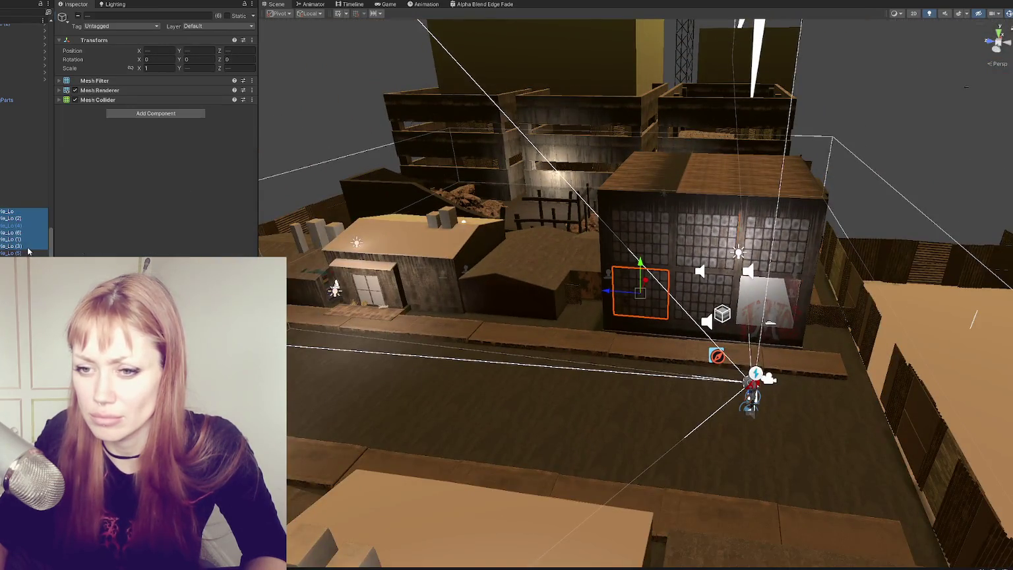
key(f)
click(77, 14)
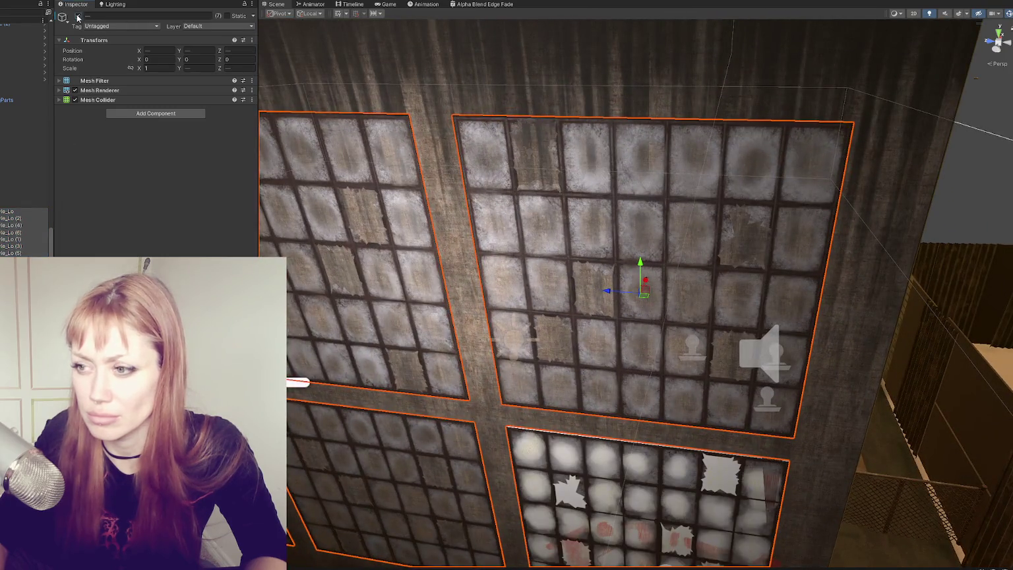
click(78, 15)
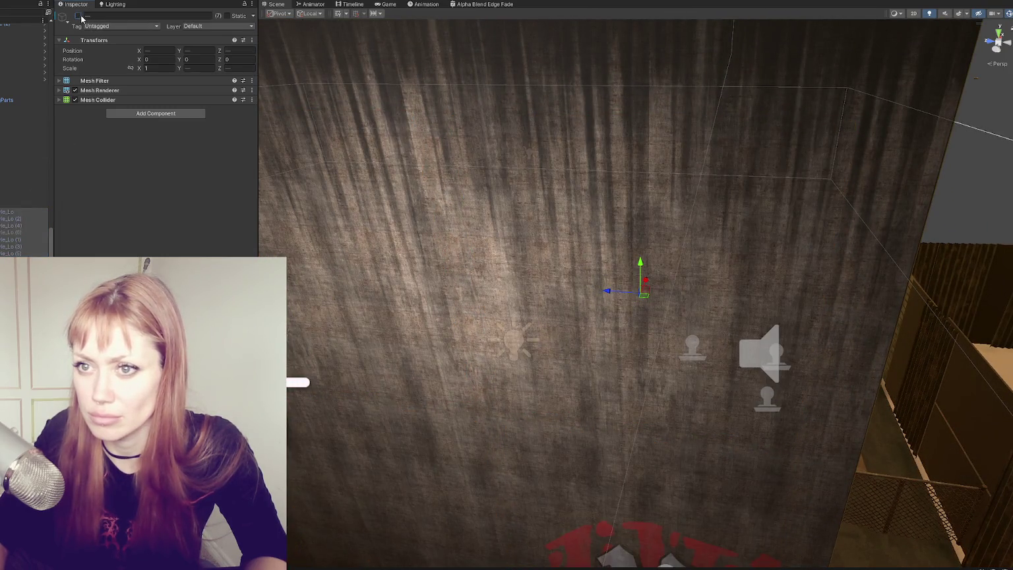
click(77, 15)
- Frame windows (6) and (3) individually to compare materials, then select all six windows
click(24, 233)
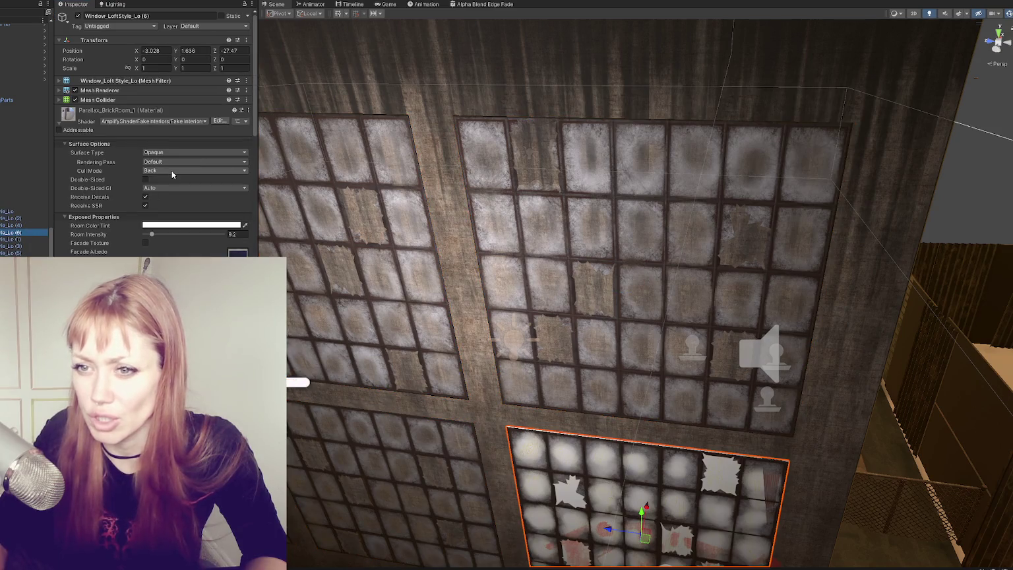
scroll(151, 161, down, 15)
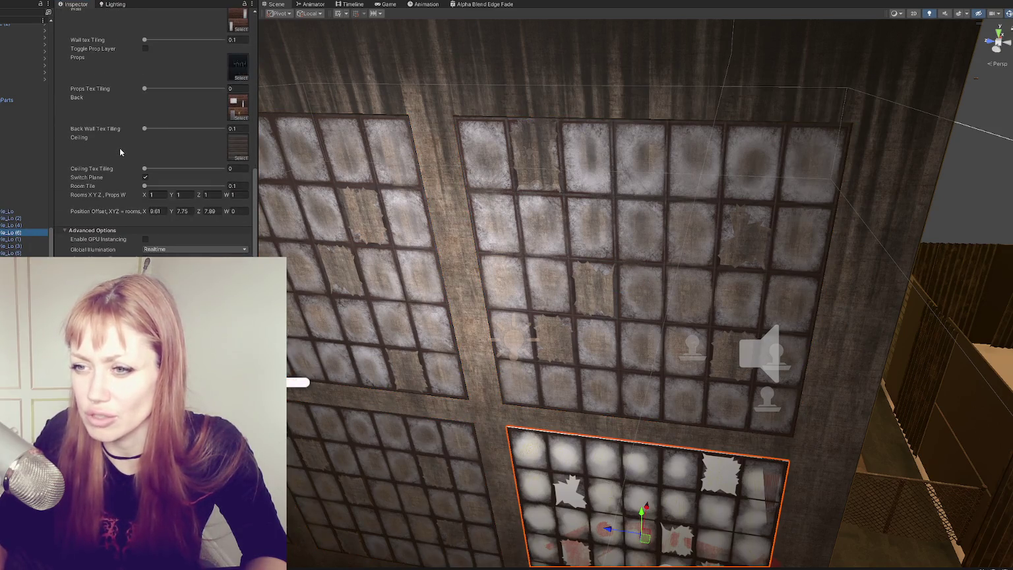
key(f)
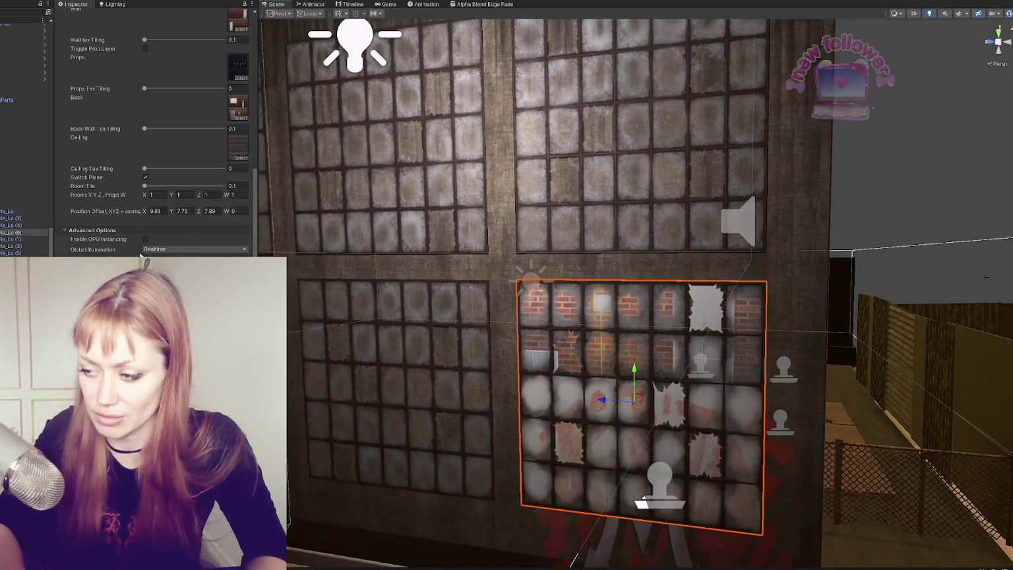
click(20, 239)
key(f)
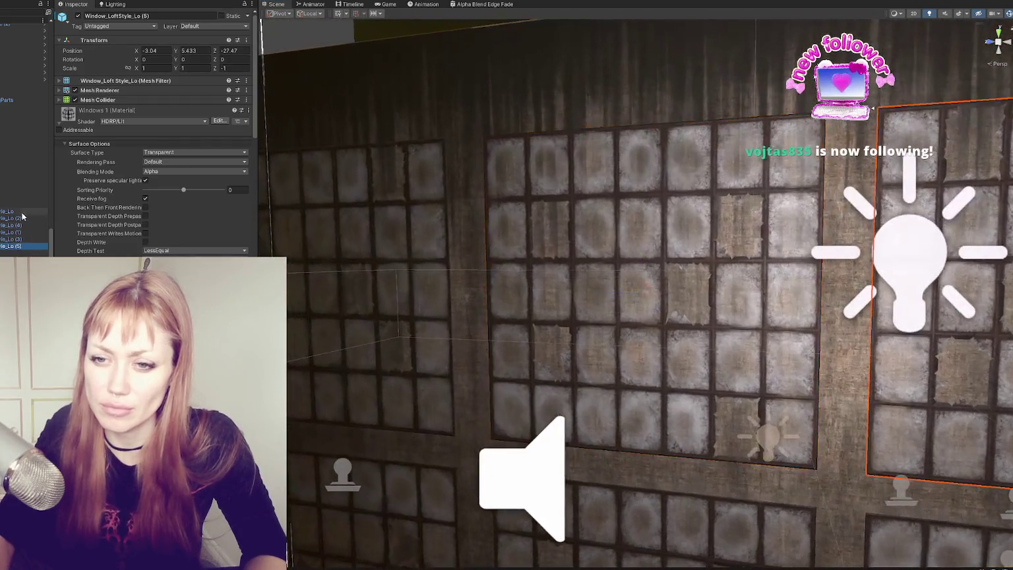
shift+click(8, 211)
- Apply the Parallax_BrickRoom_1 material to the six selected windows and check the brick interiors from an angle
key(f)
mouse_move(606, 252)
mouse_down()
mouse_move(655, 246)
mouse_move(604, 239)
mouse_move(491, 255)
mouse_up()
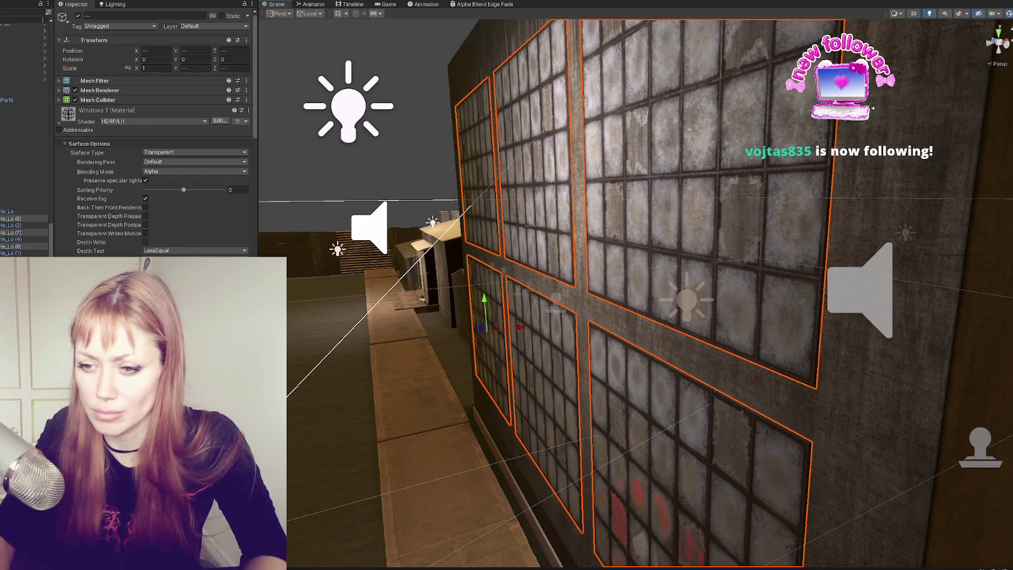
scroll(155, 132, down, 10)
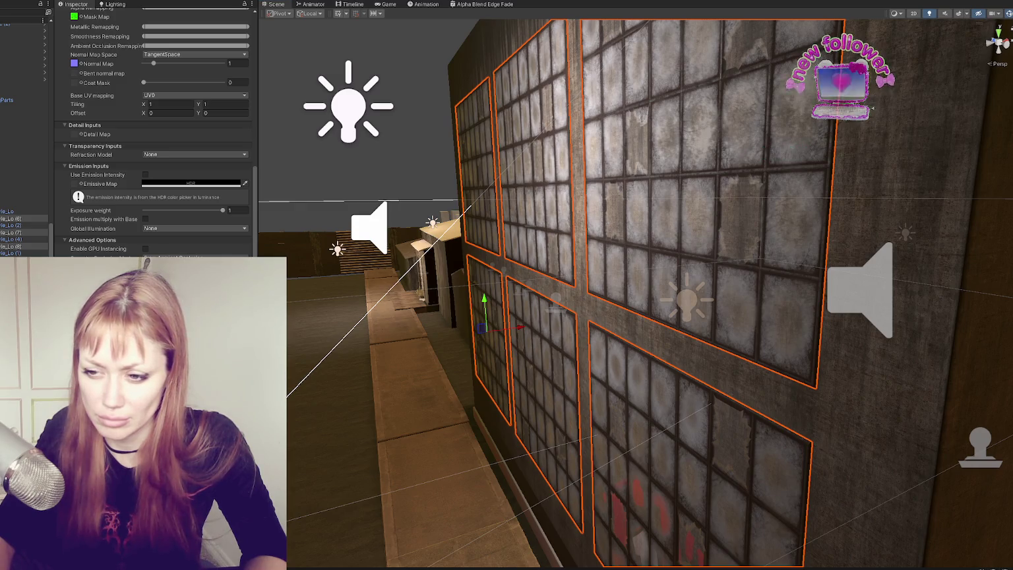
key(ctrl+z)
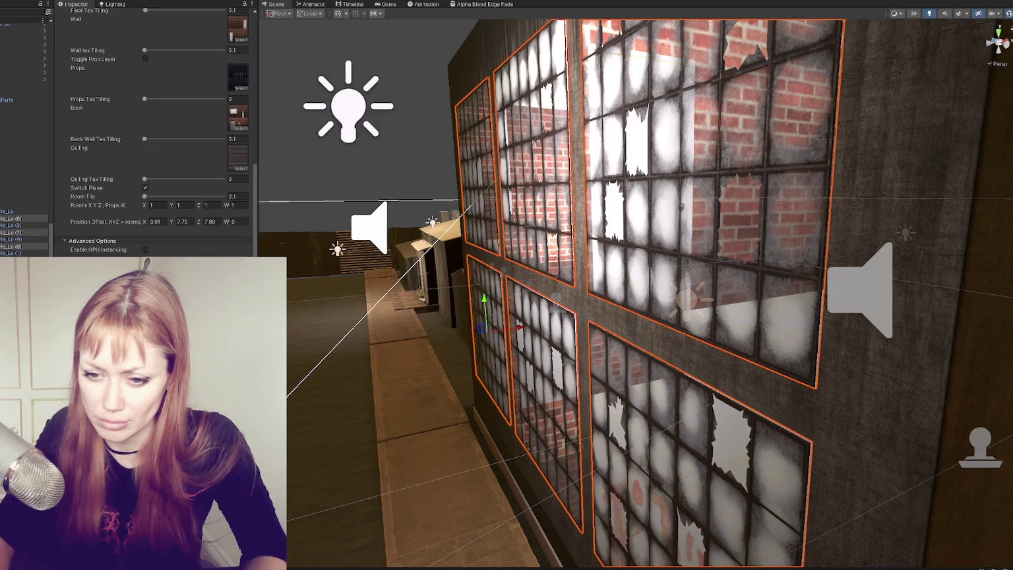
key(shift+d)
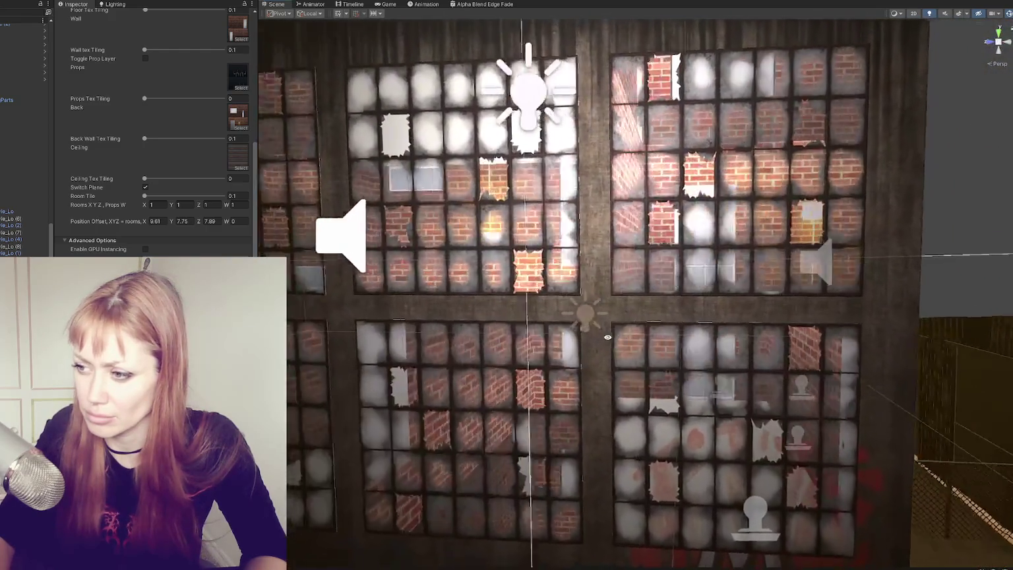
drag(607, 337, 566, 337)
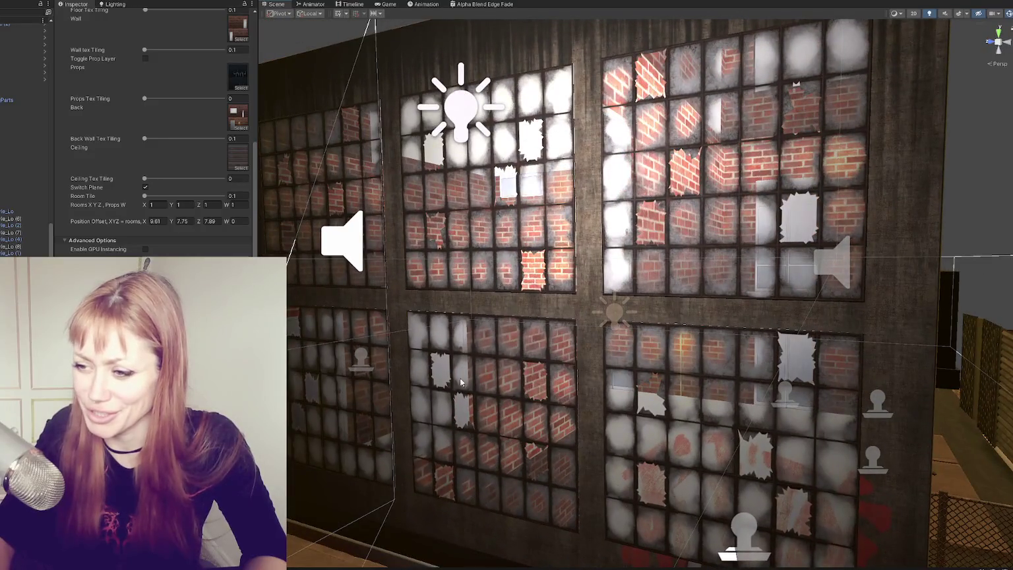
click(323, 367)
- Select the six remaining Window_LoftStyle_Lo windows and set their scale to 1
scroll(19, 165, down, 5)
click(16, 196)
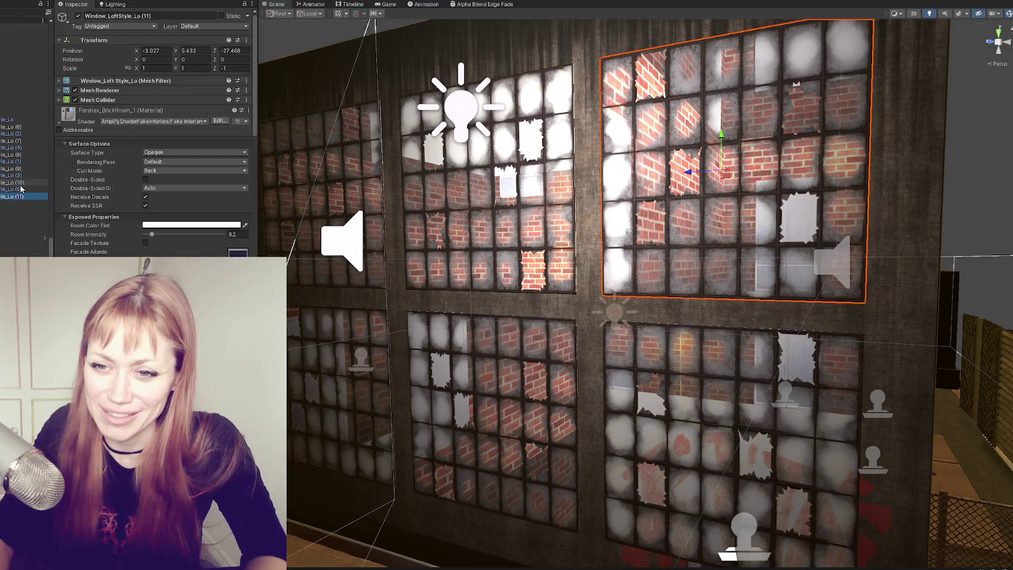
ctrl+click(16, 182)
ctrl+click(17, 168)
key(f)
ctrl+click(16, 155)
ctrl+click(17, 141)
ctrl+click(16, 126)
click(191, 68)
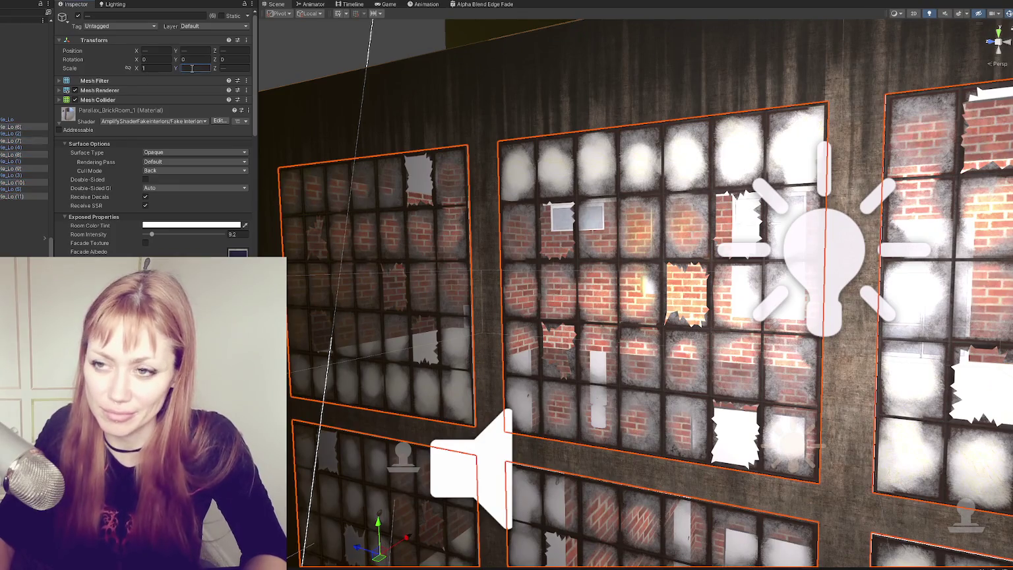
text(1)
key(Return)
key(f)
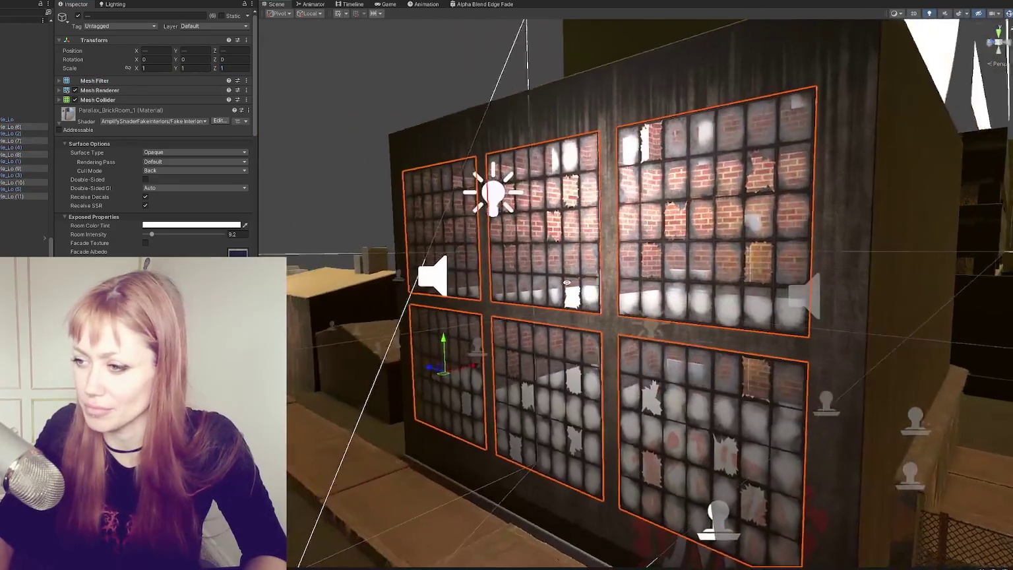
- Shift the windows' brick interiors by scrubbing the material's Position Offset Y
drag(566, 282, 772, 259)
scroll(152, 164, down, 2)
scroll(178, 227, down, 5)
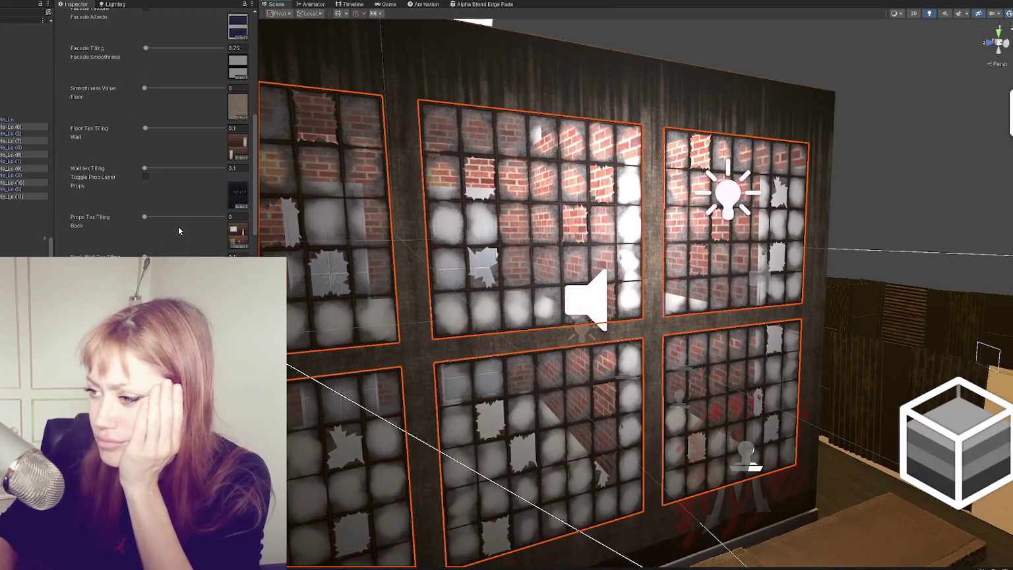
scroll(175, 221, down, 4)
drag(172, 214, 177, 213)
mouse_move(342, 289)
mouse_down()
mouse_move(353, 240)
mouse_move(343, 199)
mouse_move(254, 221)
mouse_move(207, 211)
mouse_move(184, 217)
mouse_up()
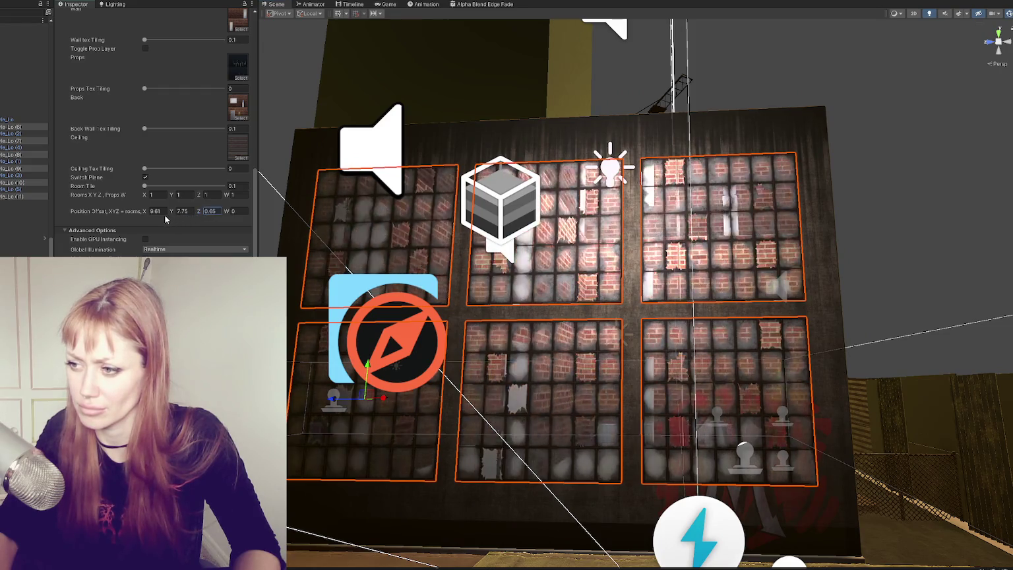
- Try Position Offset Z values from -9.68 to 3.18 and Rooms Z depths between 0.52 and 0.7
key(ctrl+z)
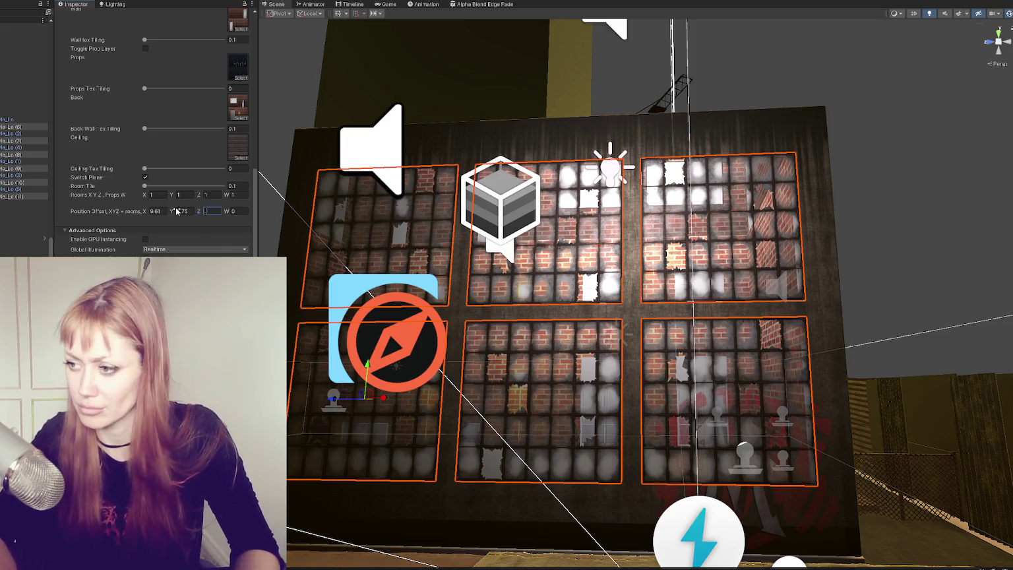
text(11)
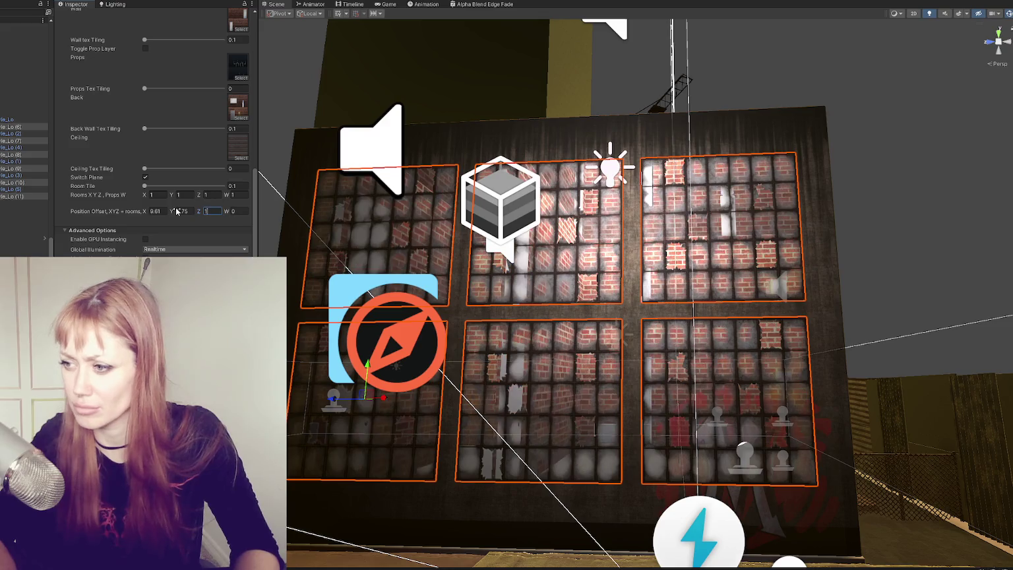
drag(199, 212, 812, 231)
text(1)
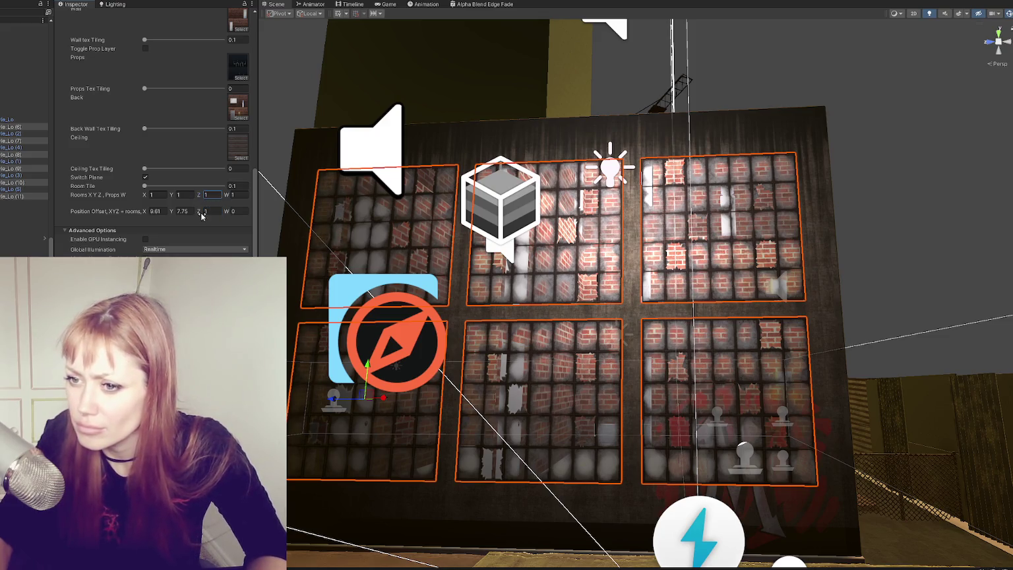
key(BackSpace)
text(0)
click(208, 195)
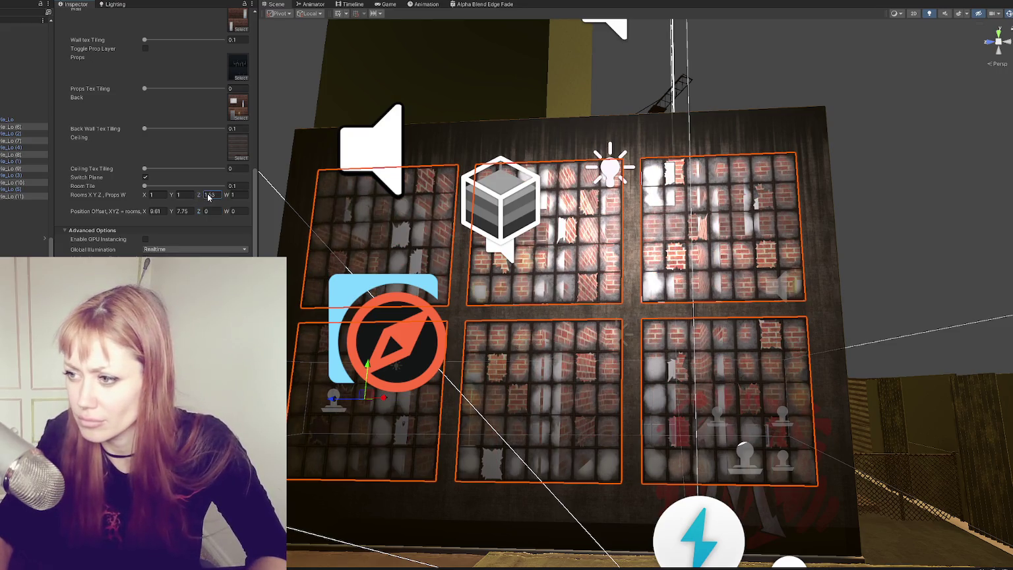
mouse_move(203, 216)
mouse_down()
mouse_move(59, 213)
mouse_move(119, 207)
mouse_up()
drag(199, 197, 198, 196)
mouse_move(422, 310)
mouse_down()
mouse_move(392, 318)
mouse_move(278, 237)
mouse_up()
drag(202, 197, 202, 197)
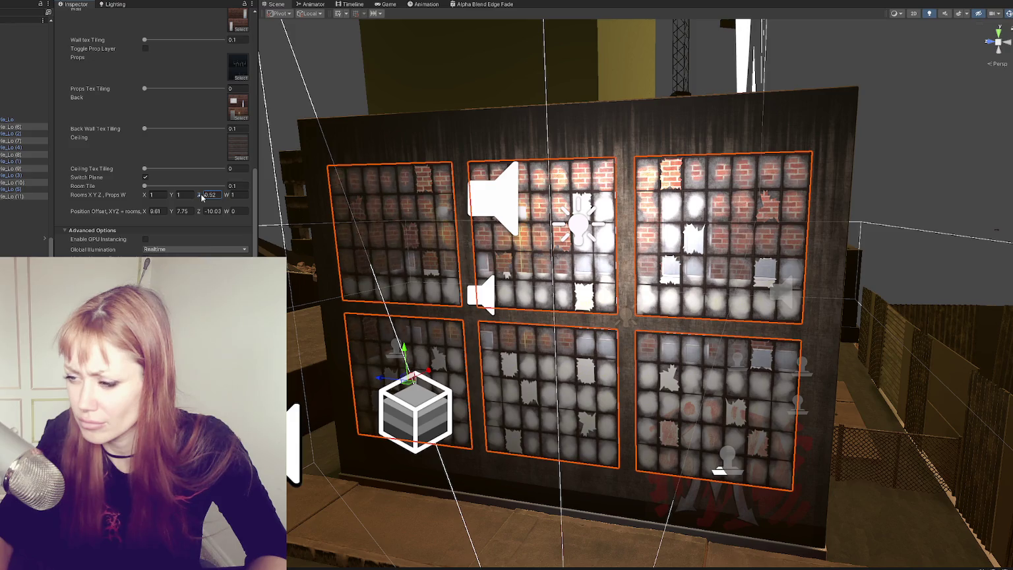
drag(201, 196, 204, 198)
text(0.7)
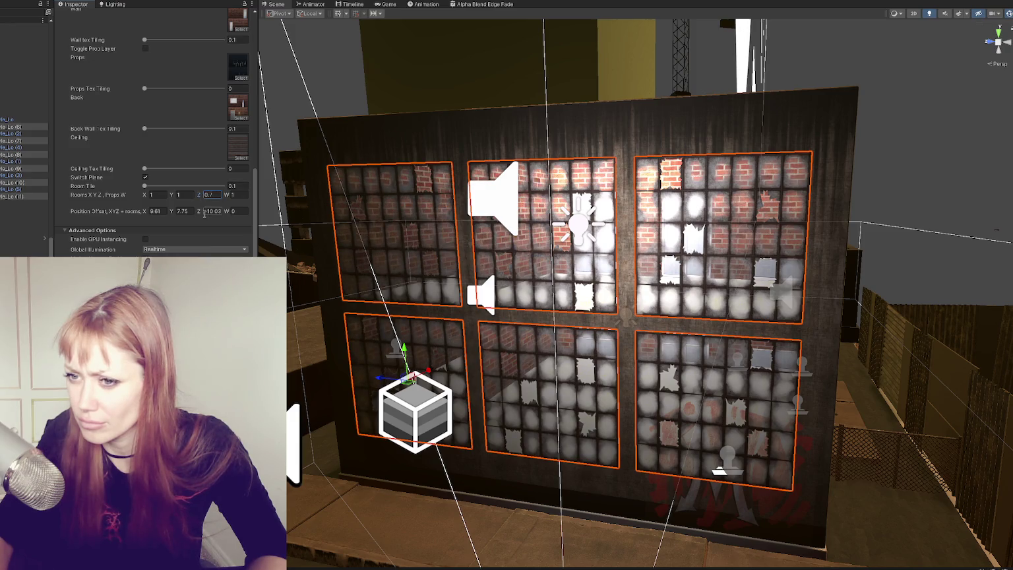
text(-1)
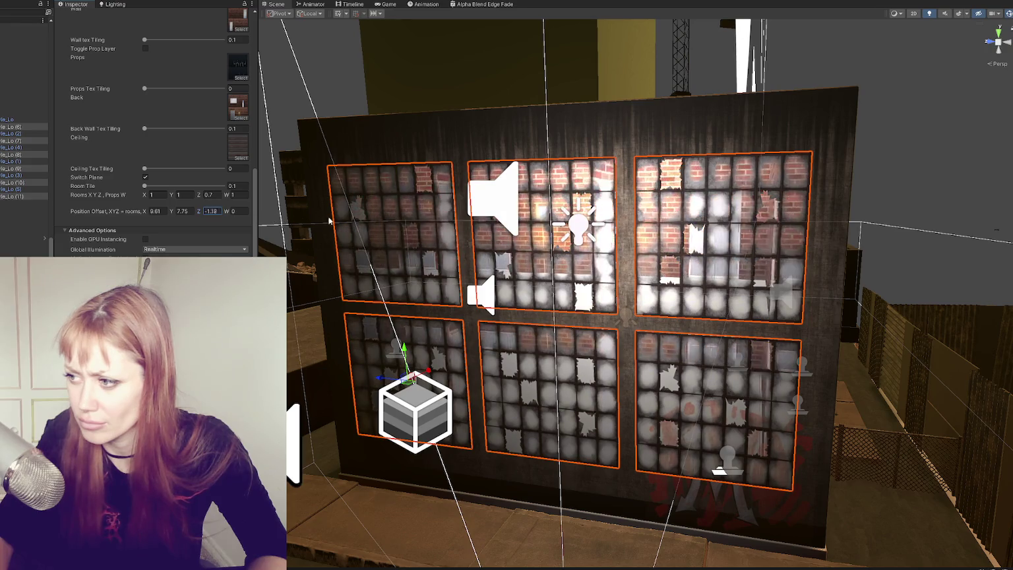
text(6.72)
mouse_move(332, 222)
mouse_down()
mouse_move(606, 265)
mouse_move(533, 269)
mouse_move(554, 268)
mouse_up()
- Reset Position Offset Z to 0 and settle the rooms depth at 0.1 after testing other values
click(209, 211)
text(0)
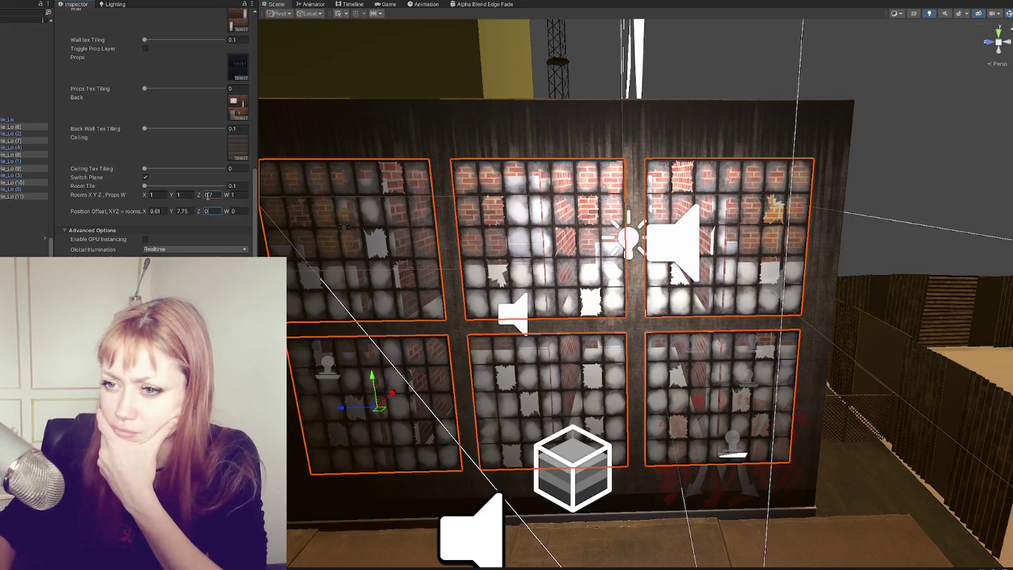
click(208, 195)
text(-1.19)
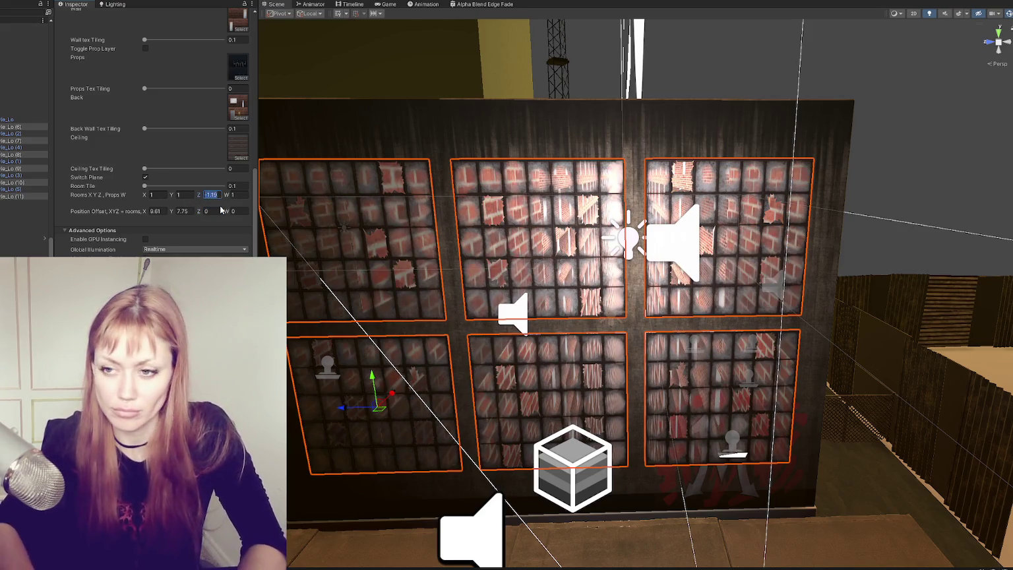
text(0)
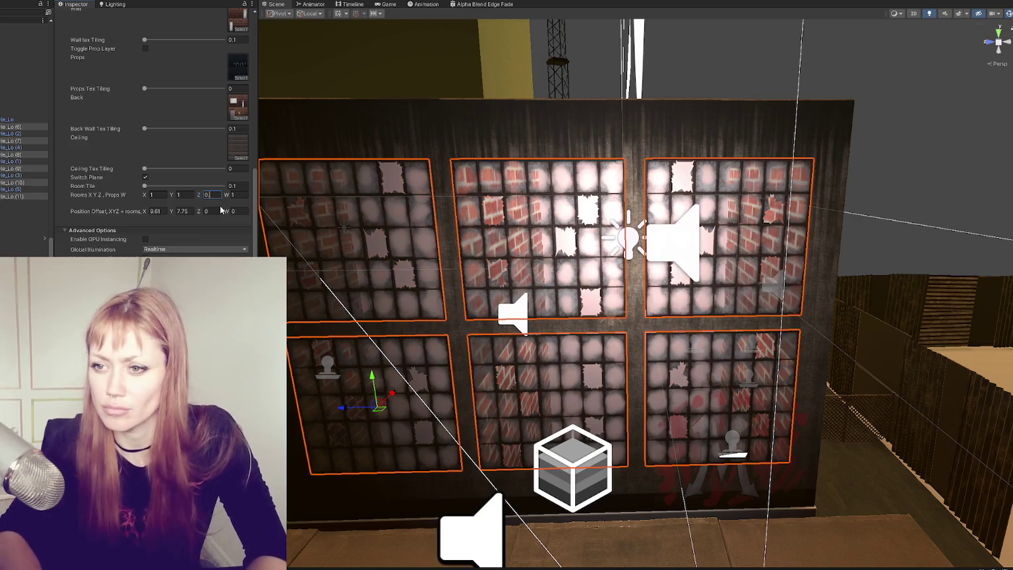
text(.1)
key(BackSpace)
text(0)
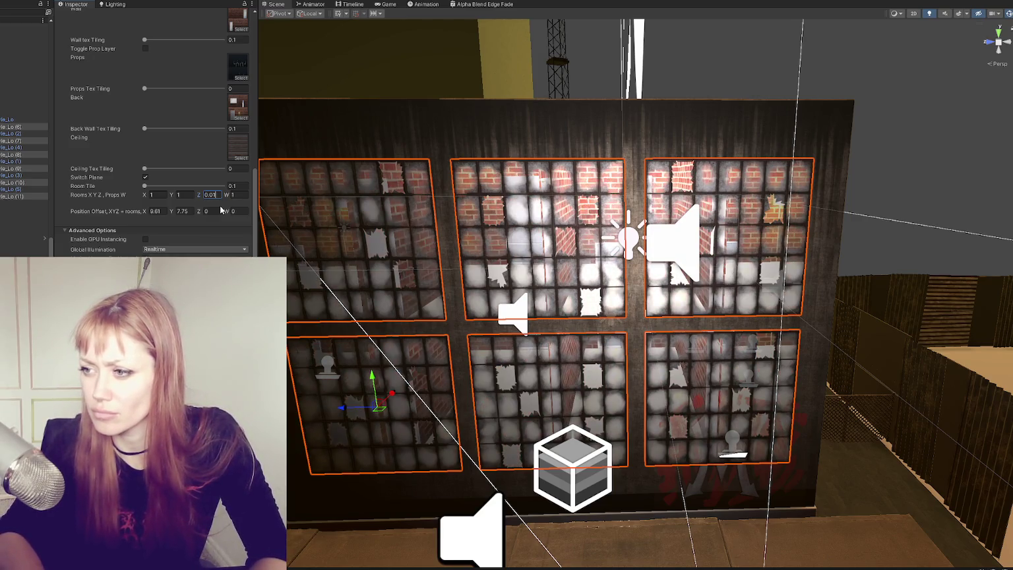
text(1)
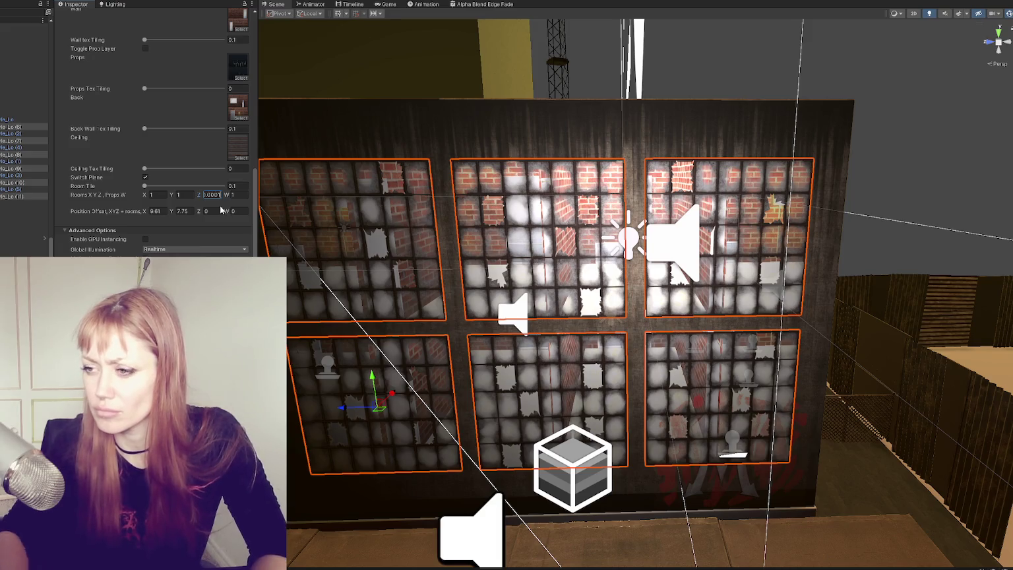
mouse_move(593, 304)
mouse_down()
mouse_move(629, 327)
mouse_move(288, 232)
mouse_up()
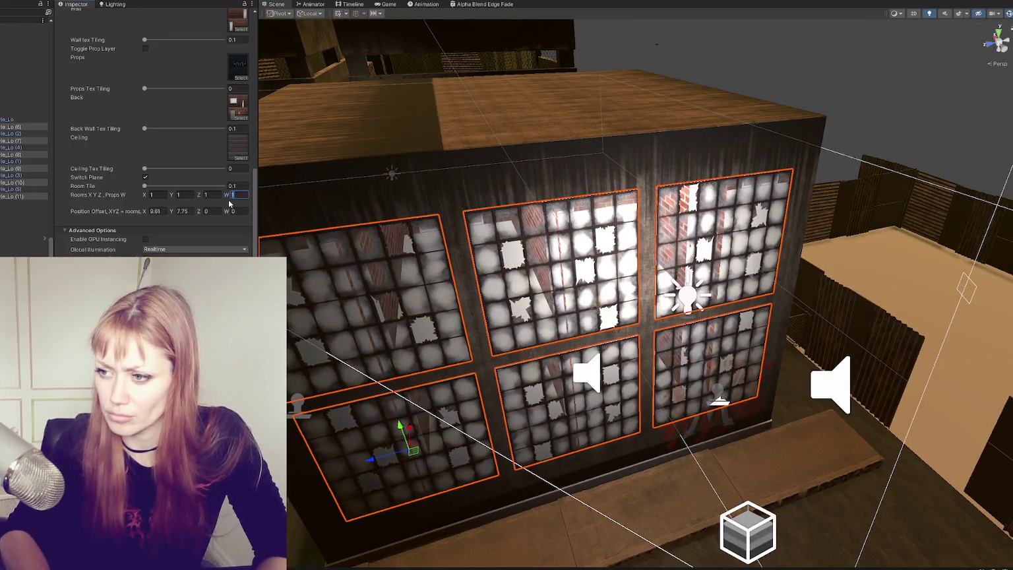
text(2)
key(BackSpace)
text(6)
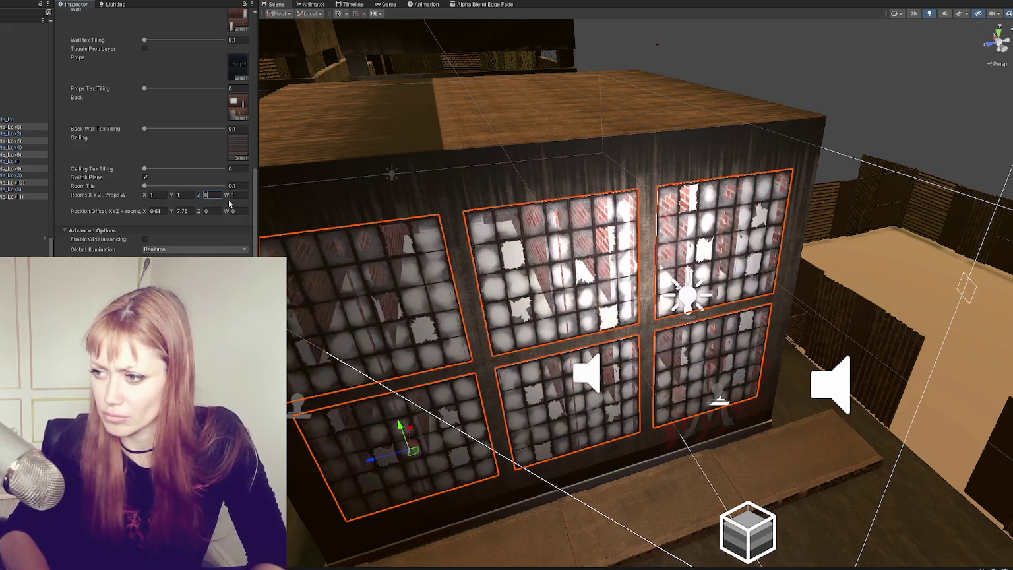
key(BackSpace)
text(8)
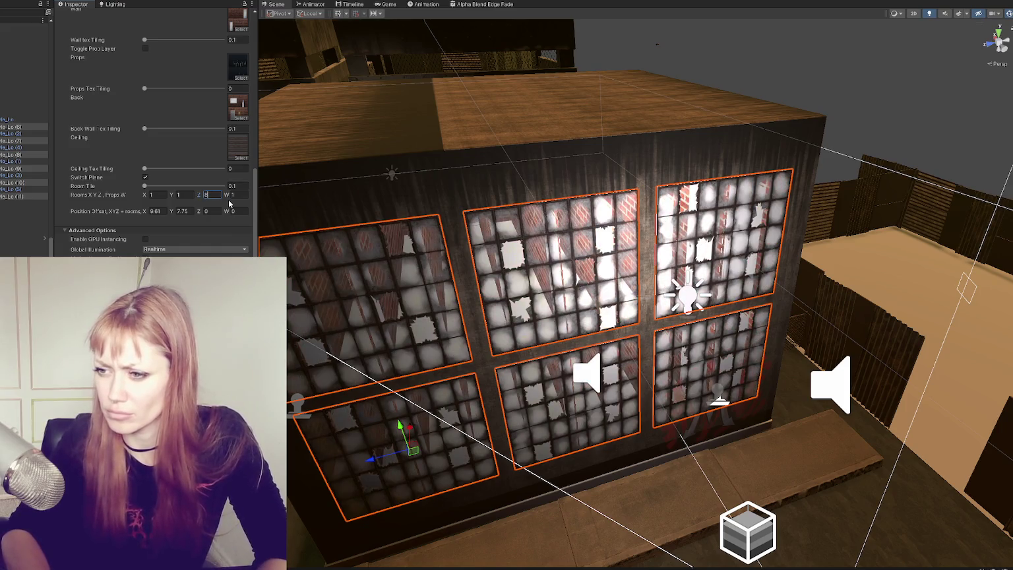
key(BackSpace)
text(0)
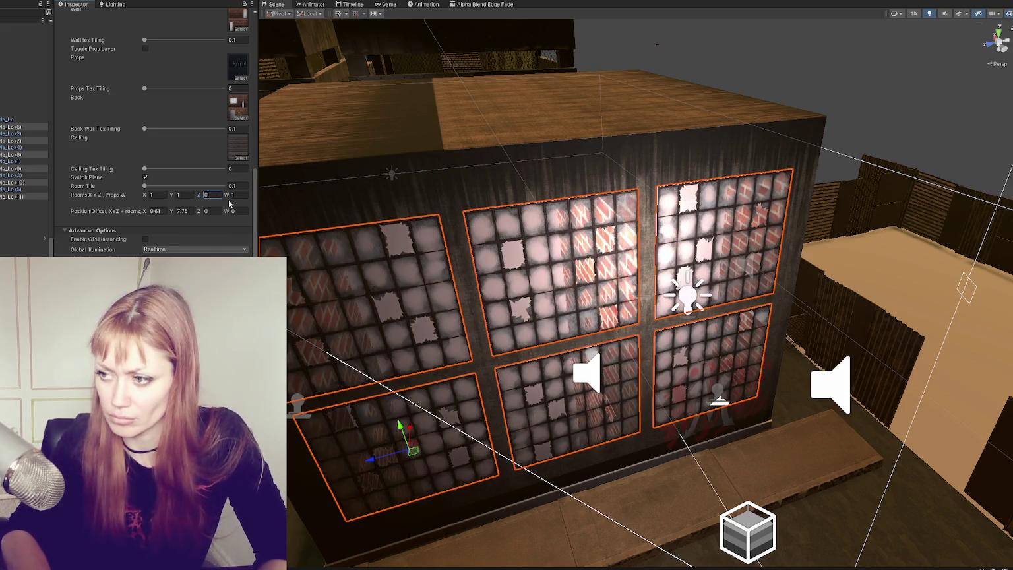
mouse_move(567, 264)
mouse_down()
mouse_move(482, 231)
mouse_move(573, 231)
mouse_move(453, 228)
mouse_up()
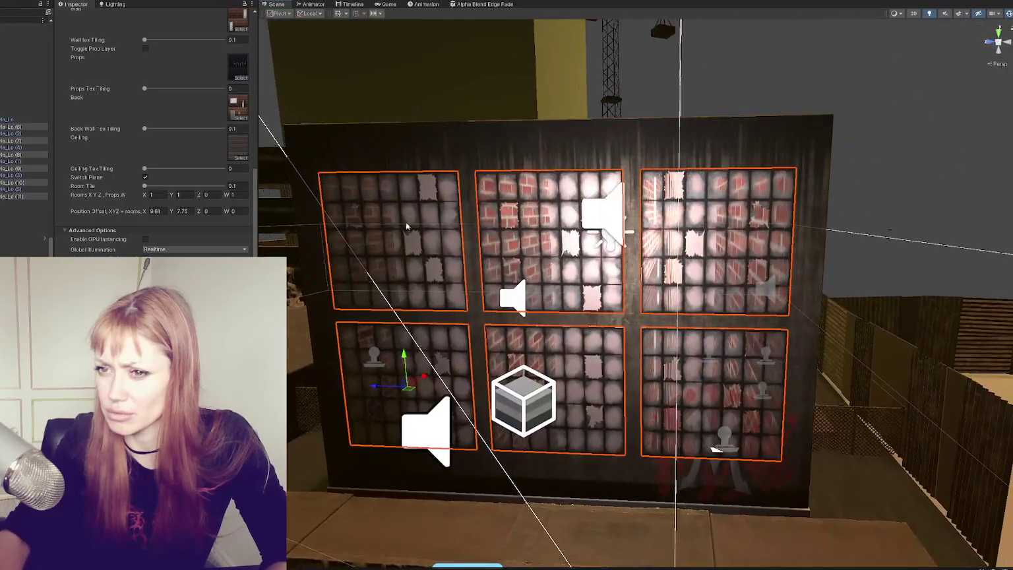
click(213, 196)
text(0.1)
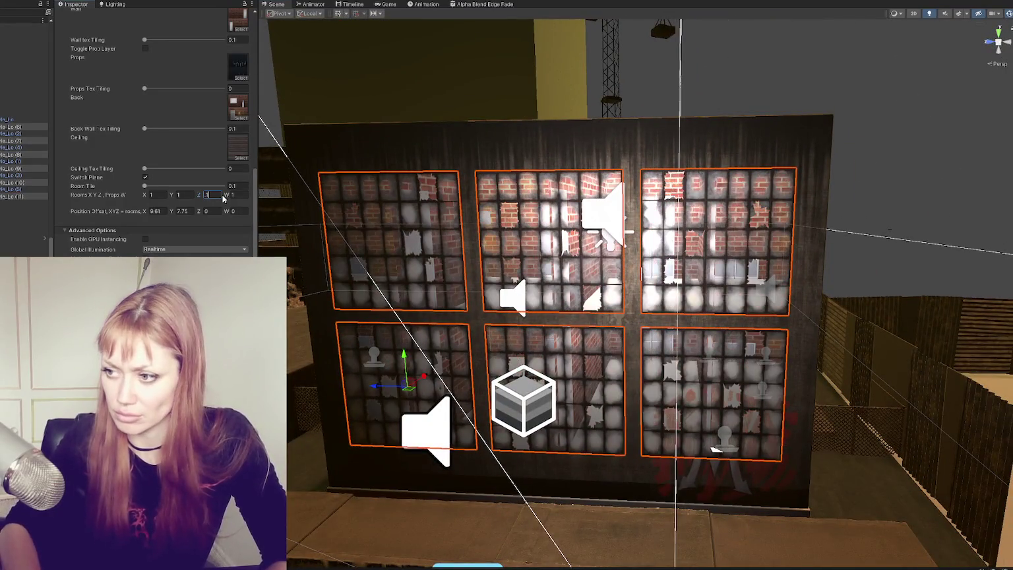
- Set the interior Position Offset Z to 2.09 and view the realigned brick rooms up close
drag(429, 329, 559, 331)
drag(200, 213, 225, 205)
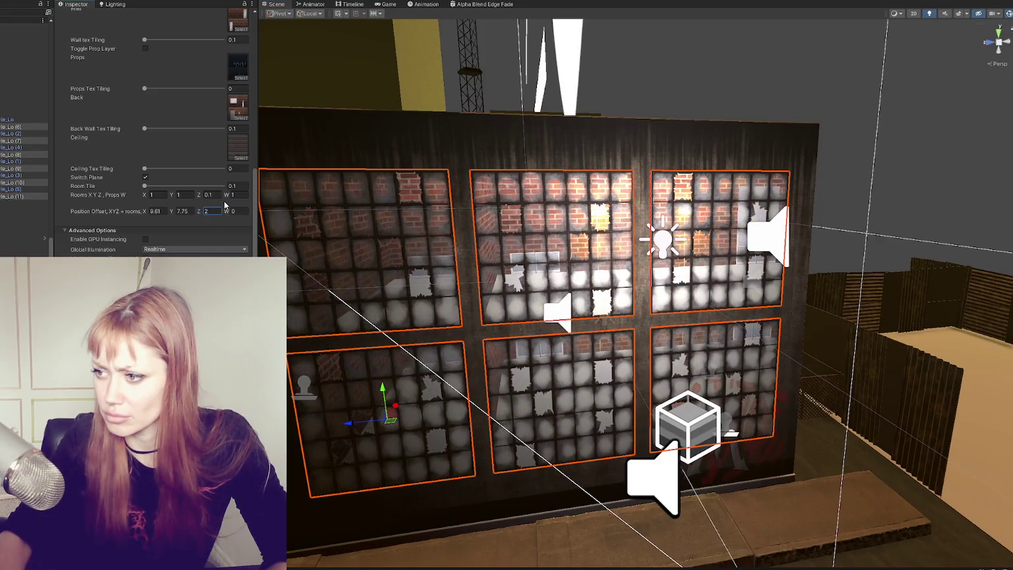
mouse_move(396, 264)
mouse_down()
mouse_move(415, 329)
mouse_move(435, 296)
mouse_move(425, 270)
mouse_move(455, 253)
mouse_move(535, 243)
mouse_up()
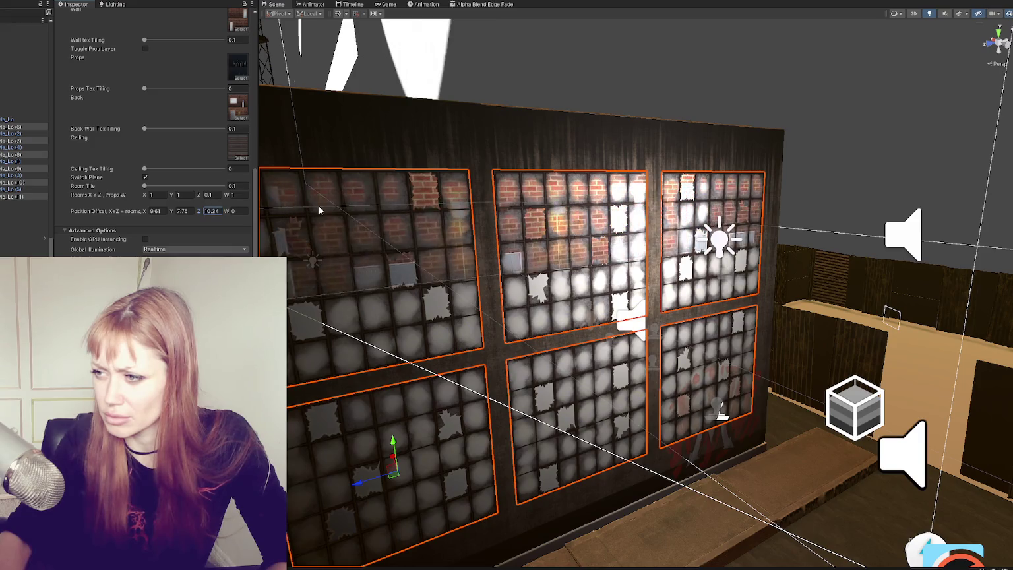
text(2.09)
mouse_move(374, 209)
mouse_down()
mouse_move(726, 250)
mouse_move(662, 252)
mouse_move(429, 218)
mouse_up()
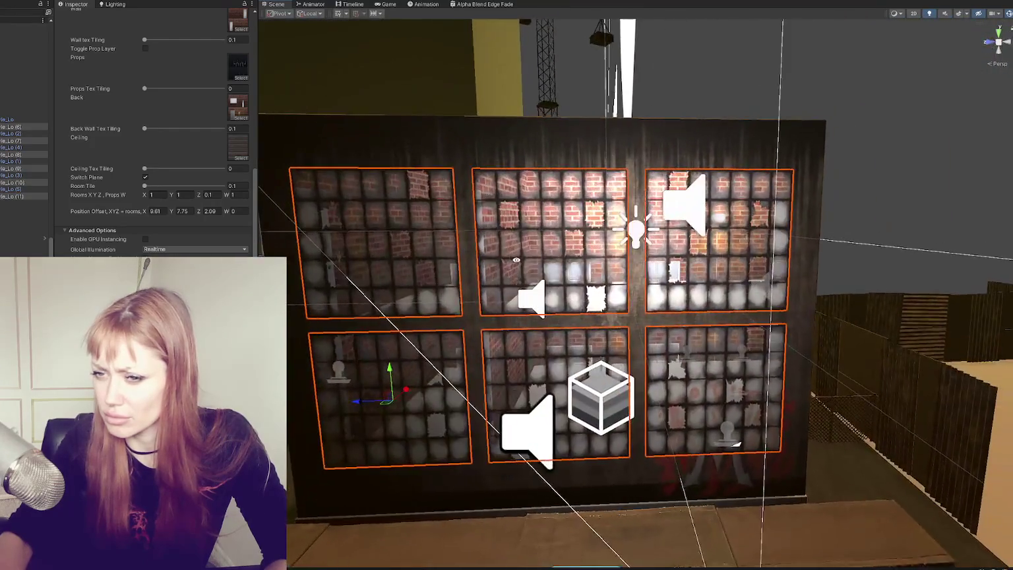
scroll(166, 175, up, 3)
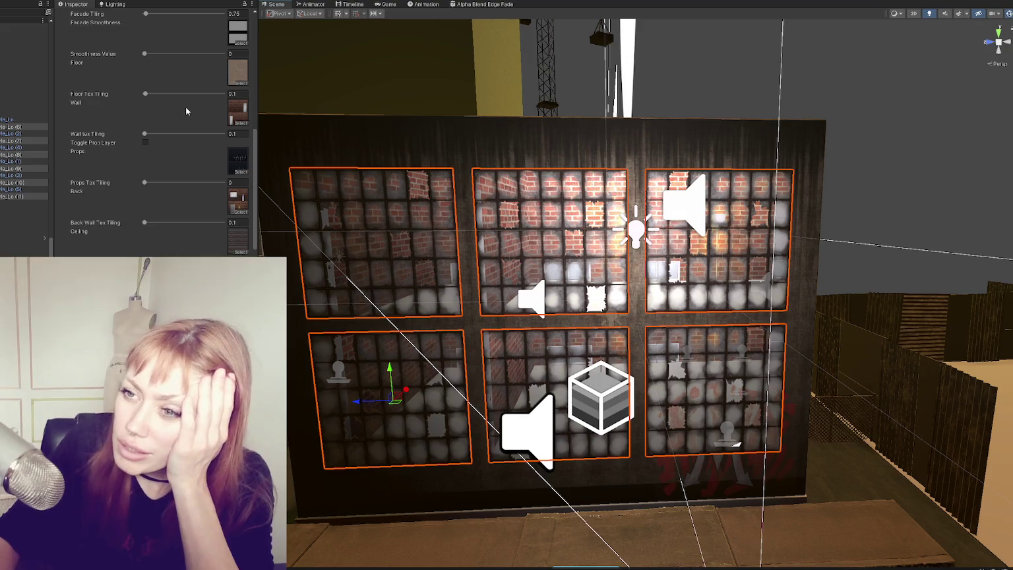
- Lower the material's Room Intensity to 8.2
scroll(184, 104, up, 2)
drag(152, 60, 152, 59)
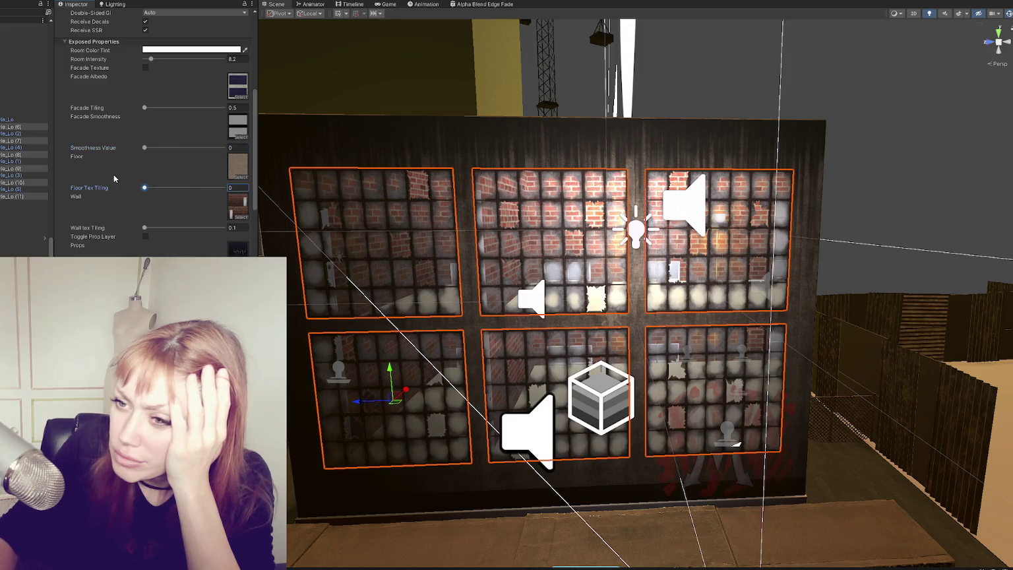
drag(502, 251, 568, 254)
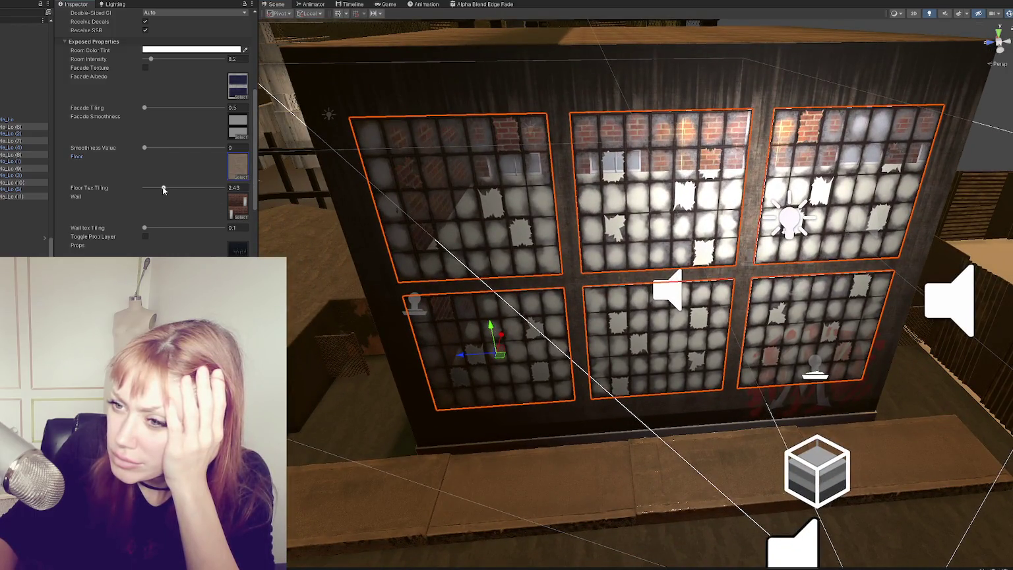
- Select the upper-left window, test a larger Wall tex Tiling, then restore it to 0.1
click(19, 168)
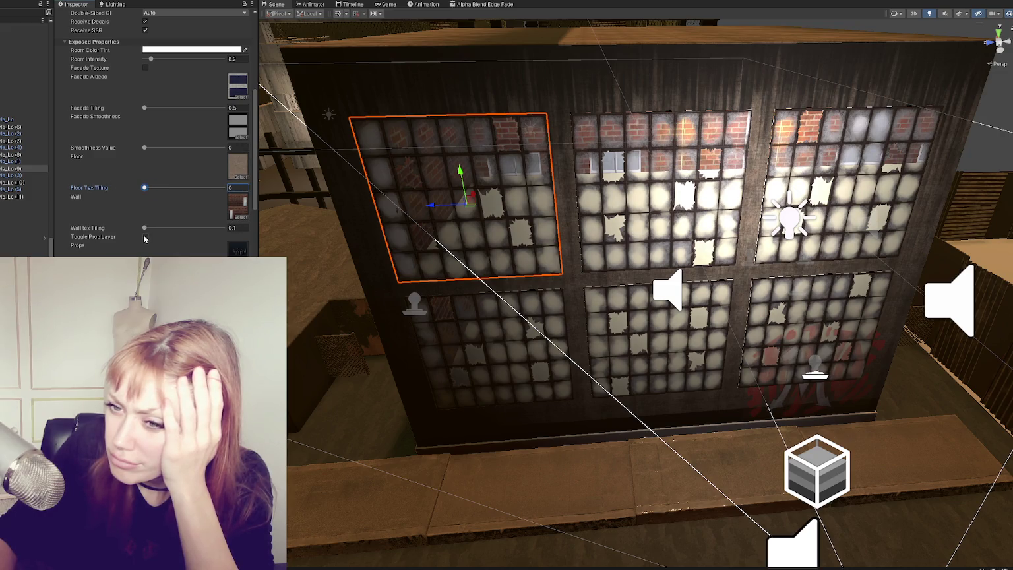
drag(200, 228, 177, 227)
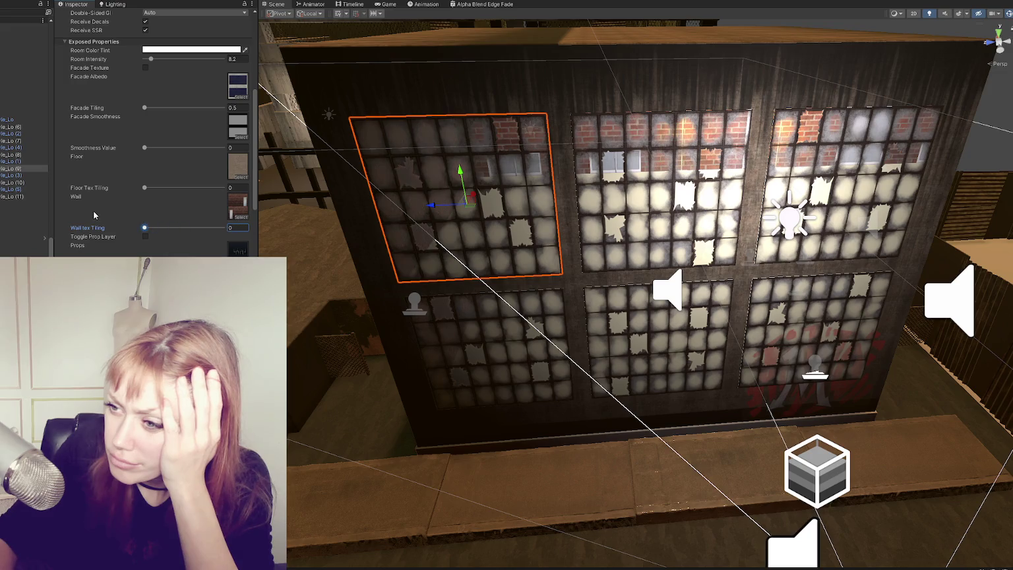
text(0.1)
drag(283, 218, 273, 162)
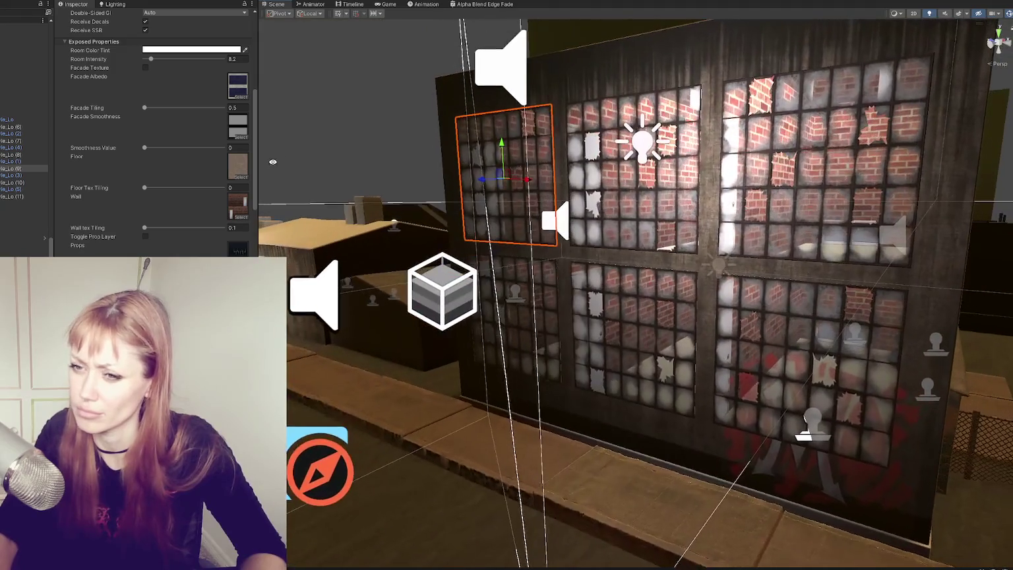
scroll(178, 244, down, 3)
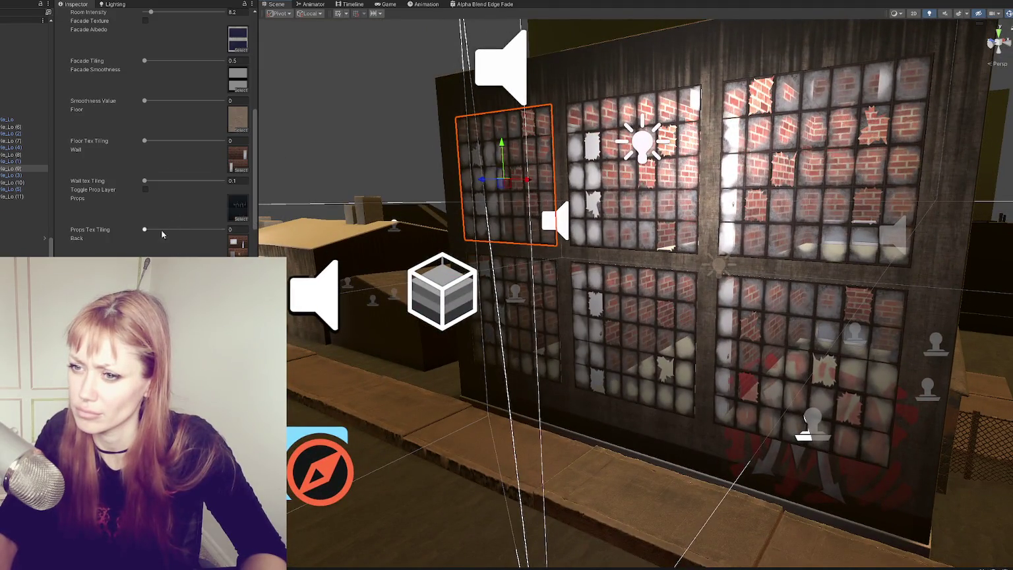
scroll(155, 228, down, 3)
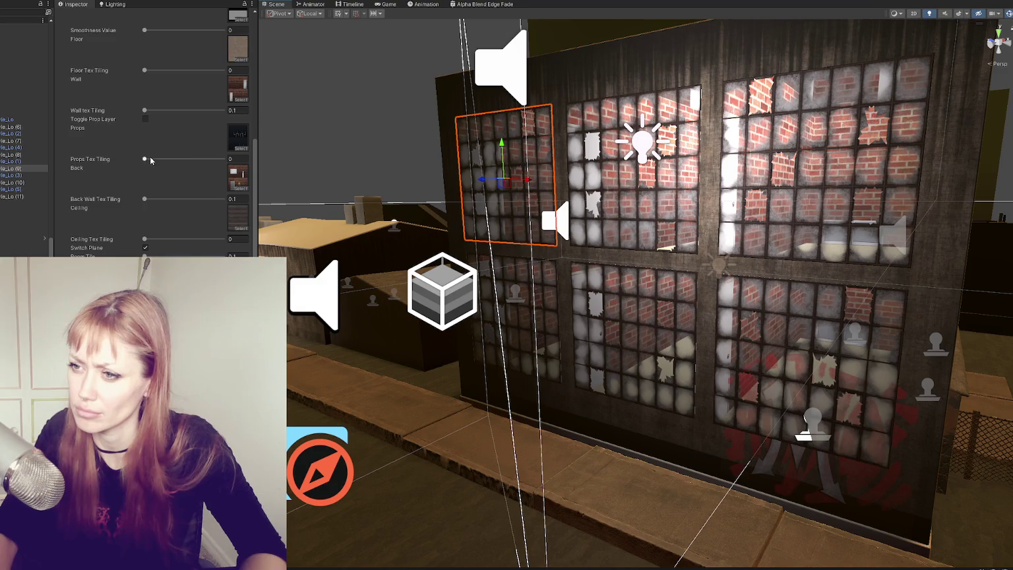
key(f)
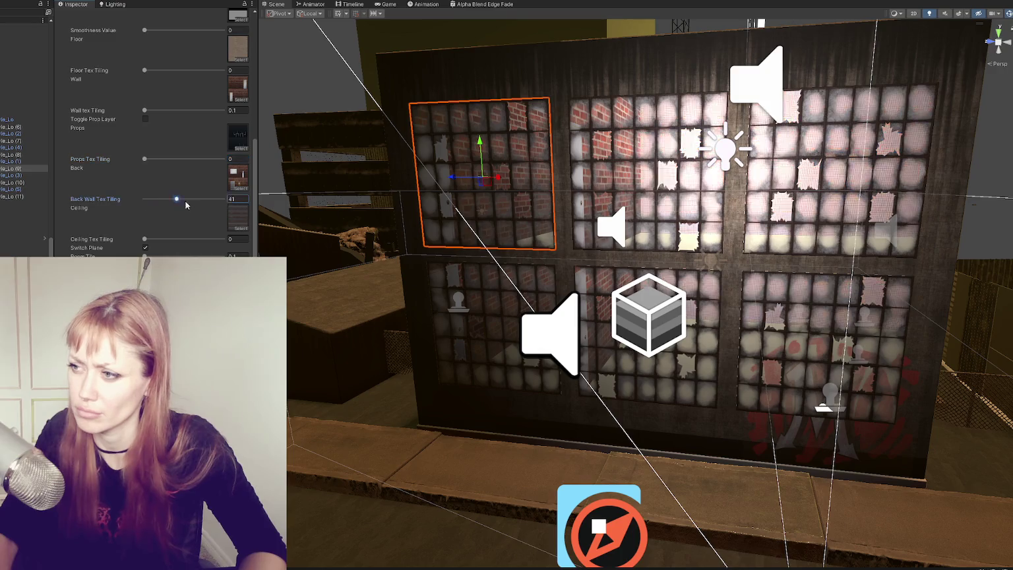
click(148, 199)
mouse_move(408, 208)
mouse_down()
mouse_move(462, 198)
mouse_move(301, 191)
mouse_up()
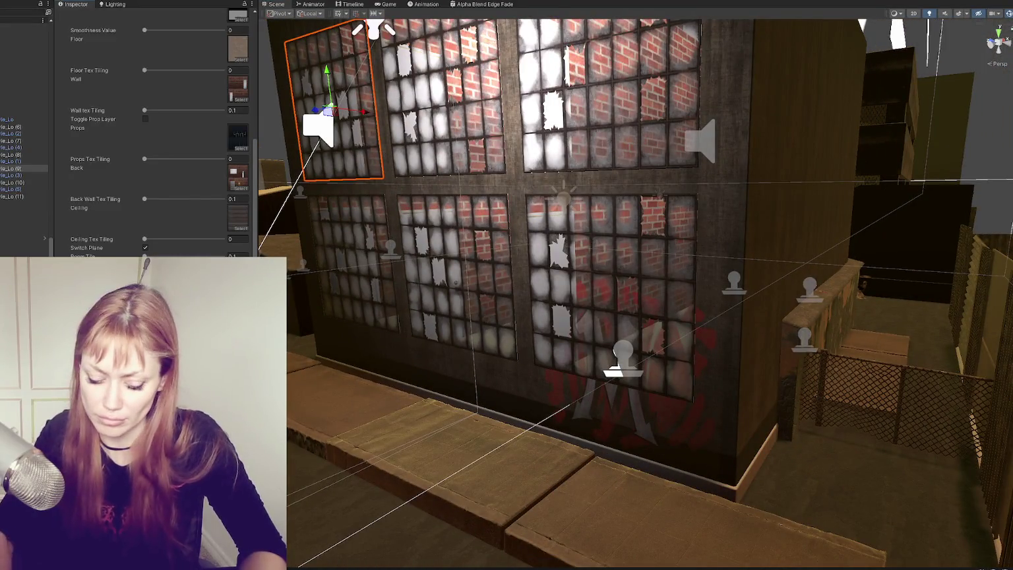
mouse_move(300, 192)
mouse_down()
mouse_move(486, 242)
mouse_move(584, 198)
mouse_move(535, 134)
mouse_move(653, 217)
mouse_move(512, 178)
mouse_move(603, 175)
mouse_move(562, 276)
mouse_move(725, 276)
mouse_up()
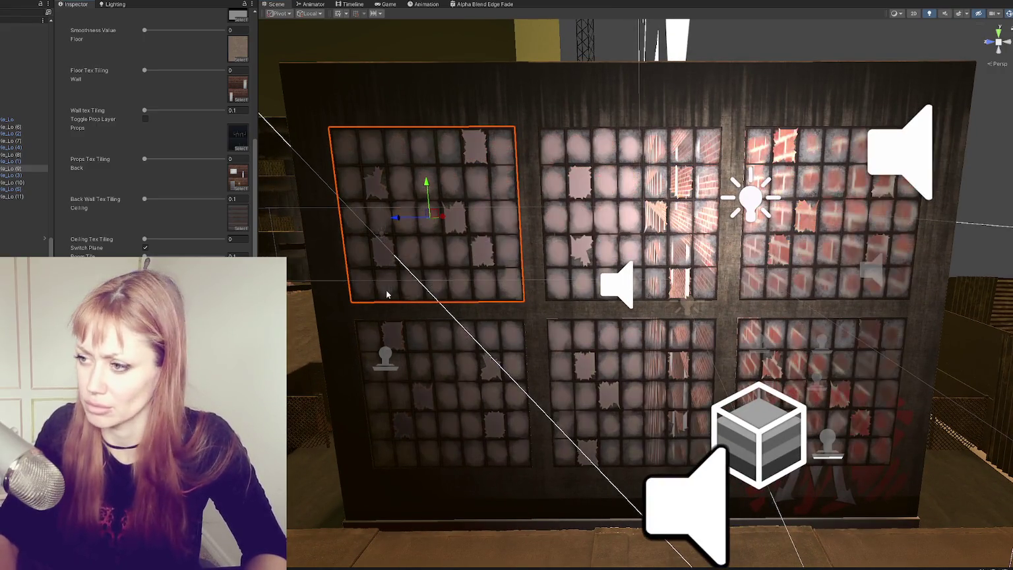
- Inspect the six windows' brick interiors from several angles, then select the WastelandChunk002 building chunk
mouse_move(607, 315)
mouse_down()
mouse_move(741, 342)
mouse_move(785, 336)
mouse_move(745, 317)
mouse_up()
drag(549, 323, 495, 320)
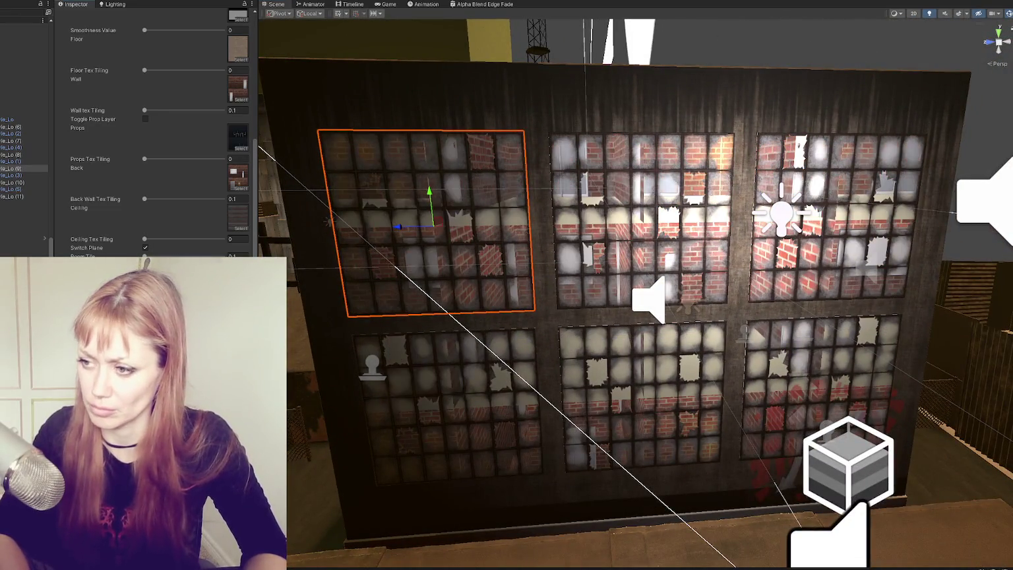
mouse_move(659, 218)
mouse_down()
mouse_move(620, 217)
mouse_move(669, 216)
mouse_move(634, 107)
mouse_move(646, 203)
mouse_up()
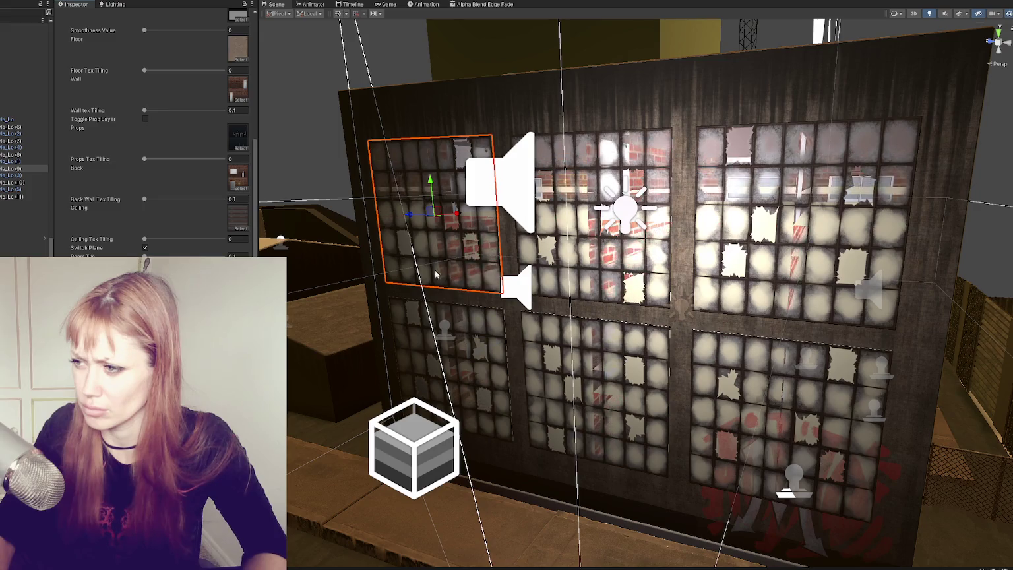
drag(430, 273, 478, 286)
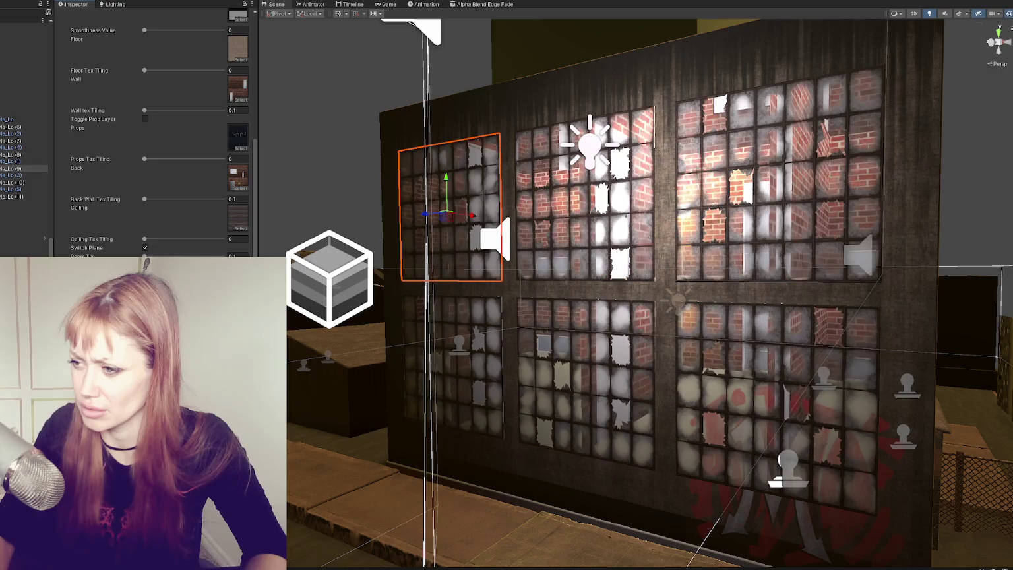
mouse_move(455, 292)
mouse_down()
mouse_move(591, 370)
mouse_move(451, 294)
mouse_move(576, 333)
mouse_move(593, 288)
mouse_up()
scroll(593, 289, up, 2)
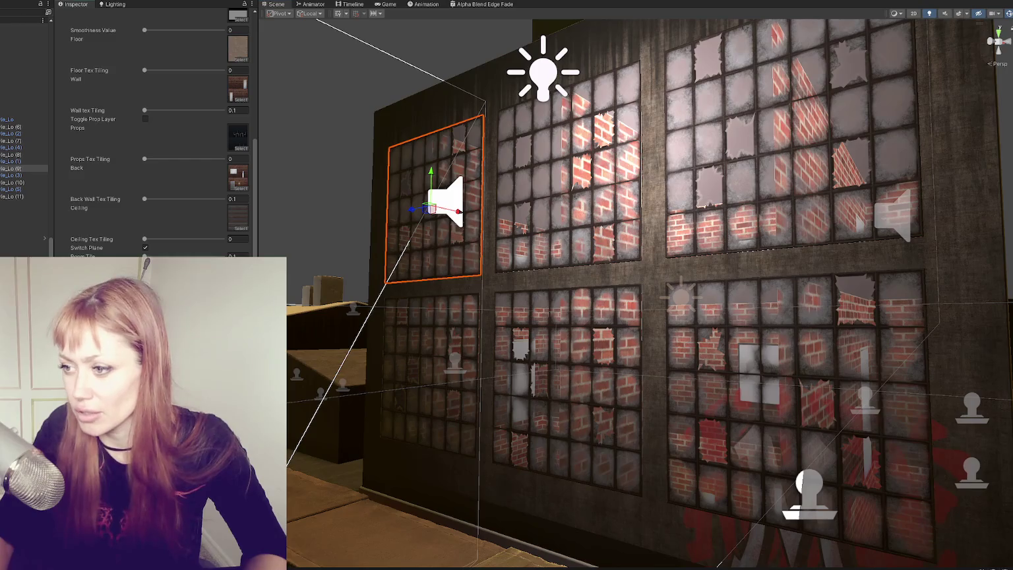
mouse_move(521, 305)
mouse_down()
mouse_move(648, 294)
mouse_move(642, 277)
mouse_move(607, 295)
mouse_move(539, 401)
mouse_move(612, 298)
mouse_up()
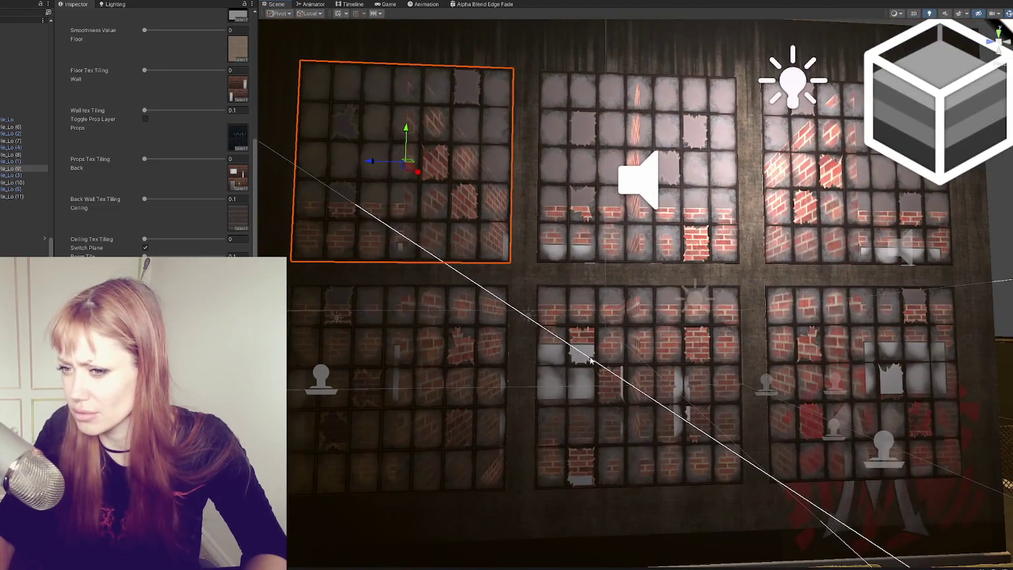
drag(590, 361, 591, 306)
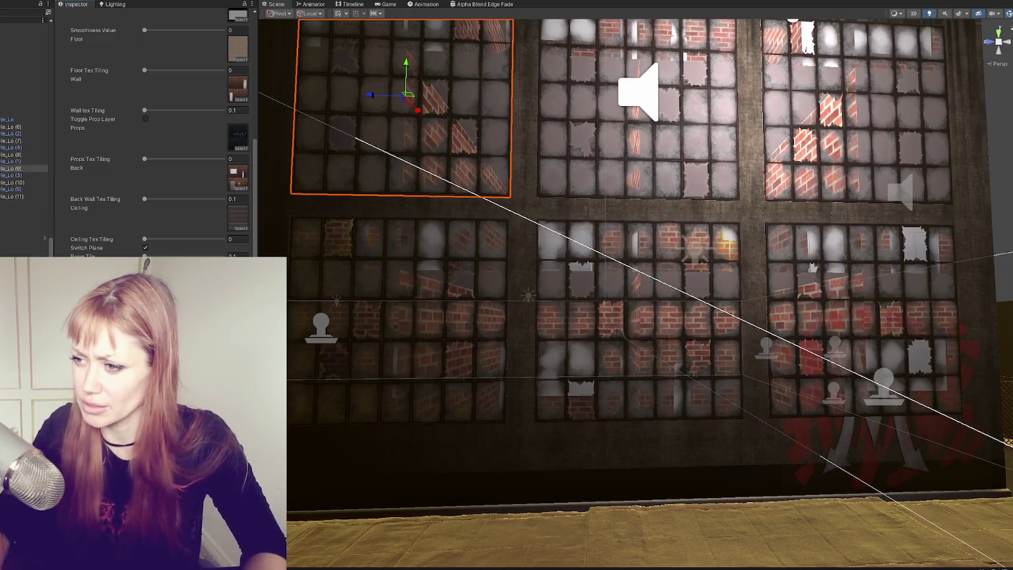
scroll(546, 165, down, 6)
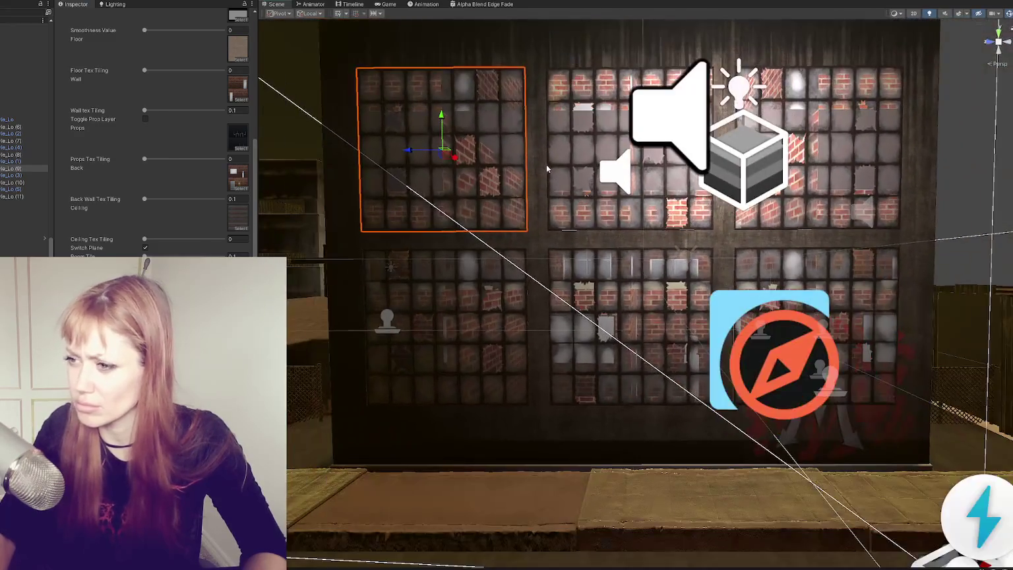
drag(546, 165, 471, 182)
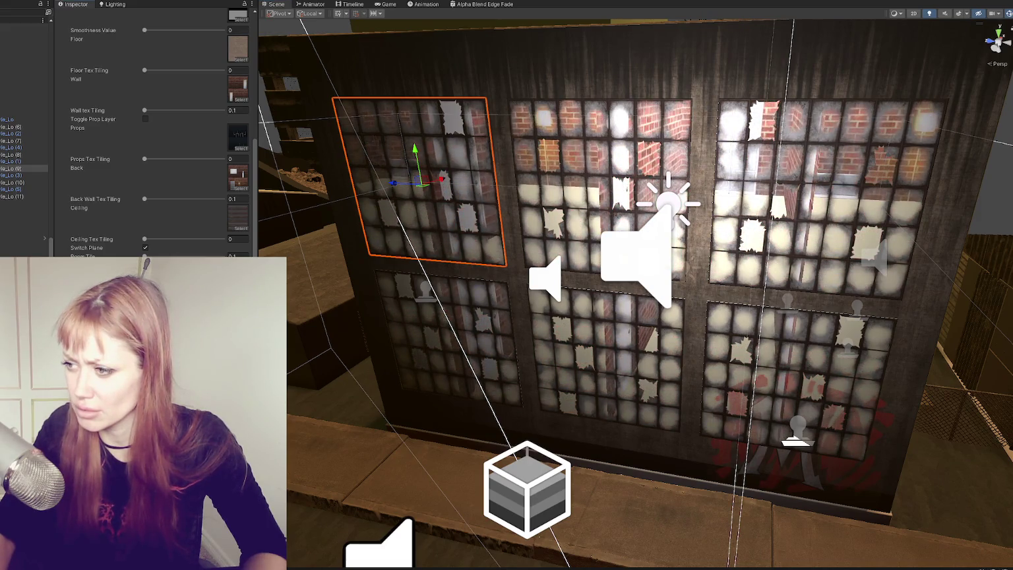
drag(471, 182, 438, 191)
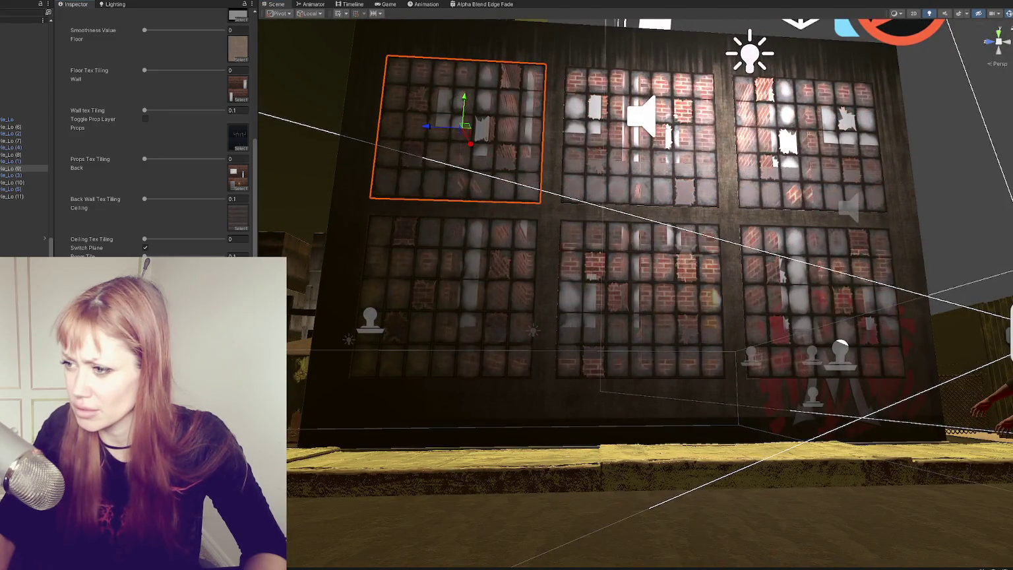
mouse_move(633, 297)
mouse_down()
mouse_move(646, 313)
mouse_move(692, 290)
mouse_move(622, 280)
mouse_move(635, 400)
mouse_move(668, 402)
mouse_move(650, 392)
mouse_up()
click(645, 389)
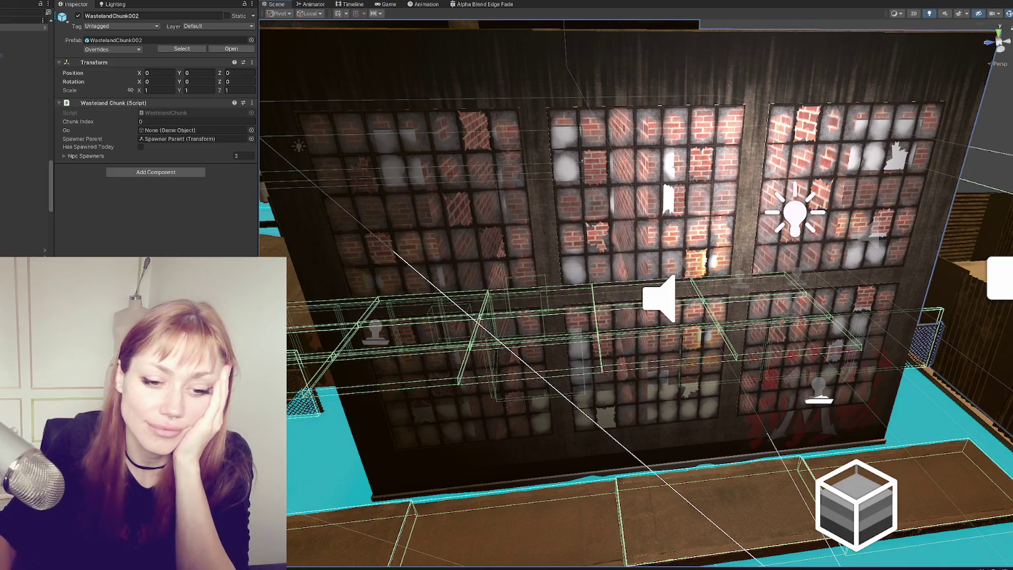
key(f)
scroll(497, 423, up, 8)
click(589, 213)
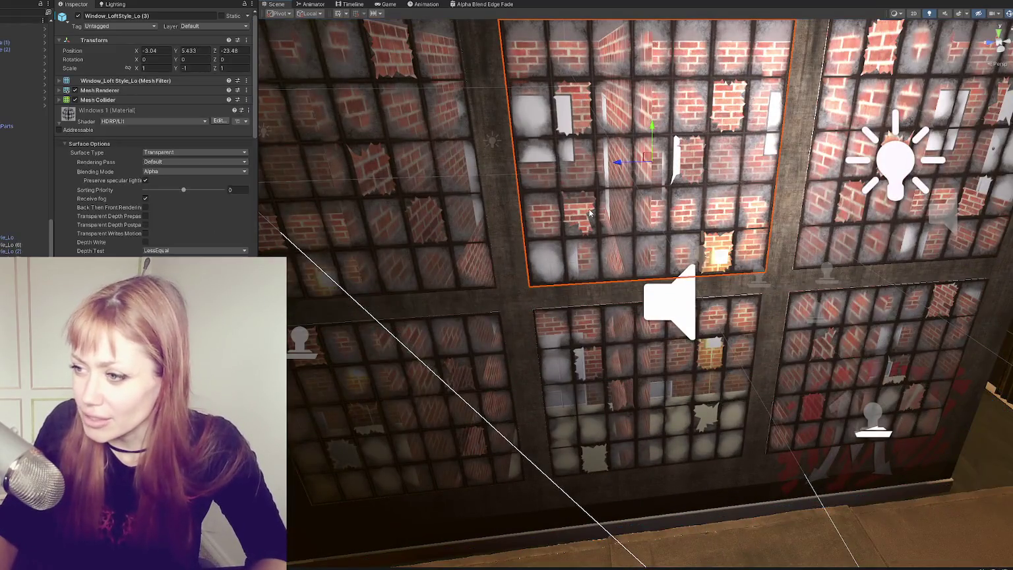
scroll(109, 189, down, 10)
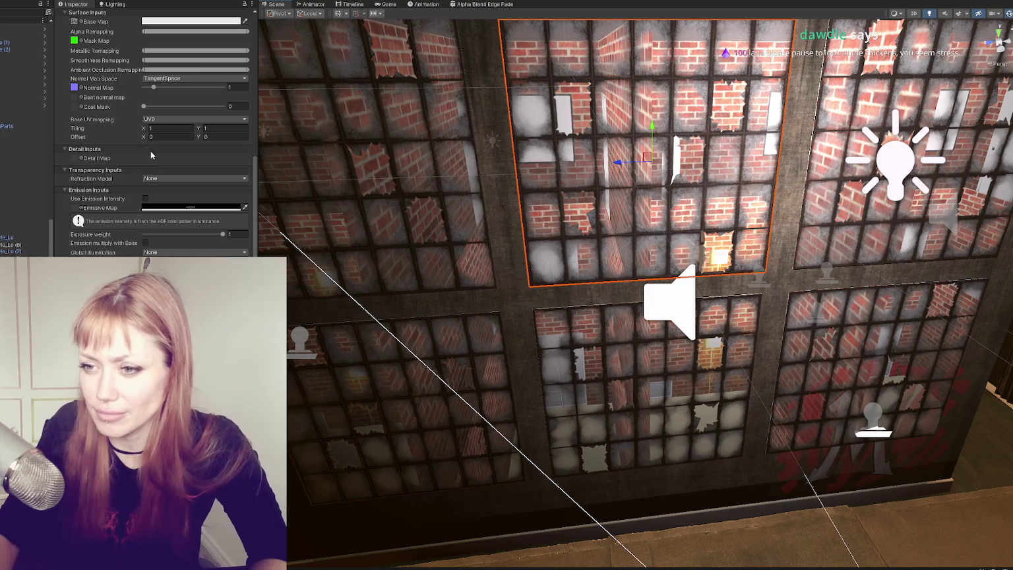
double_click(32, 252)
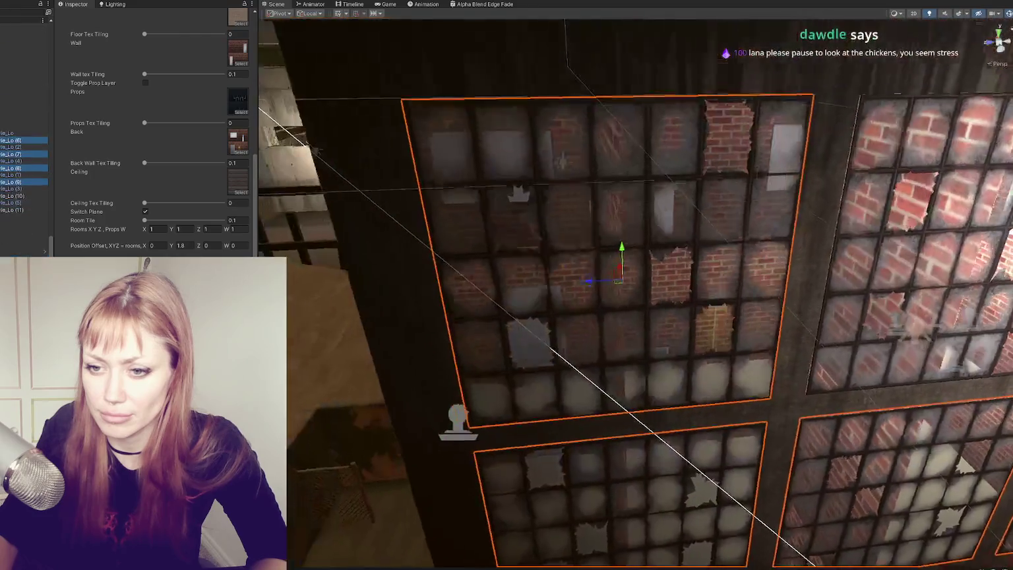
ctrl+click(29, 196)
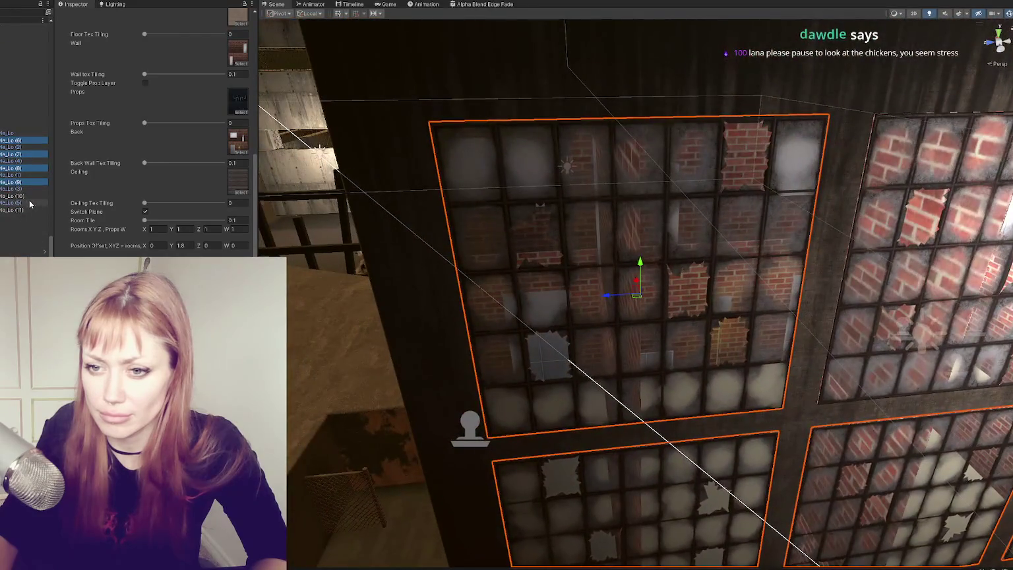
double_click(29, 210)
drag(610, 255, 212, 222)
mouse_move(146, 247)
mouse_down()
mouse_move(187, 238)
mouse_move(159, 248)
mouse_up()
click(158, 246)
text(0)
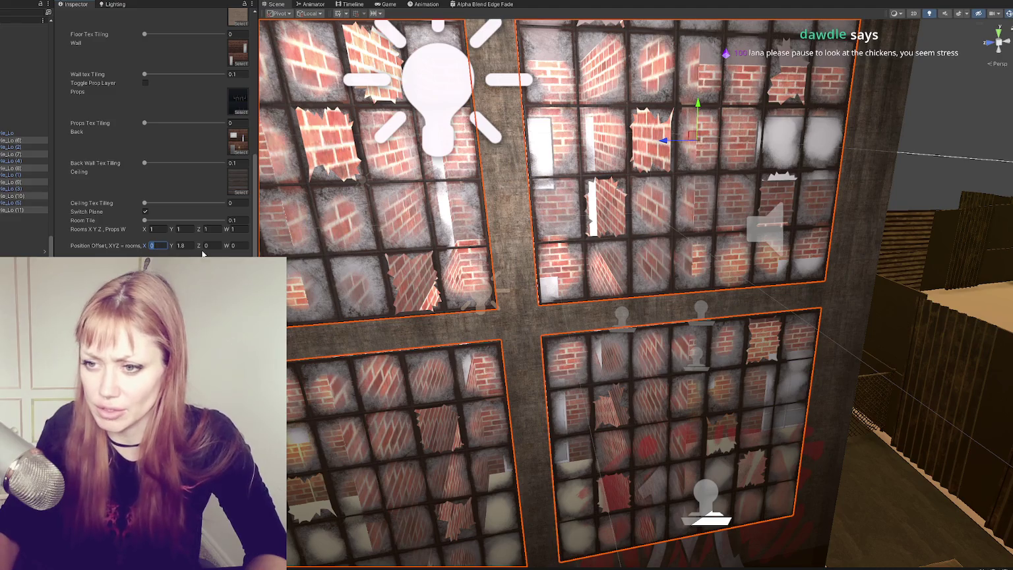
mouse_move(424, 233)
mouse_down()
mouse_move(369, 231)
mouse_move(422, 231)
mouse_up()
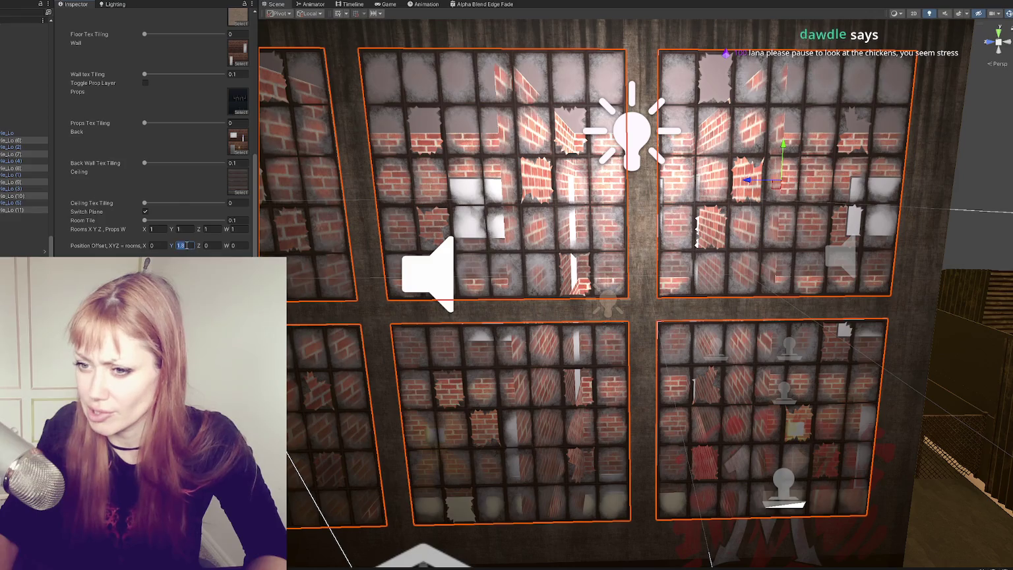
text(5)
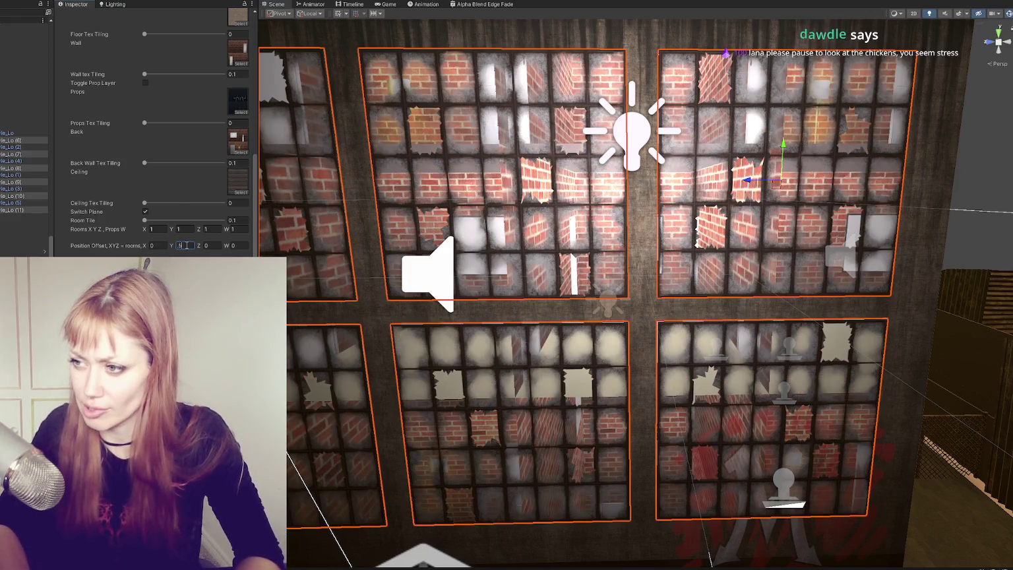
key(BackSpace)
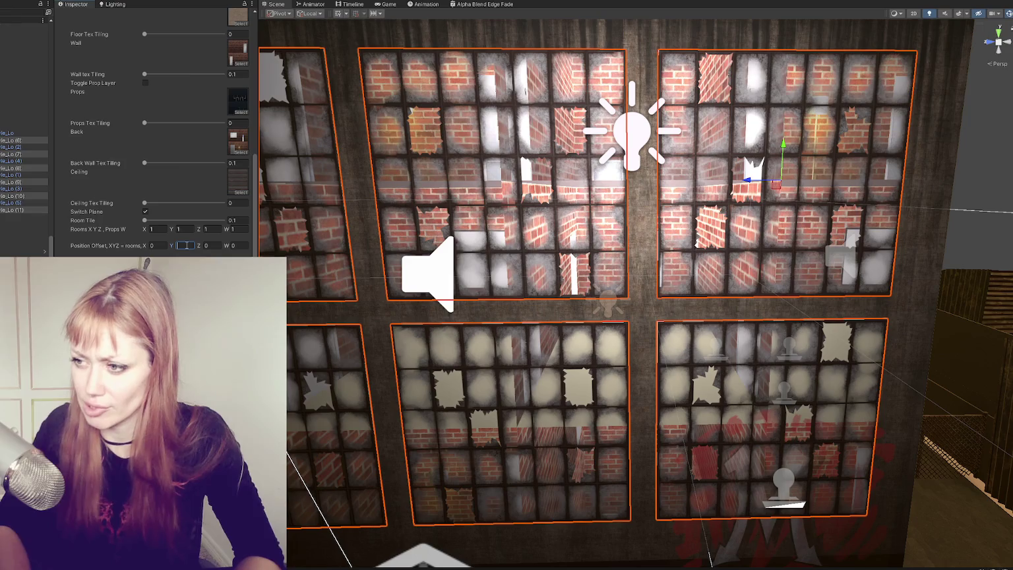
mouse_move(369, 284)
mouse_down()
mouse_move(447, 287)
mouse_move(648, 187)
mouse_move(453, 284)
mouse_up()
key(ctrl+z)
text(1.8)
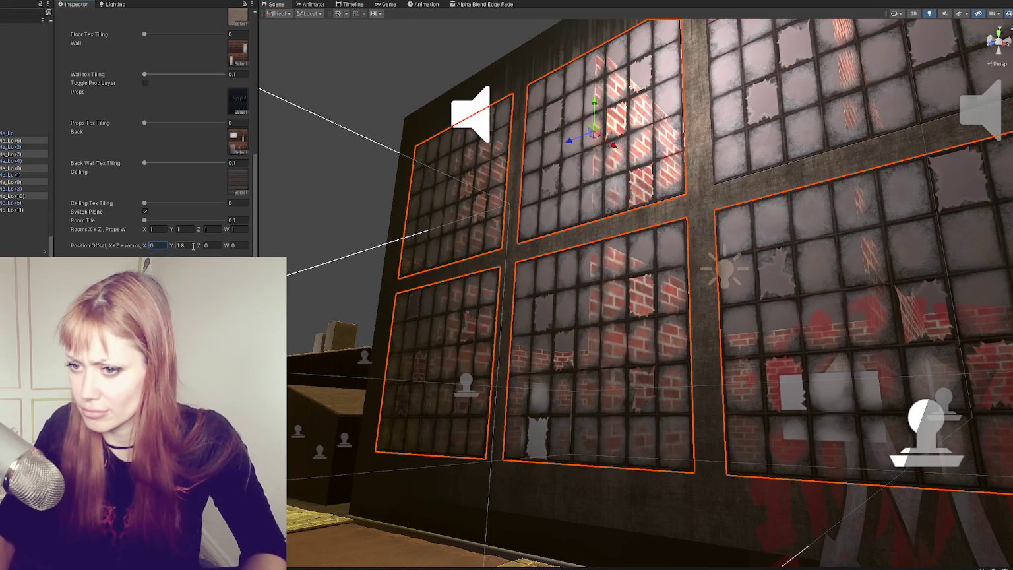
- Tune the window rooms to 0.75 deep with Position Offset Z around 5.86, then bring up the Title scene
drag(198, 246, 246, 249)
text(0)
key(Return)
mouse_move(652, 310)
mouse_down()
mouse_move(686, 326)
mouse_move(677, 358)
mouse_up()
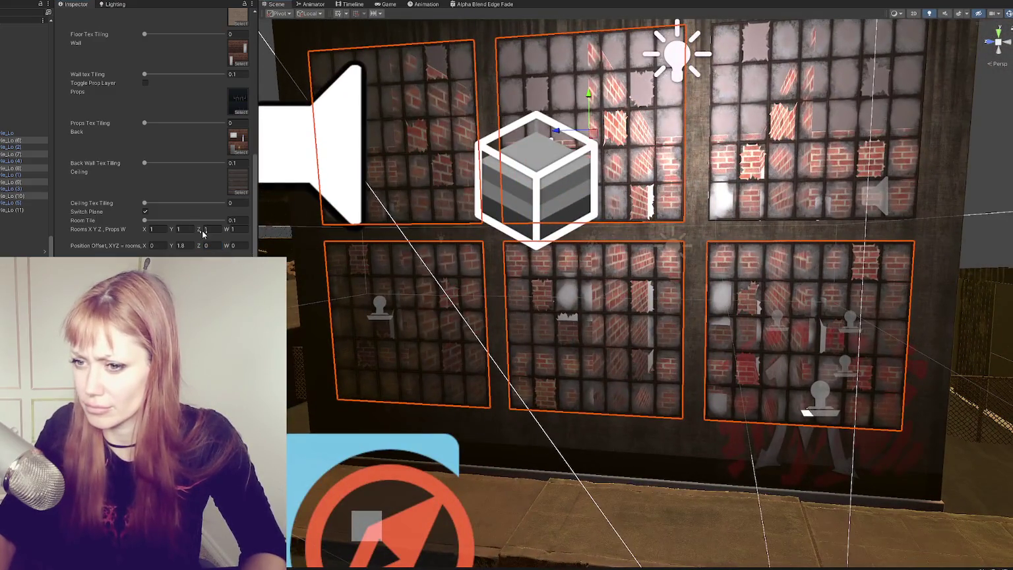
drag(201, 232, 195, 234)
drag(409, 291, 404, 287)
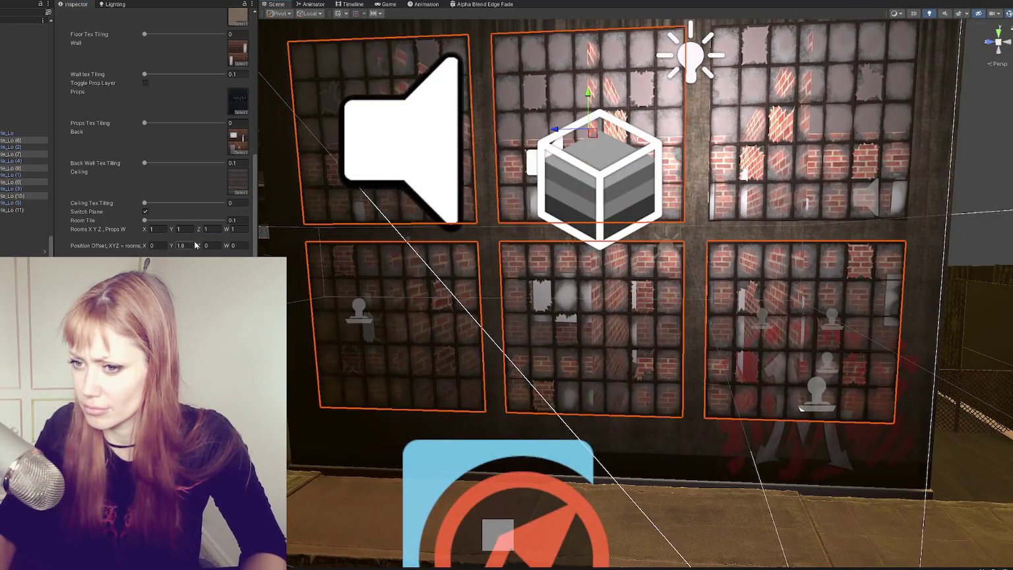
drag(199, 248, 161, 239)
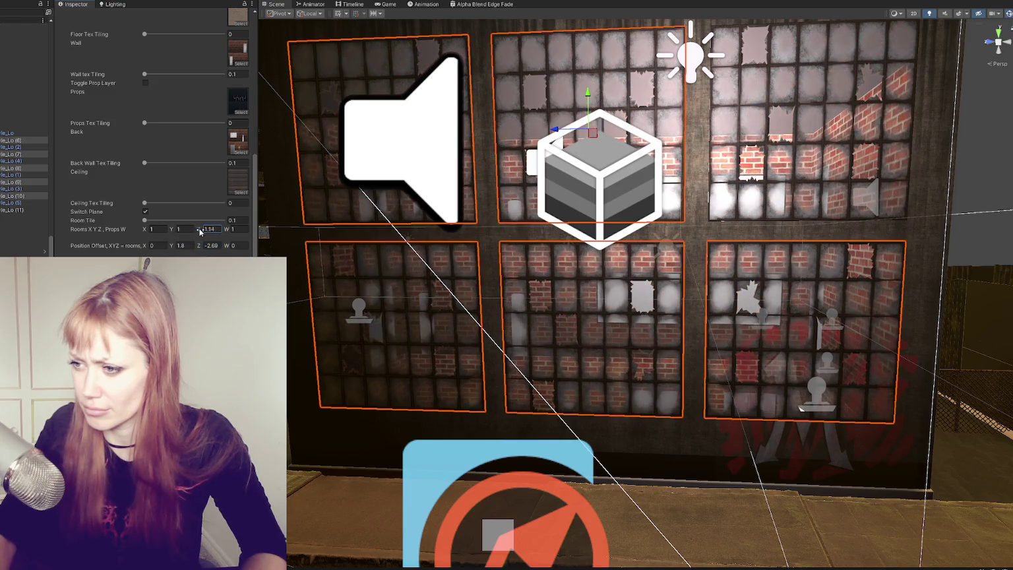
mouse_move(196, 248)
mouse_down()
mouse_move(357, 255)
mouse_move(182, 256)
mouse_up()
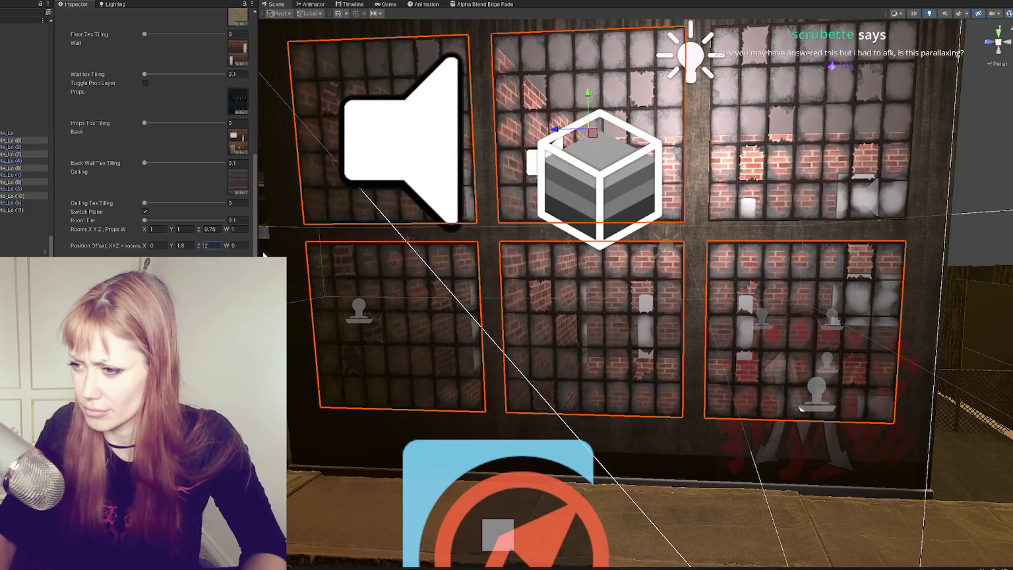
mouse_move(314, 259)
mouse_down()
mouse_move(646, 393)
mouse_move(679, 356)
mouse_move(732, 349)
mouse_move(543, 307)
mouse_move(692, 300)
mouse_move(429, 320)
mouse_move(580, 310)
mouse_move(524, 314)
mouse_up()
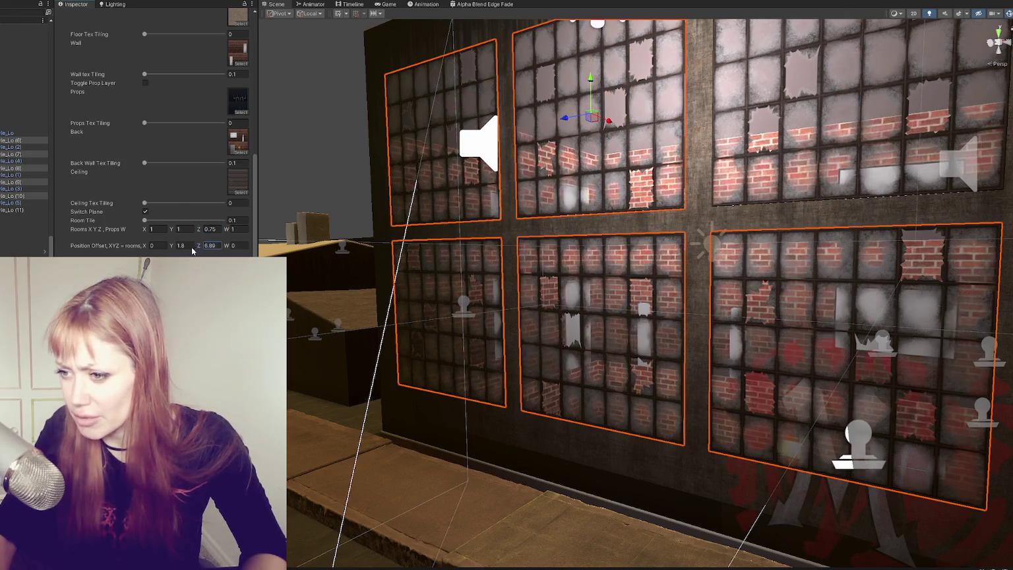
mouse_move(142, 243)
mouse_down()
mouse_move(115, 242)
mouse_move(133, 243)
mouse_up()
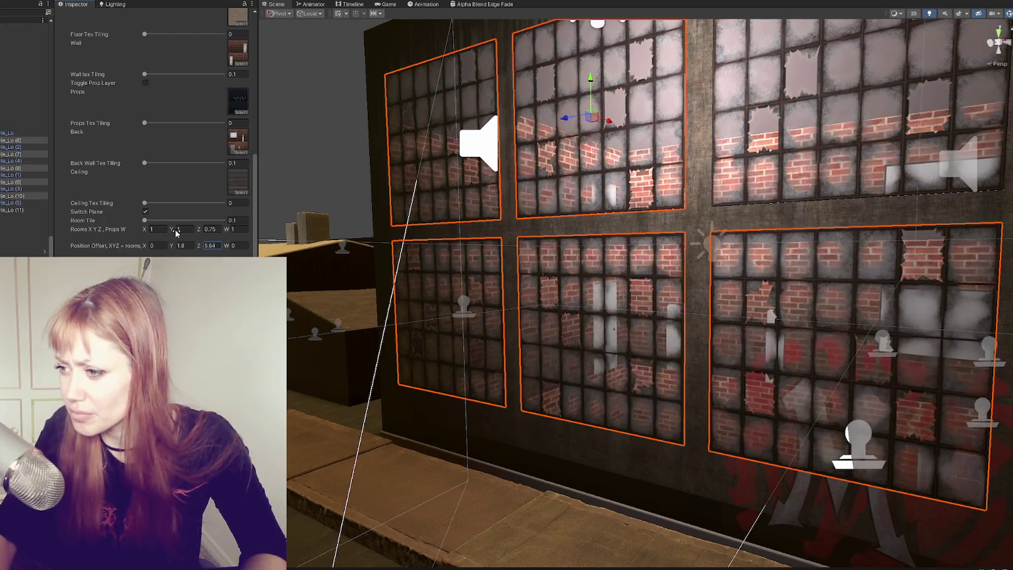
mouse_move(736, 308)
mouse_down()
mouse_move(839, 308)
mouse_move(602, 265)
mouse_move(821, 268)
mouse_up()
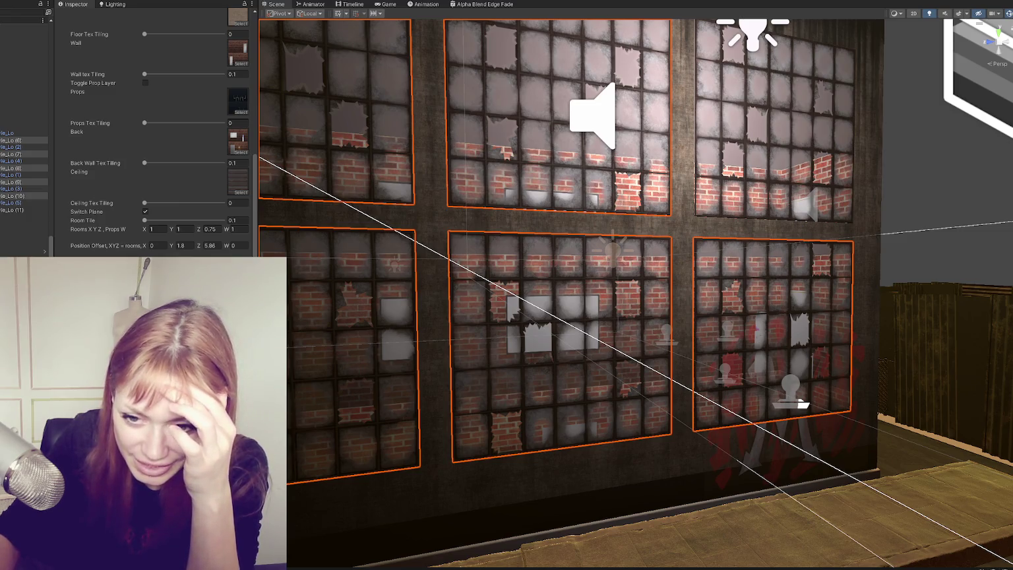
key(ctrl+z)
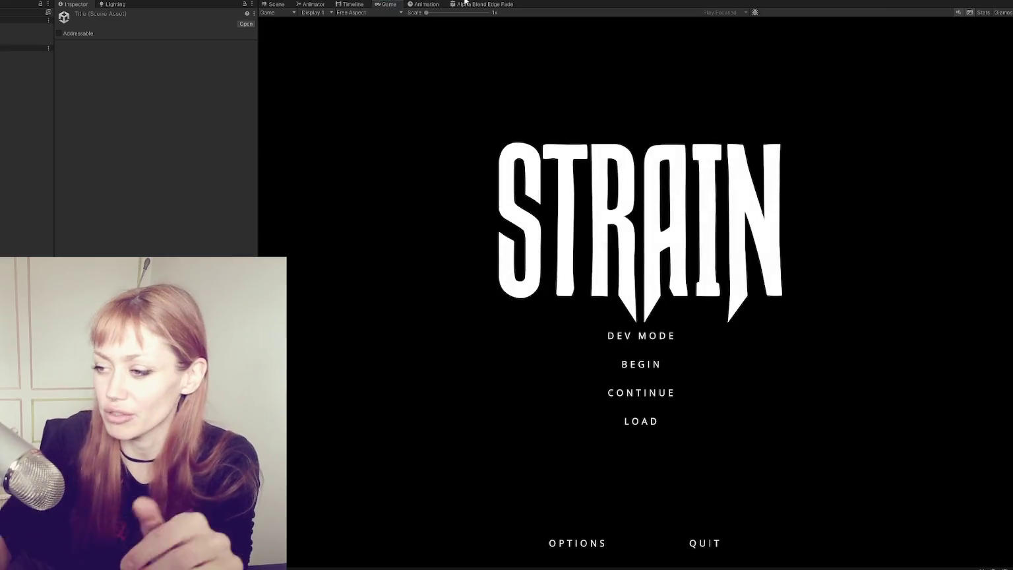
- Start the game in DEV MODE from the STRAIN title menu
click(664, 339)
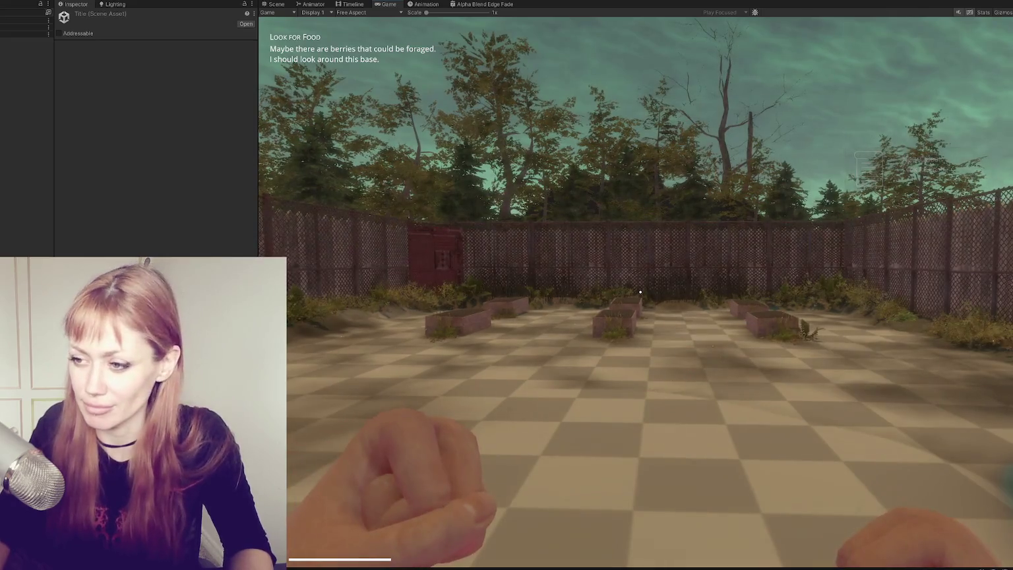
- Walk through the red gate into the test area and along the walkway to the windows
key(w)
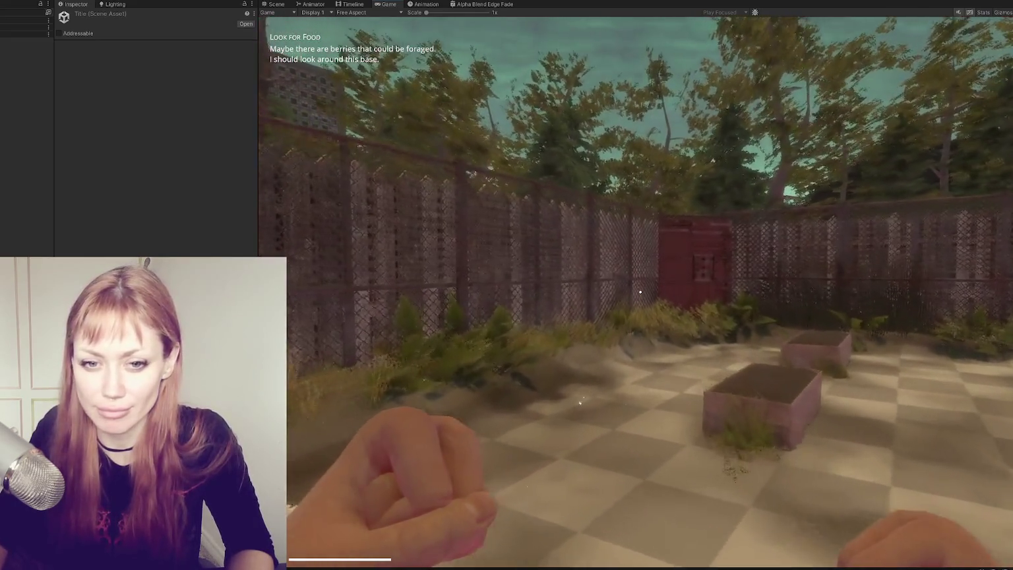
key(w)
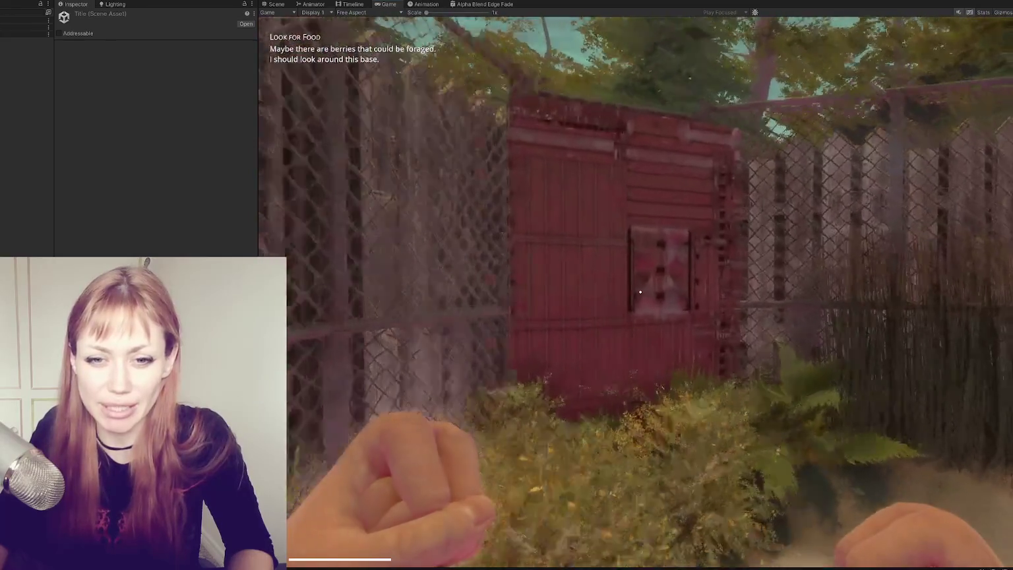
key(e)
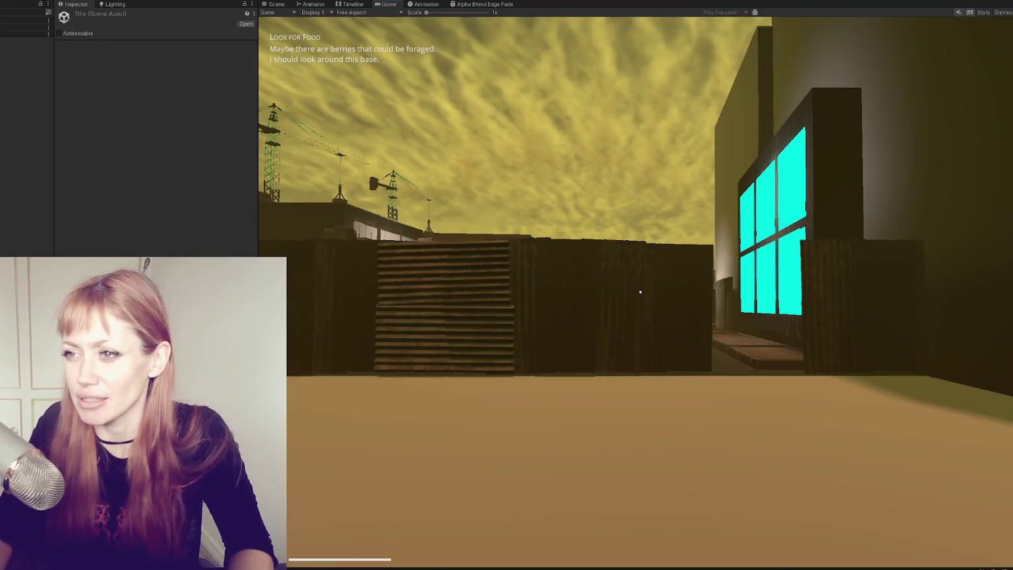
key(w)
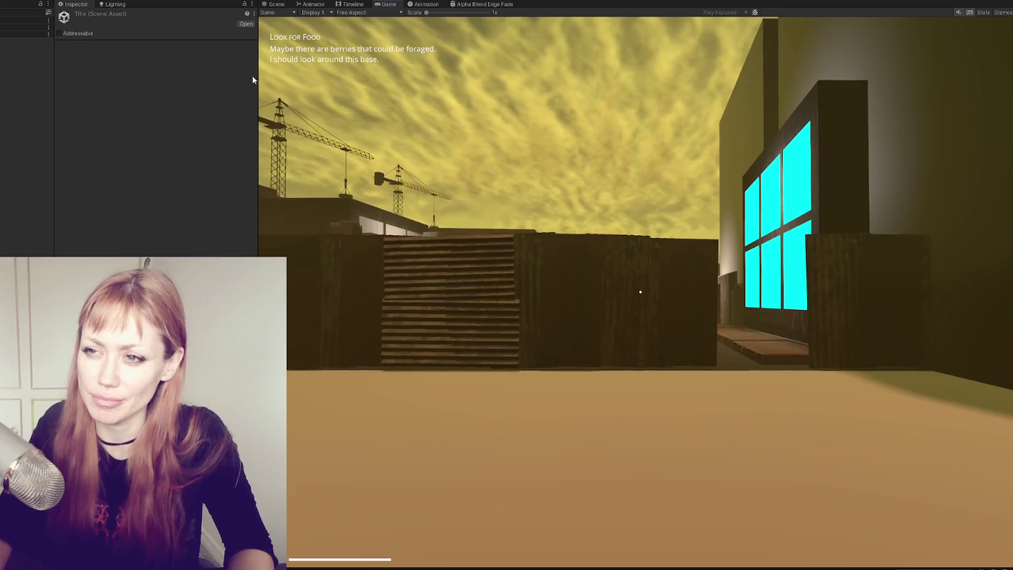
drag(259, 70, 53, 71)
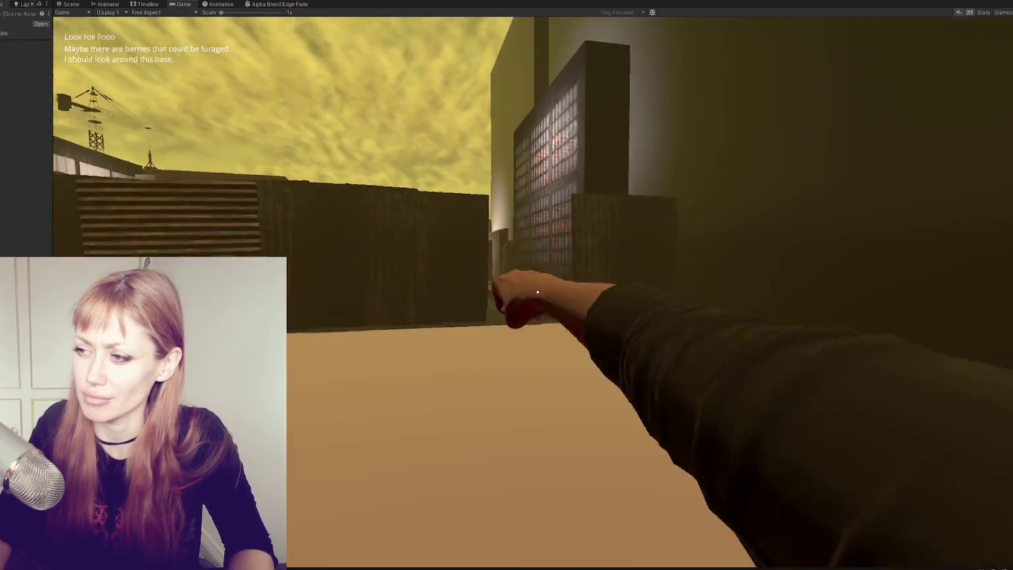
key(w)
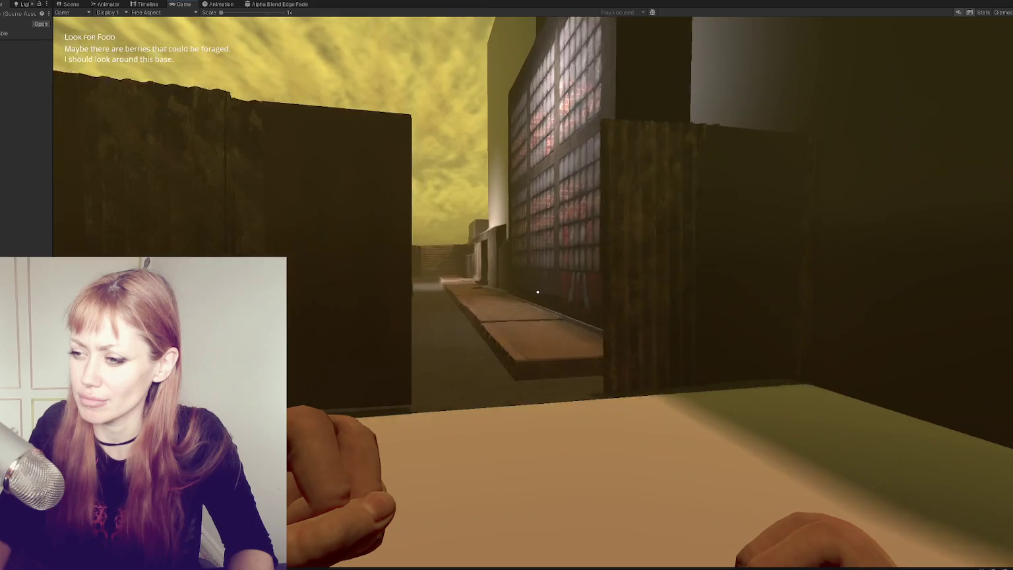
key(w)
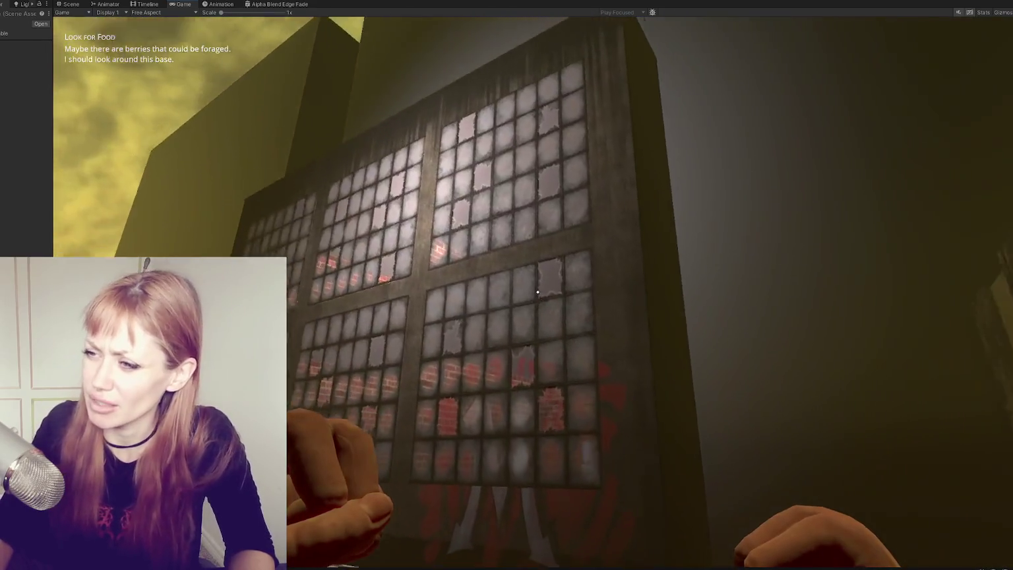
- Inspect the frosted, broken window facade up close, from both sides, and from a distance
key(w)
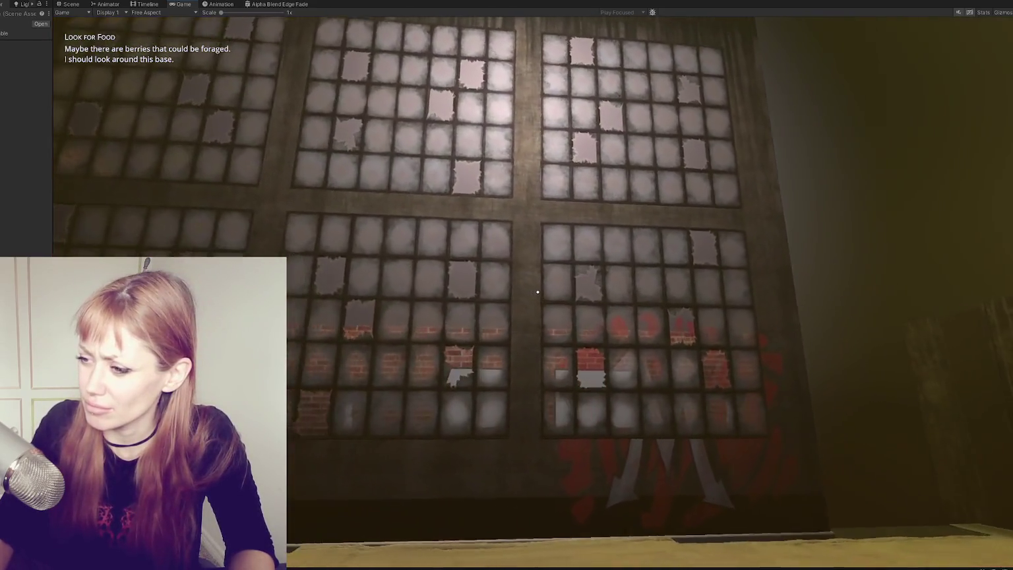
key(w)
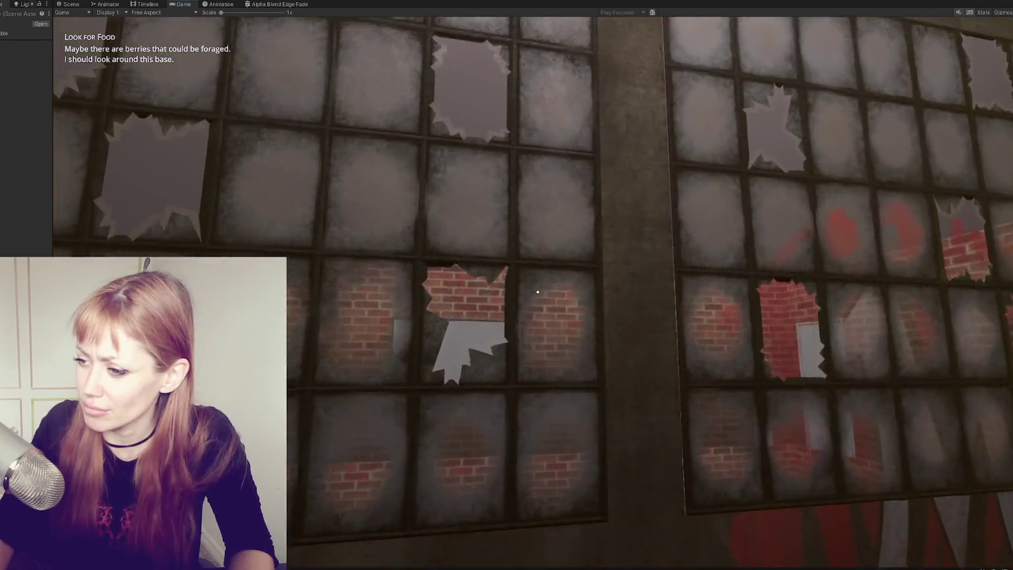
key(s)
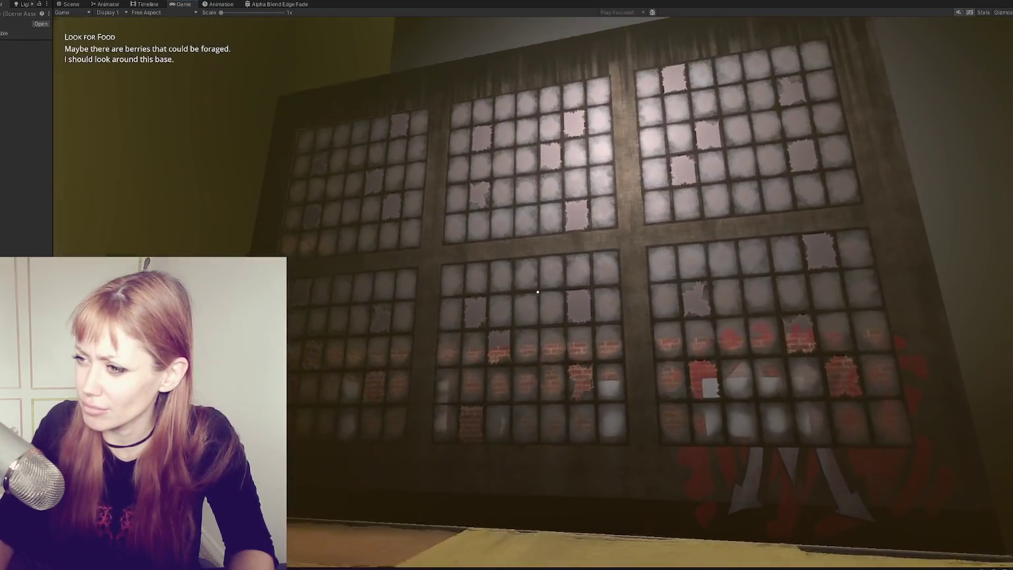
key(d)
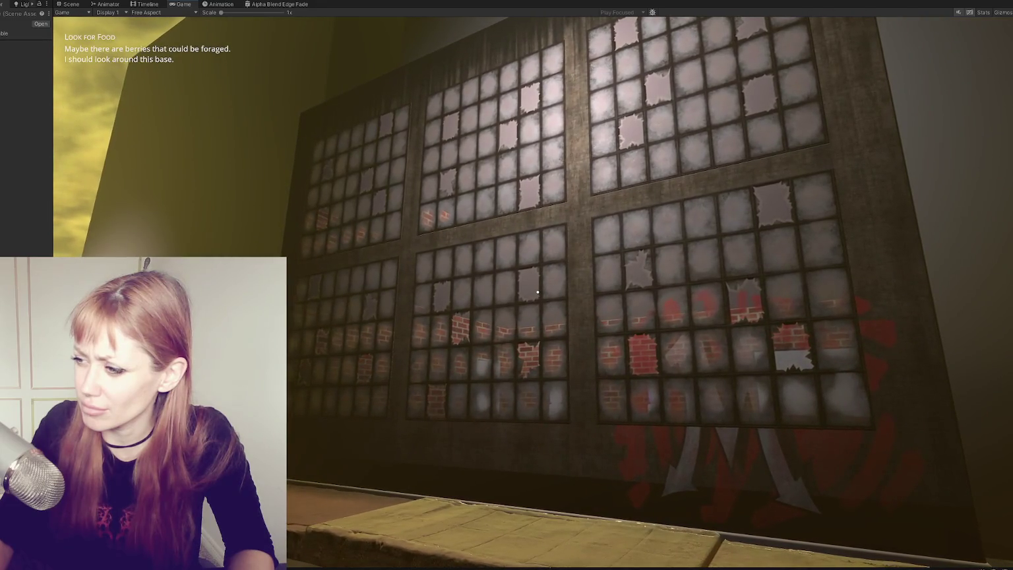
key(w)
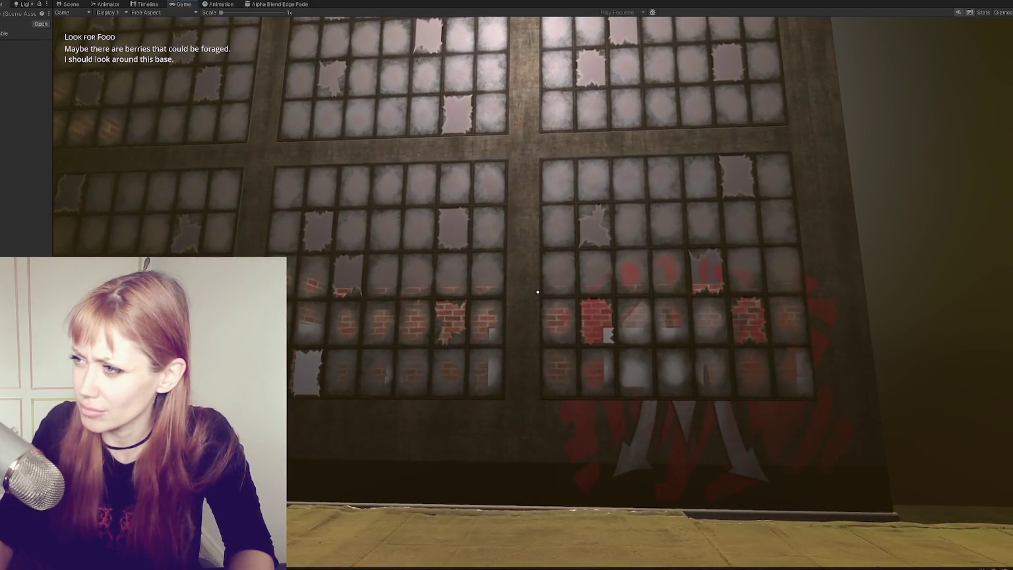
key(d)
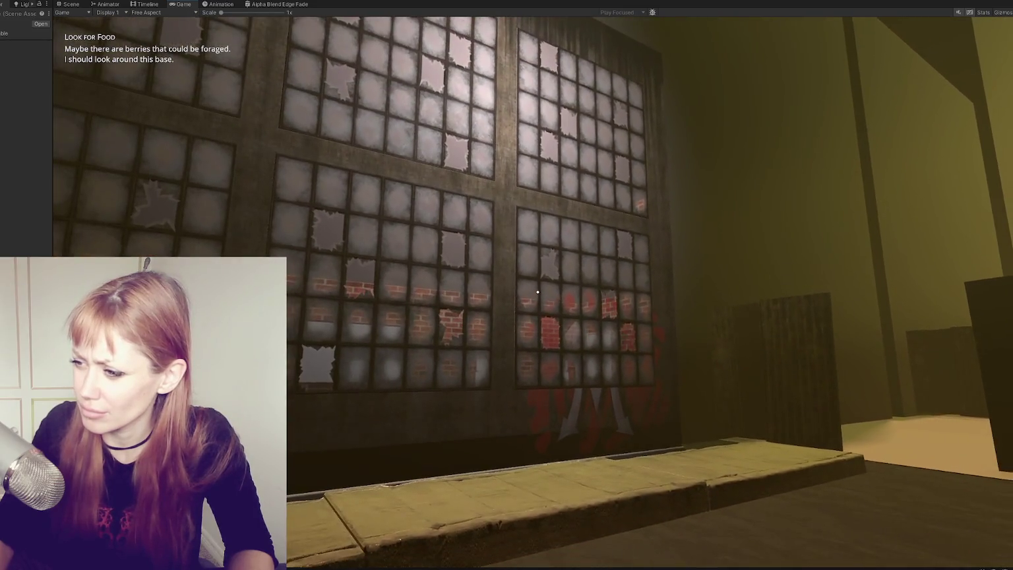
key(a)
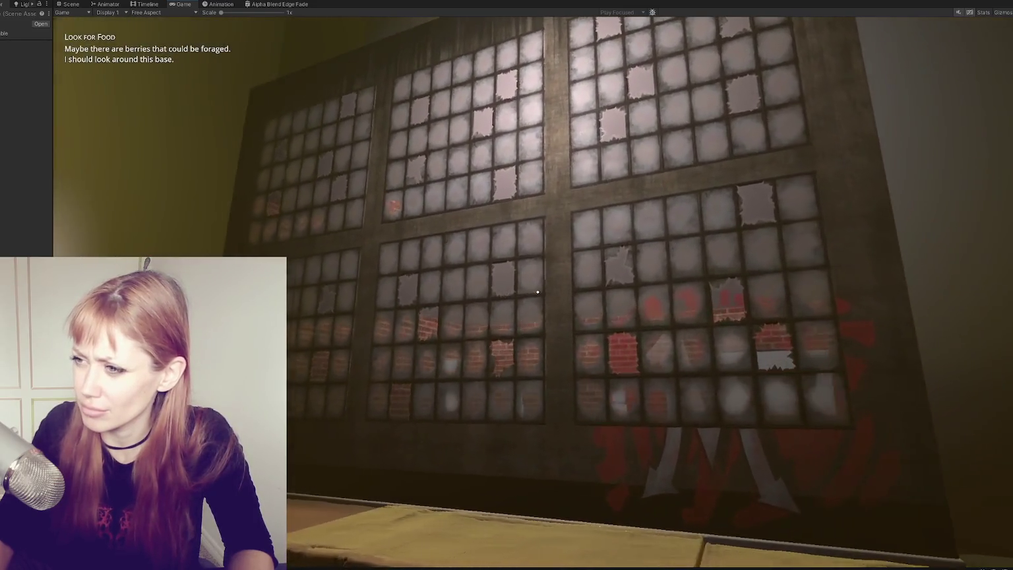
key(s)
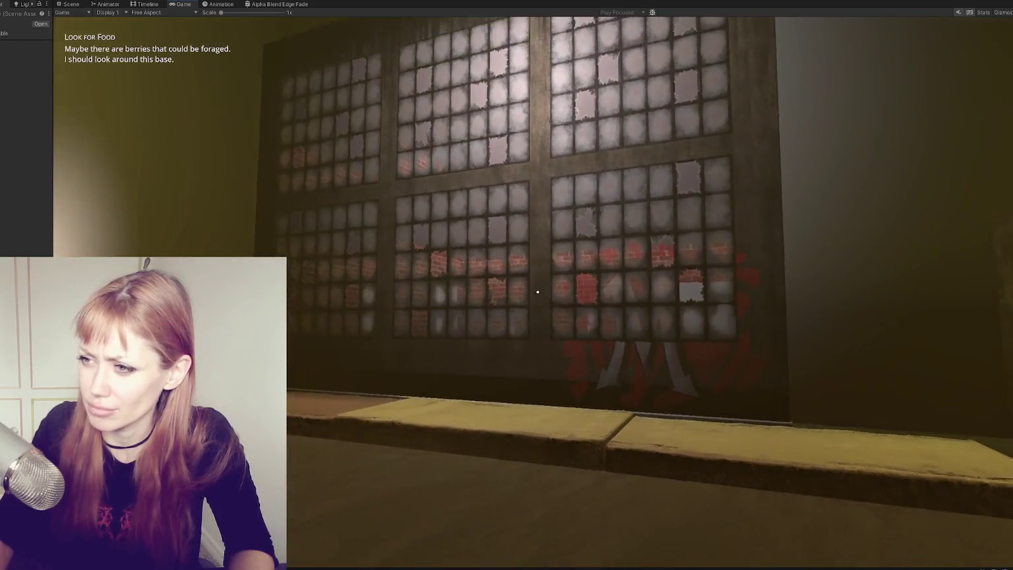
double_click(71, 7)
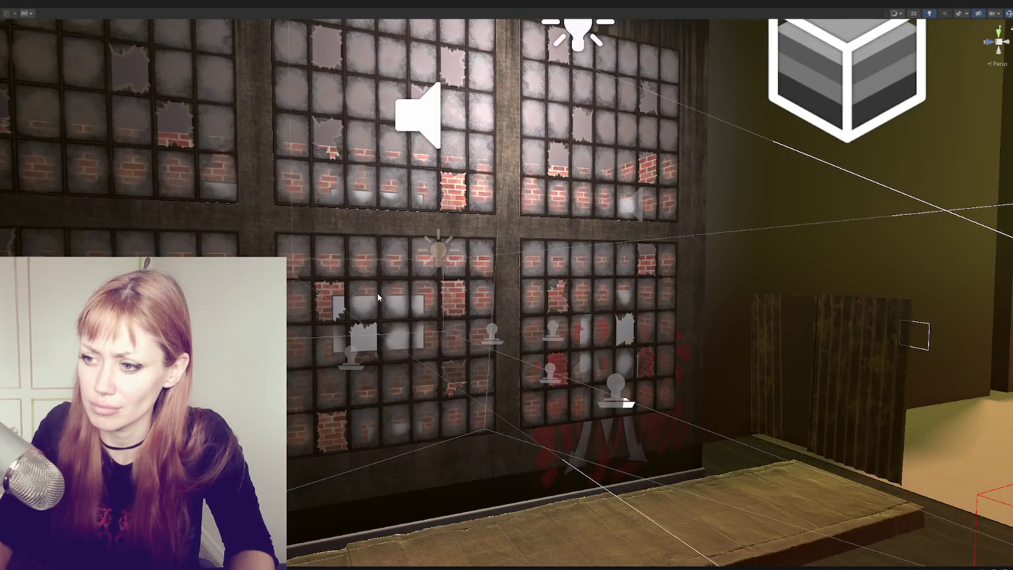
click(368, 296)
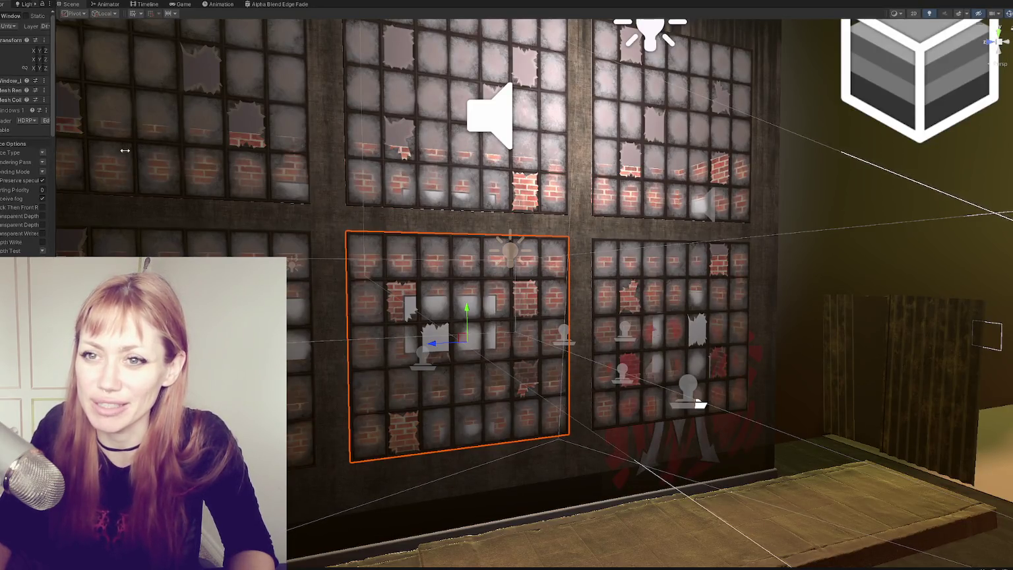
drag(51, 150, 129, 151)
click(15, 130)
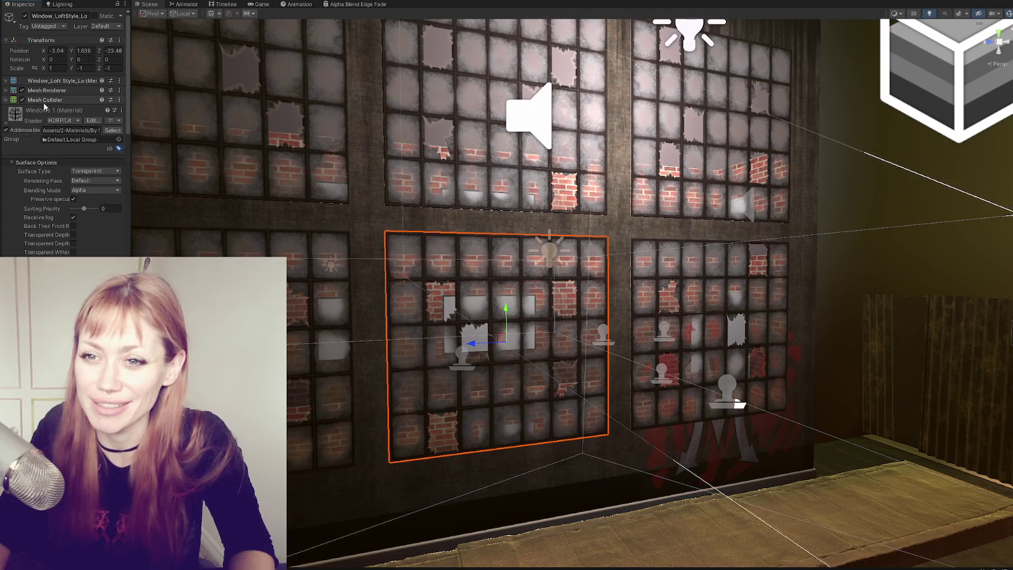
click(15, 129)
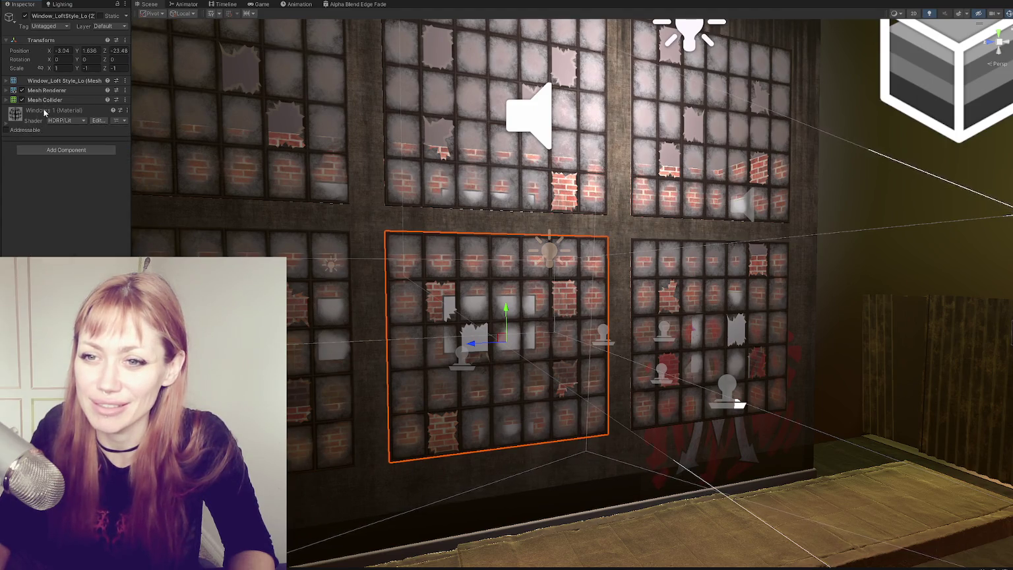
key(f)
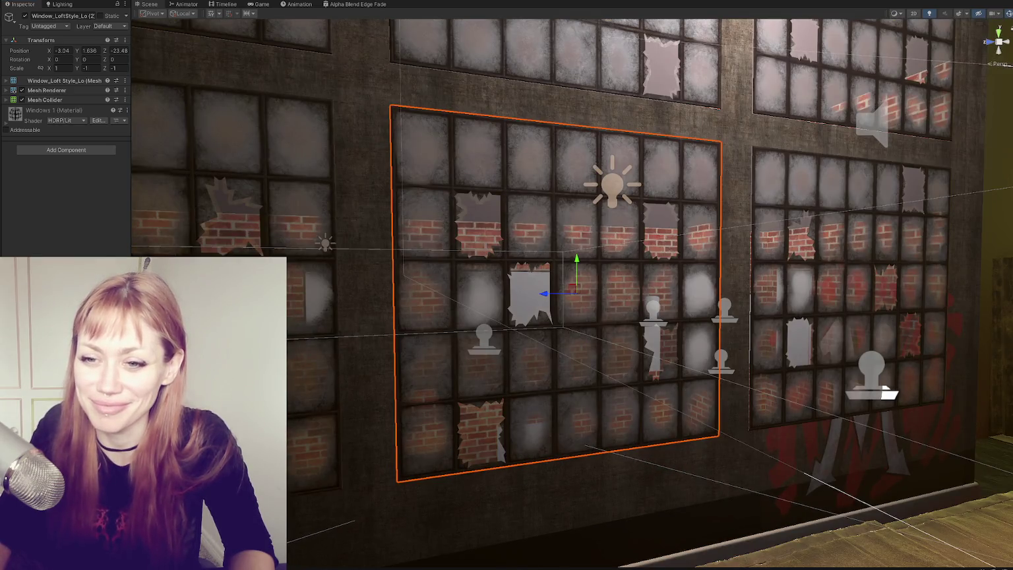
key(f)
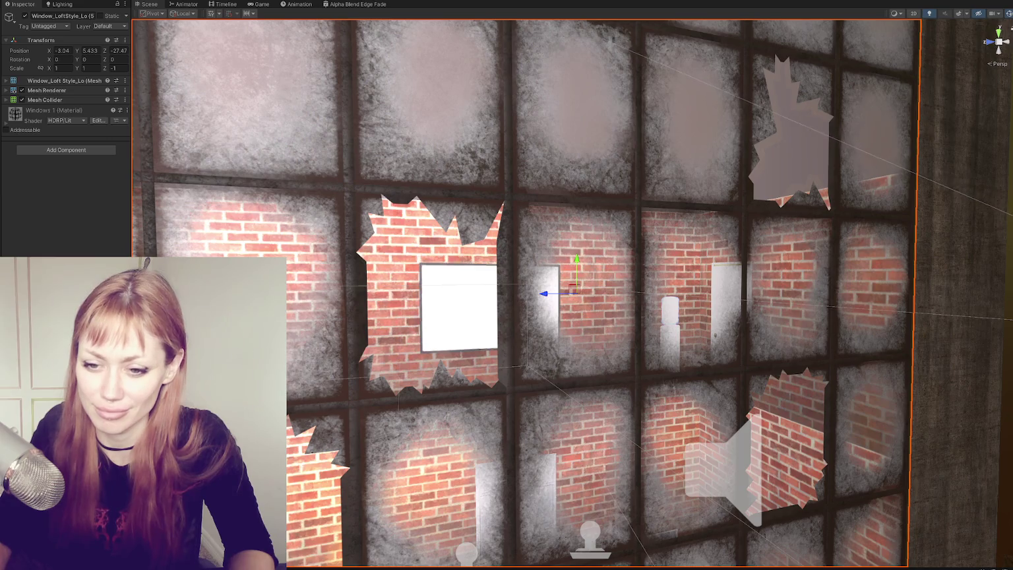
click(259, 4)
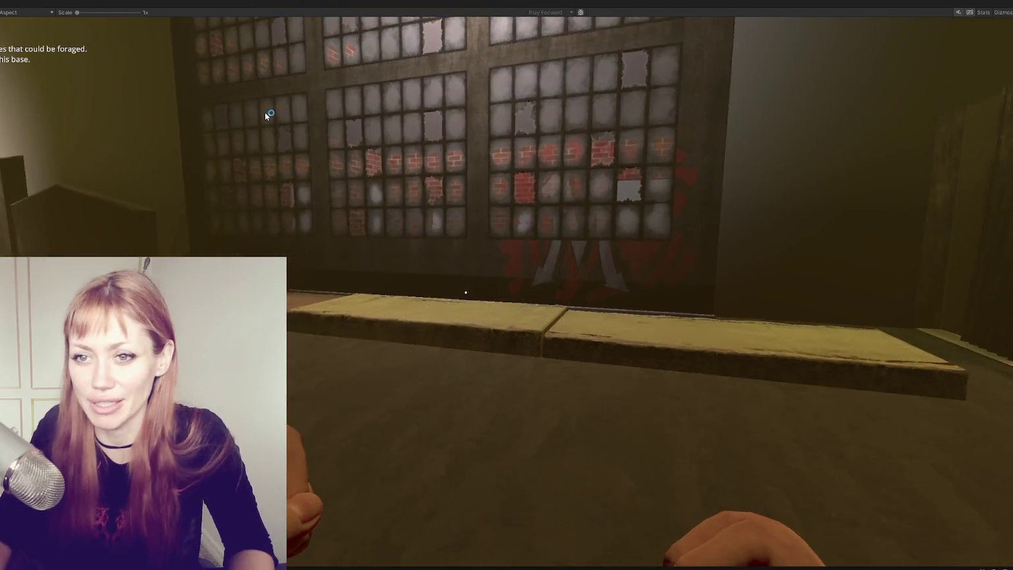
- Pause the game and set Parallax_BrickRoom_1's Room Intensity to 2, after briefly trying 1
key(Escape)
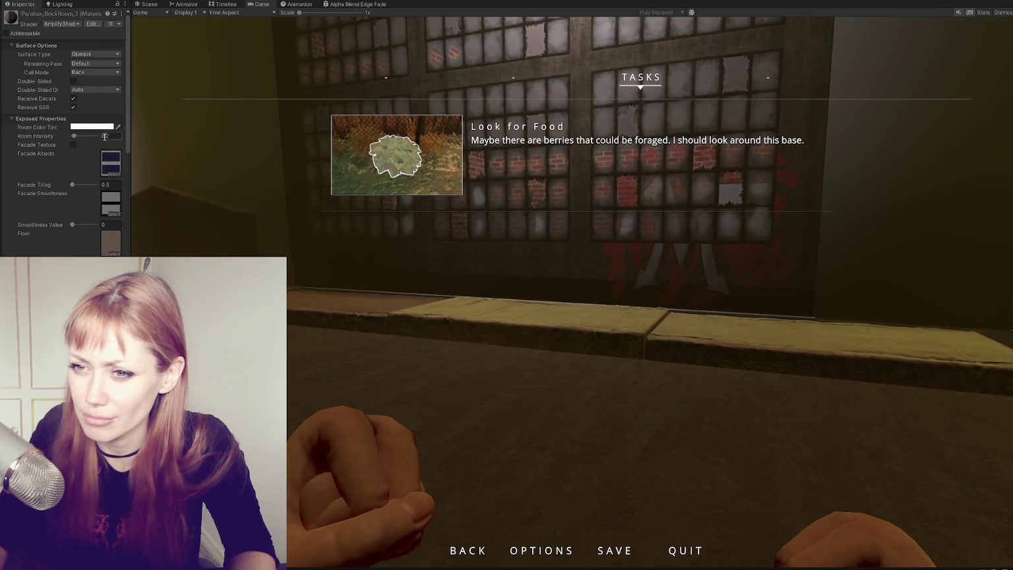
text(1)
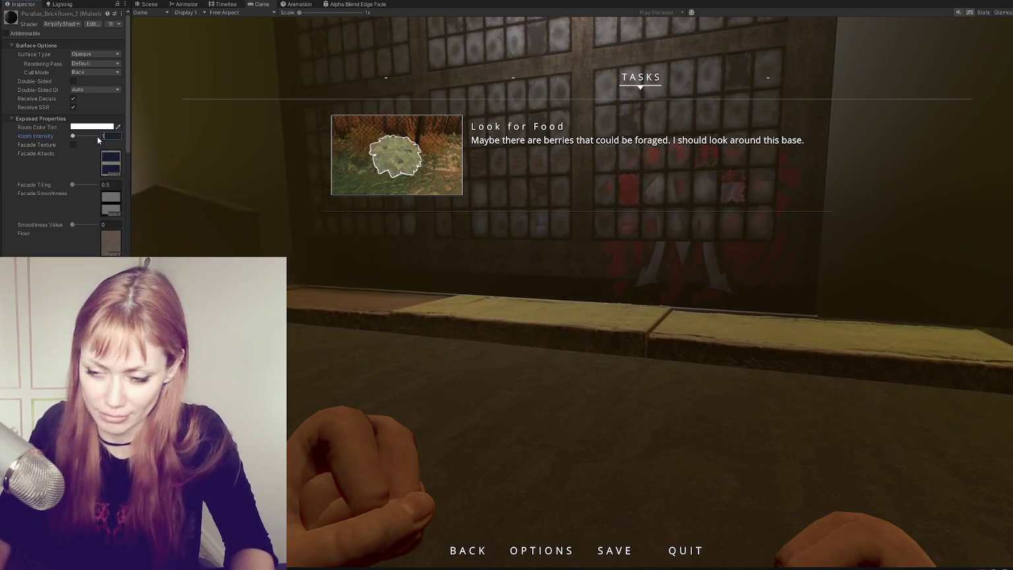
click(391, 272)
key(w)
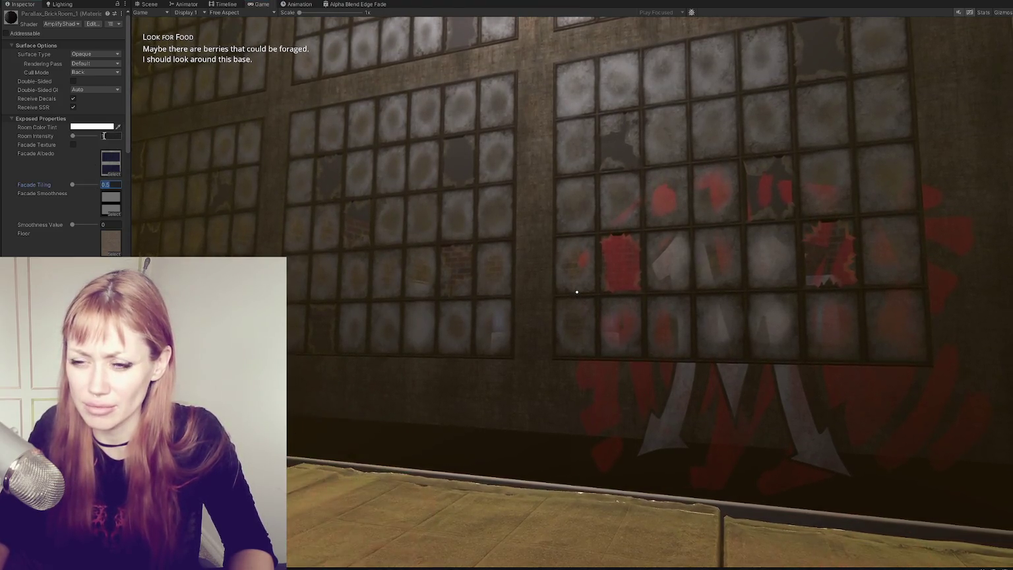
key(BackSpace)
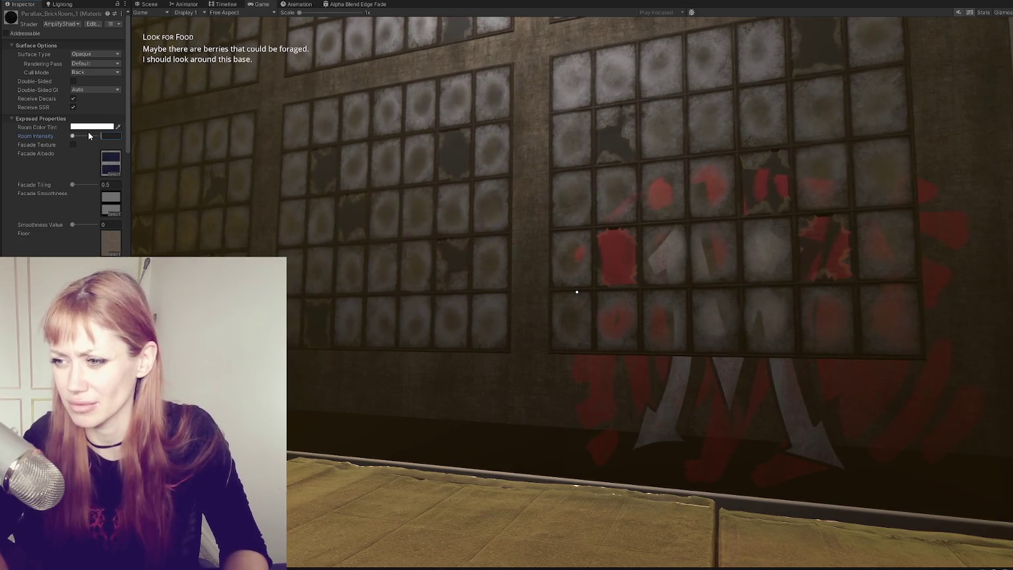
text(2)
click(515, 138)
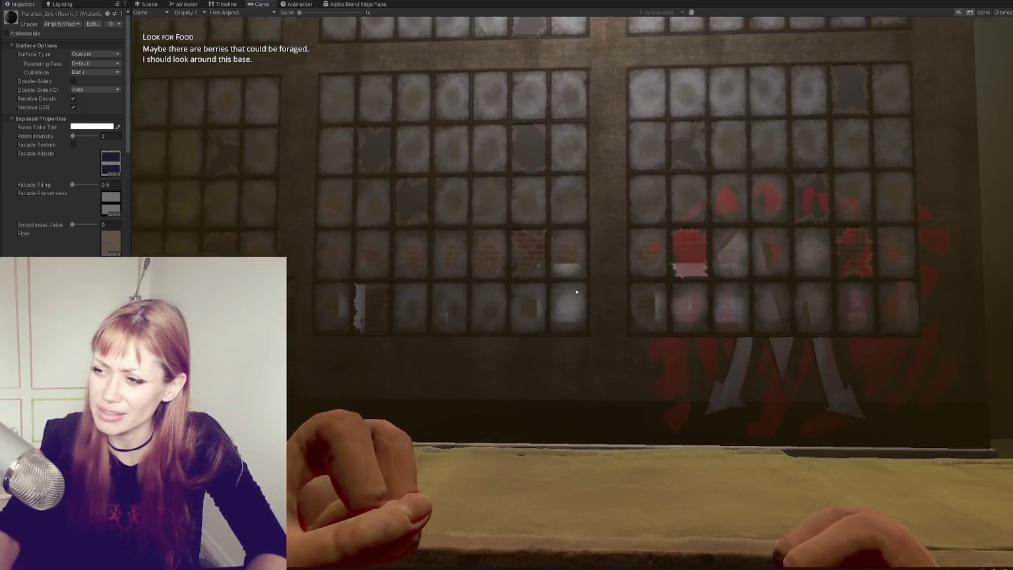
- Walk toward and away from the window wall to check the dimmer rooms, then return to the Scene view
key(w)
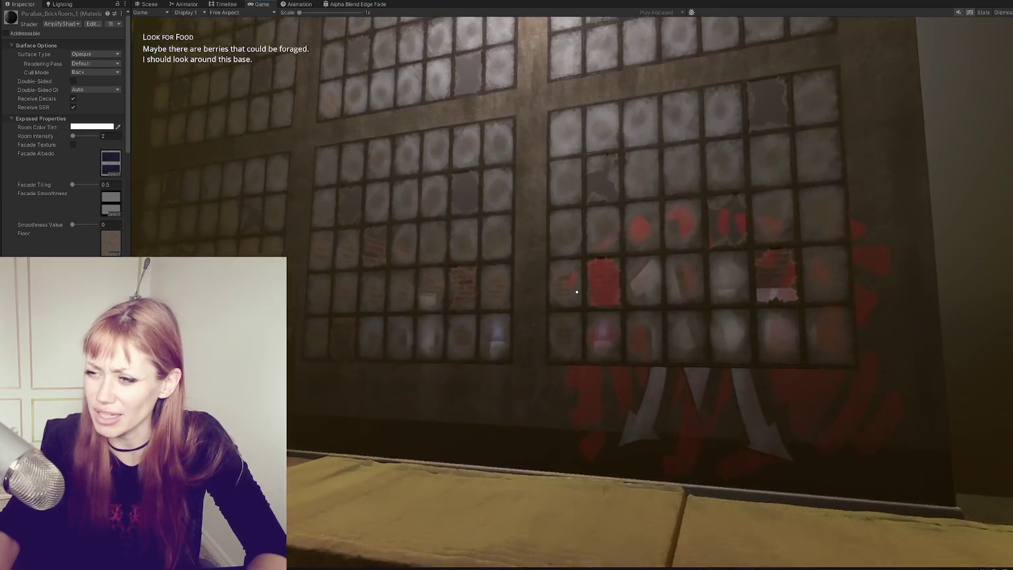
key(s)
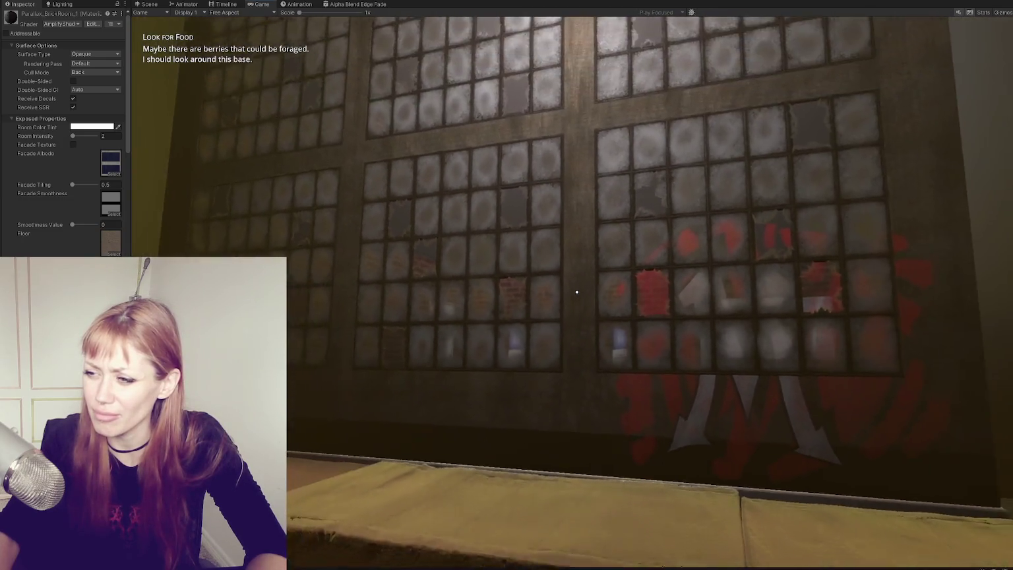
key(w)
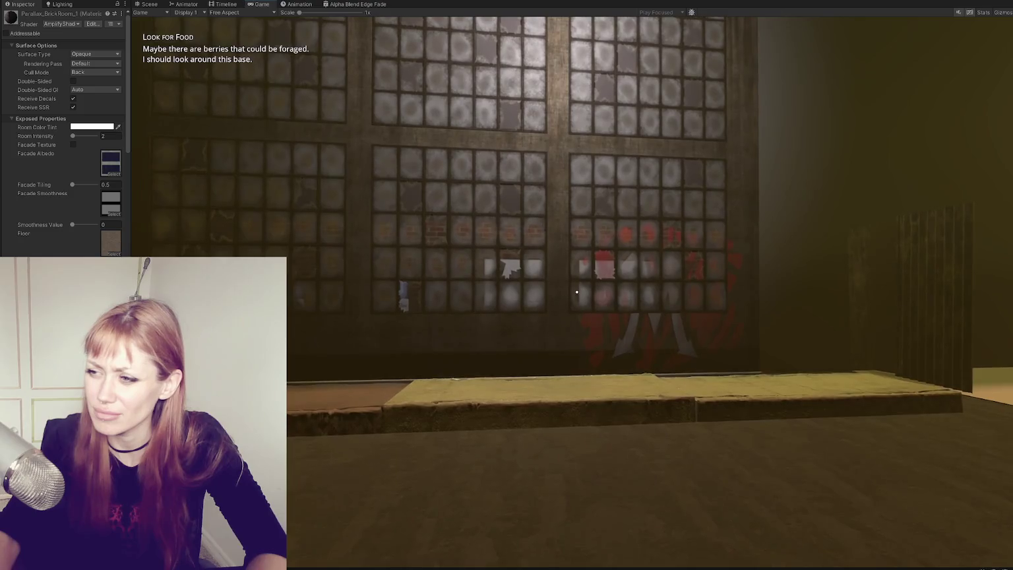
key(s)
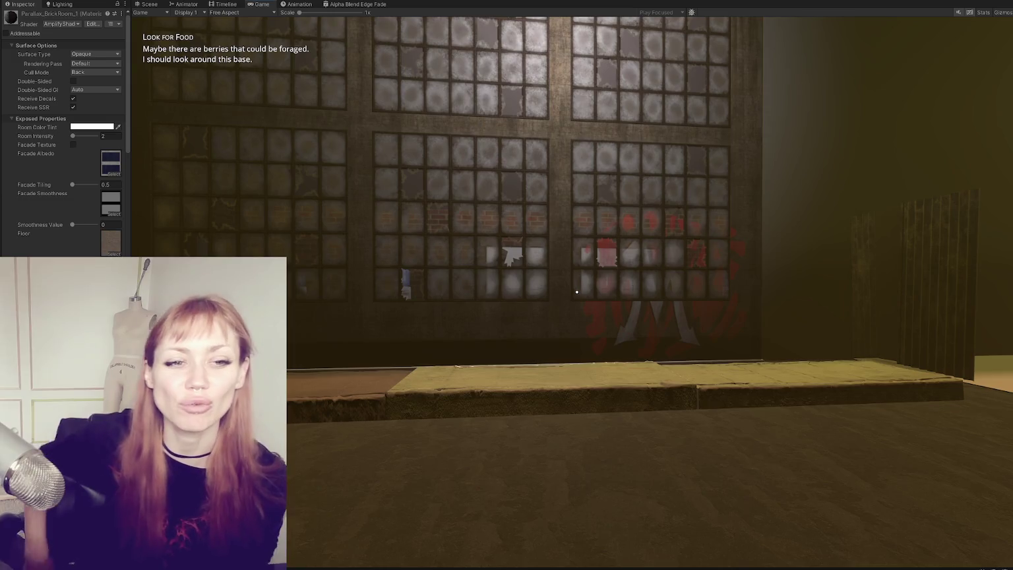
key(w)
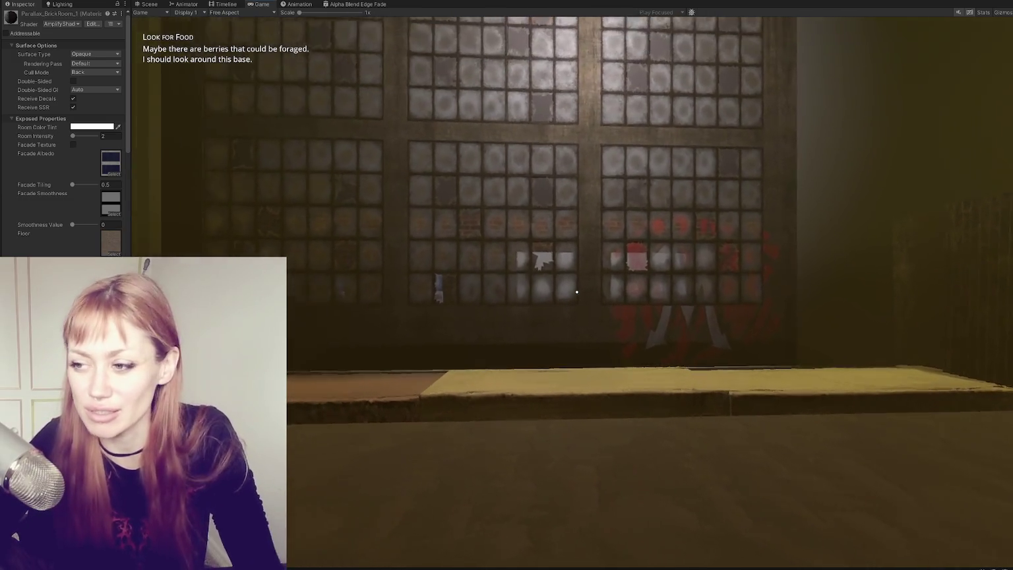
key(Escape)
click(149, 4)
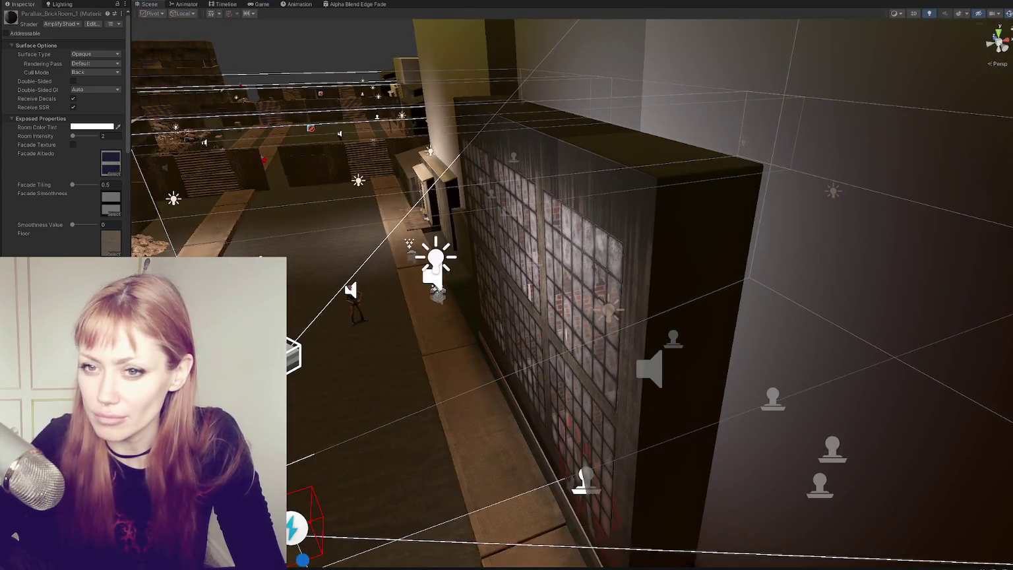
- Select the TwoStory building and its WastelandParts (1) group while orbiting around the level
click(572, 267)
drag(571, 262, 523, 241)
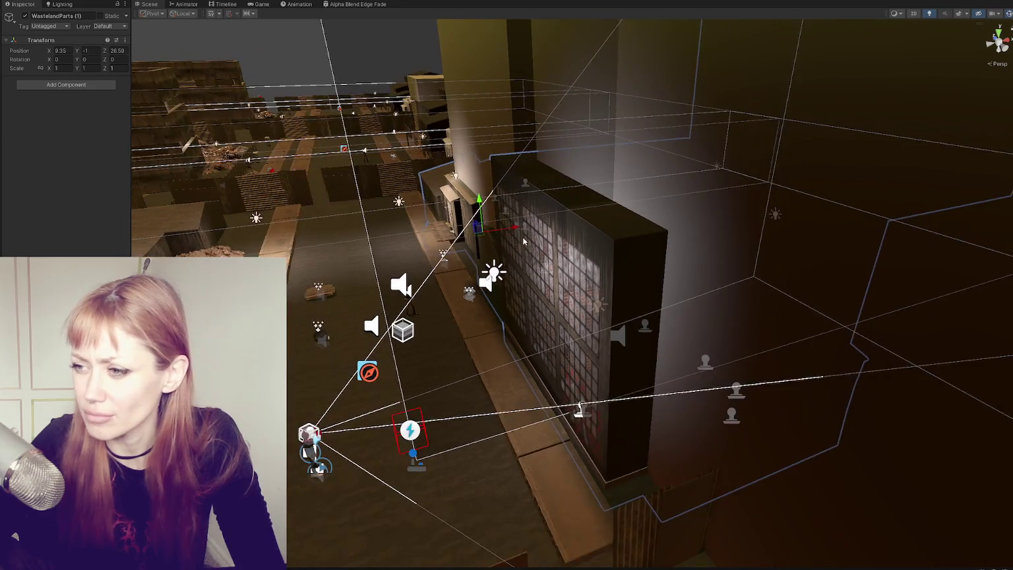
click(552, 211)
click(552, 211)
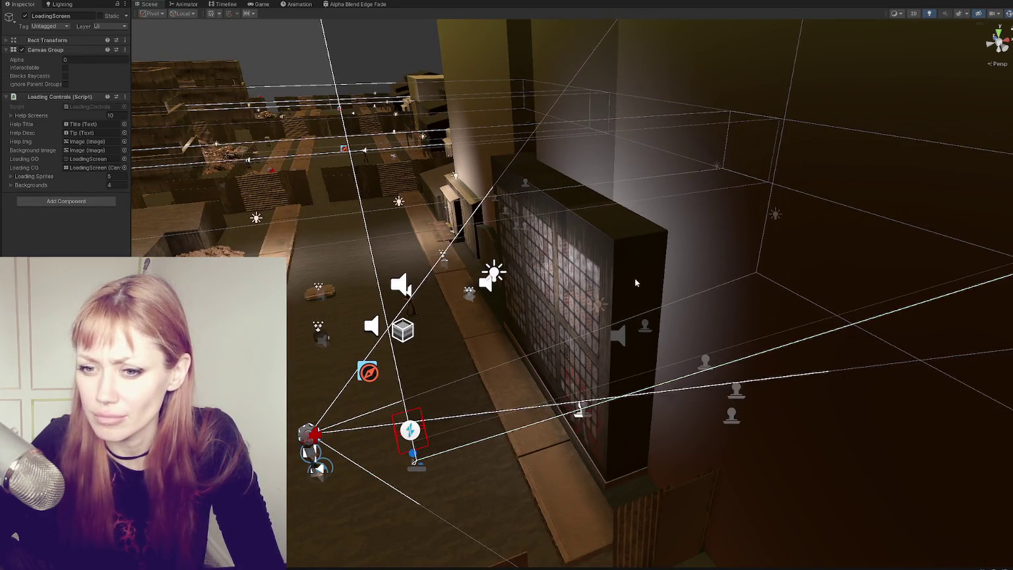
click(552, 211)
click(552, 211)
mouse_move(552, 211)
mouse_down()
mouse_move(531, 248)
mouse_move(560, 220)
mouse_move(621, 239)
mouse_up()
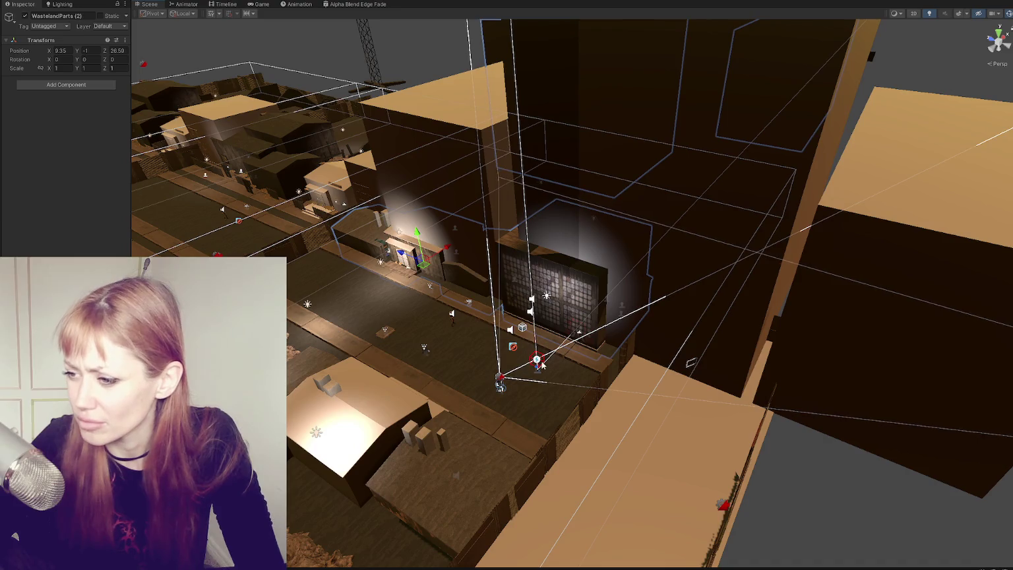
drag(503, 381, 405, 446)
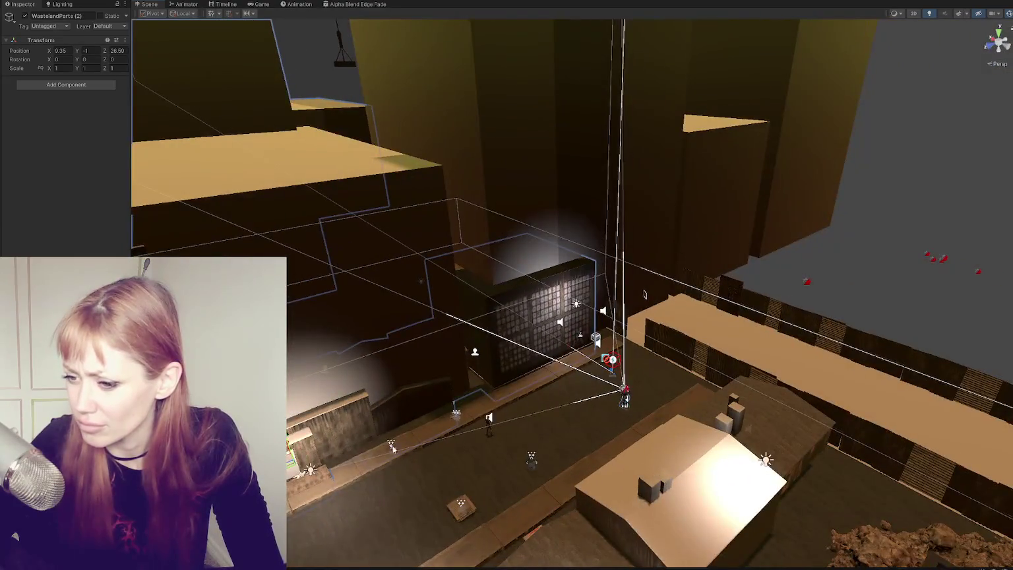
drag(645, 295, 645, 294)
- Deactivate the SkyScraper object that blocks the view of the building
click(349, 195)
click(491, 136)
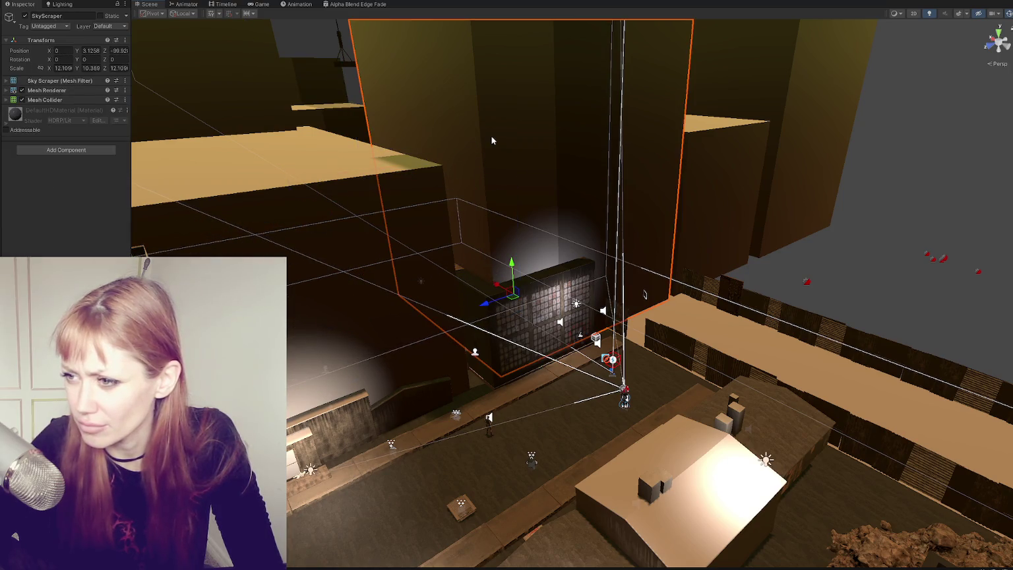
click(24, 16)
drag(405, 188, 407, 27)
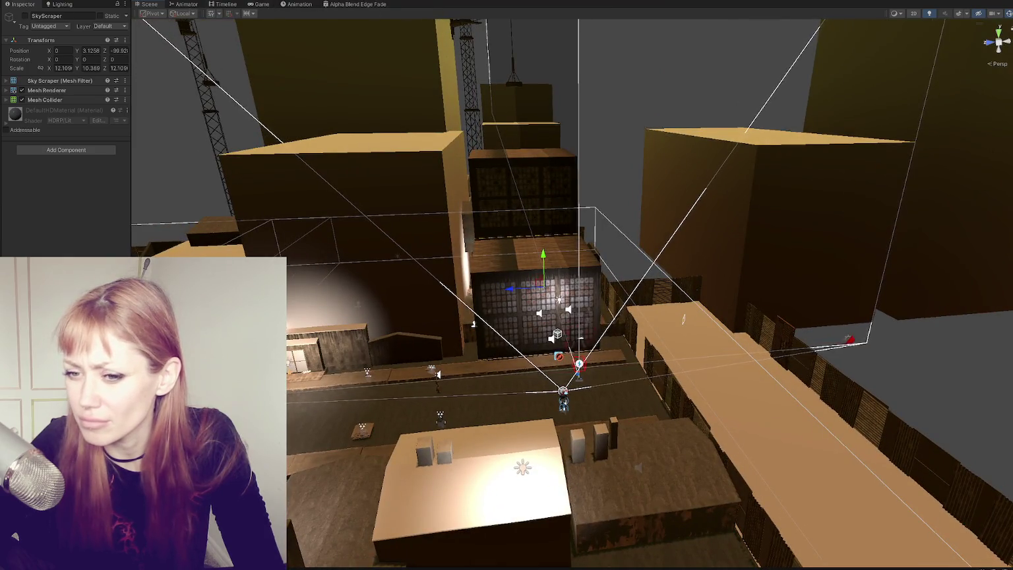
- Set the brick-room material's Room Intensity to 2
drag(66, 250, 78, 146)
click(84, 136)
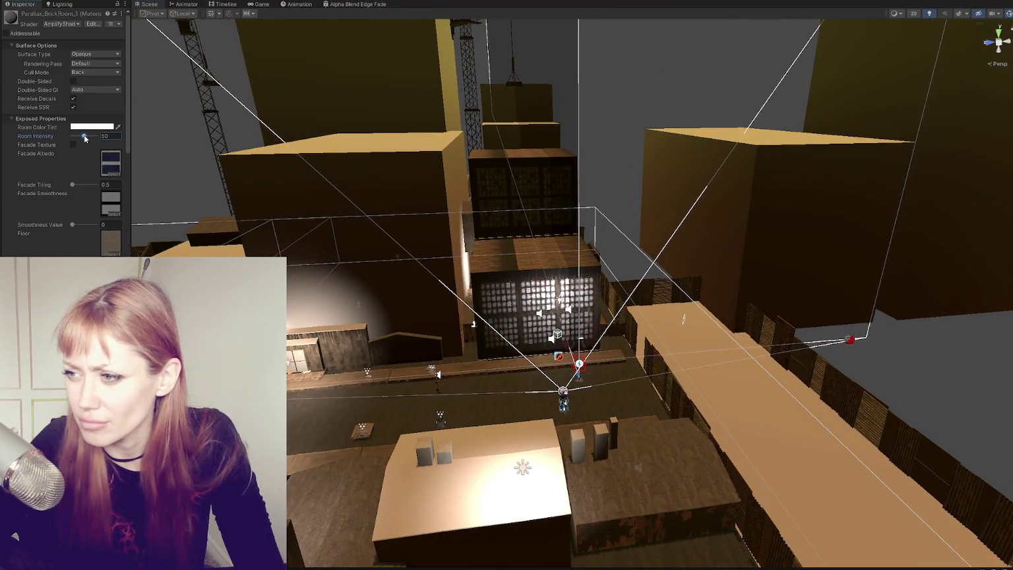
text(2)
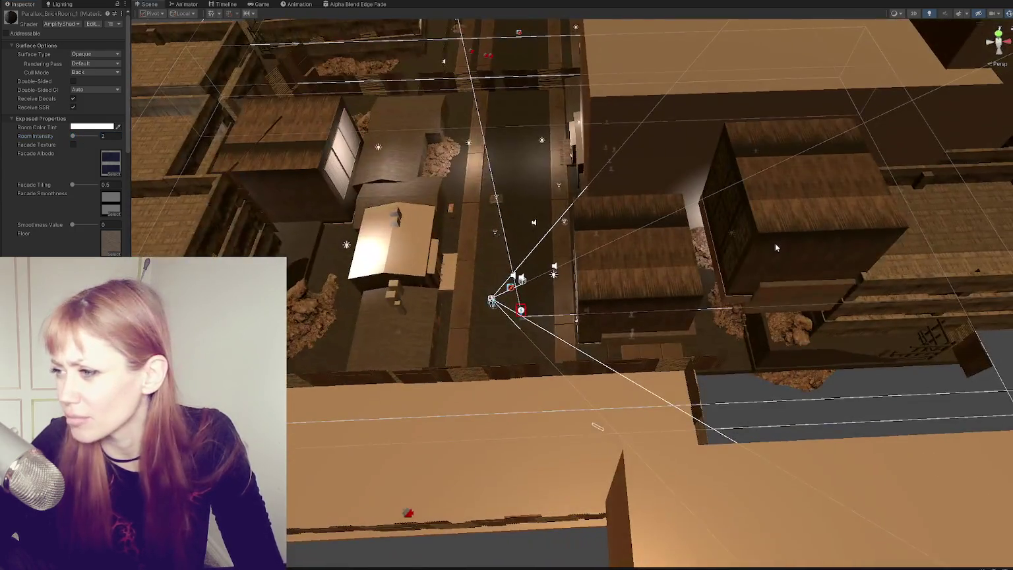
- Frame the TwoStory building, then test-lift the WastelandParts (1) group and undo the move
click(775, 243)
key(f)
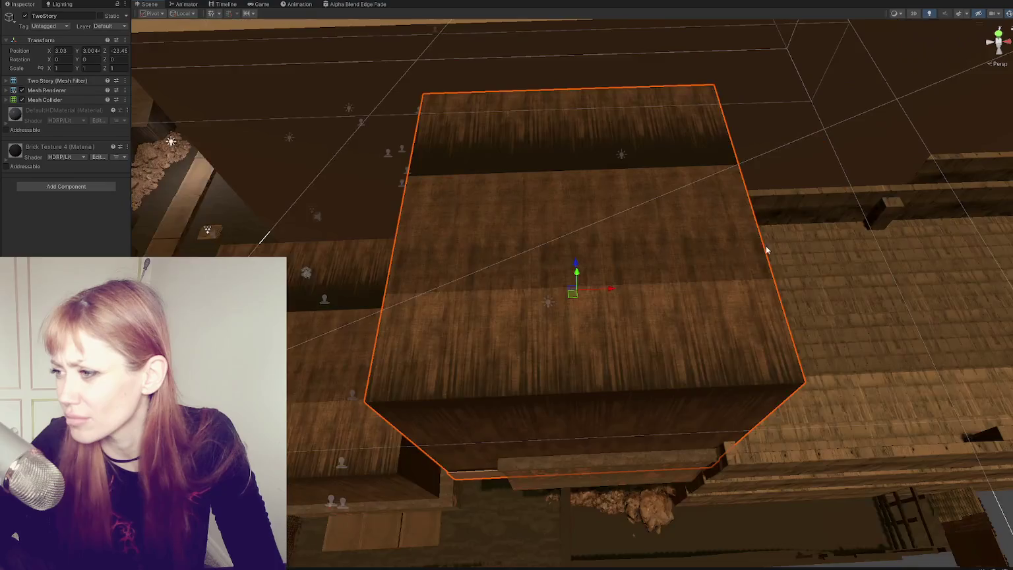
mouse_move(579, 196)
mouse_down()
mouse_move(615, 168)
mouse_move(677, 179)
mouse_move(587, 198)
mouse_up()
click(486, 373)
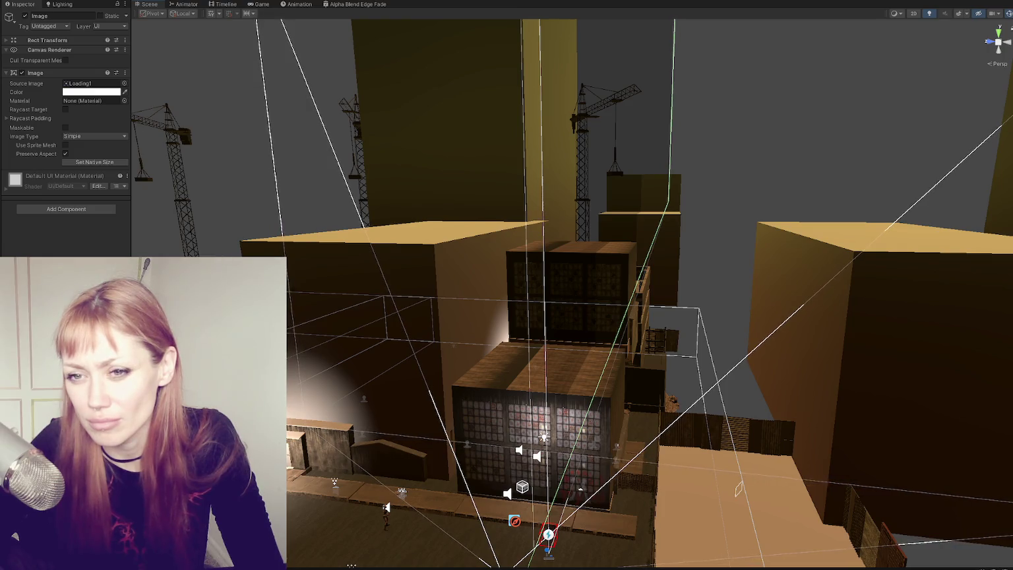
click(480, 377)
click(601, 416)
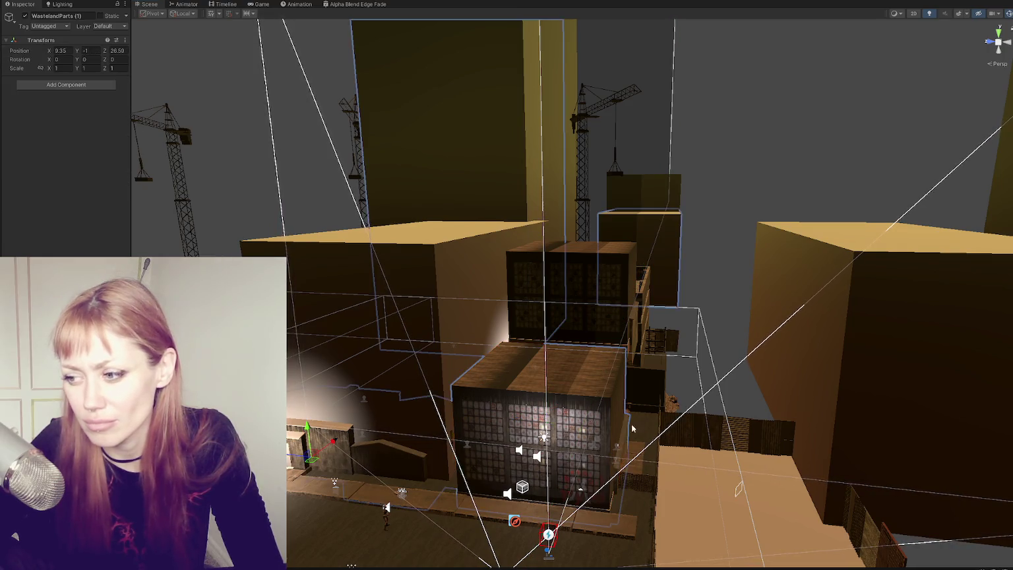
scroll(508, 509, down, 3)
mouse_move(371, 391)
mouse_down()
mouse_move(376, 280)
mouse_move(373, 317)
mouse_up()
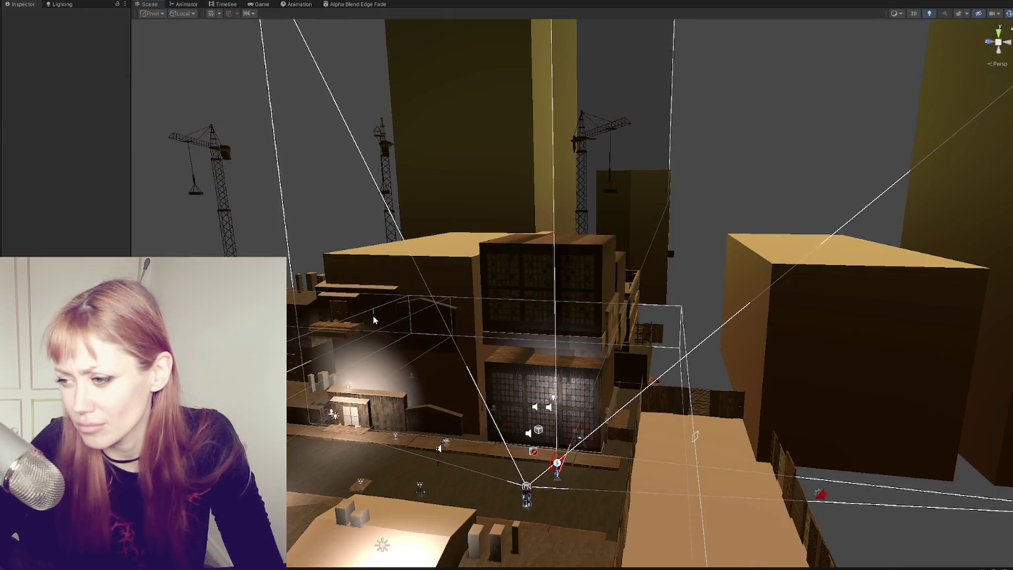
key(ctrl+z)
key(ctrl+z)
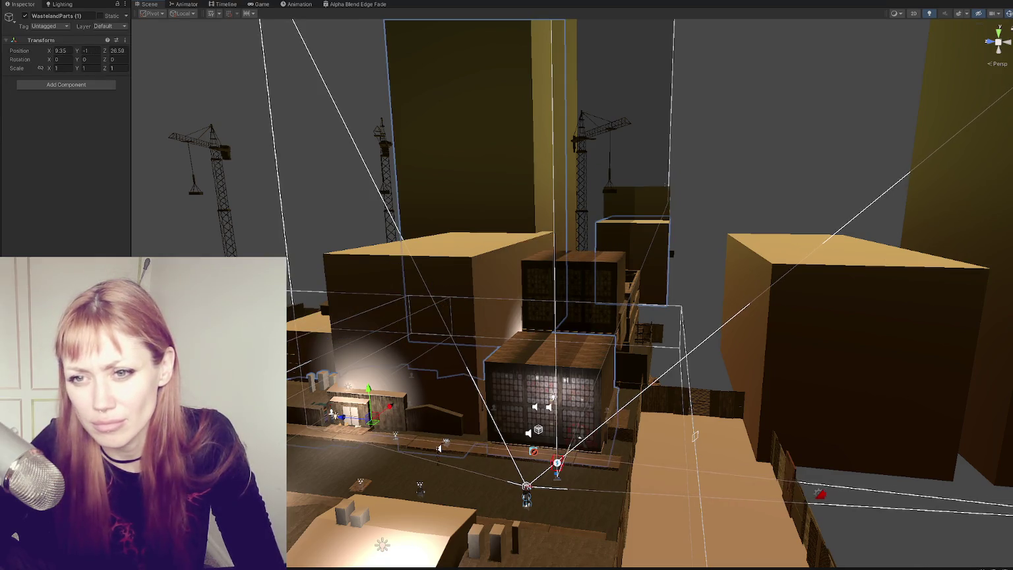